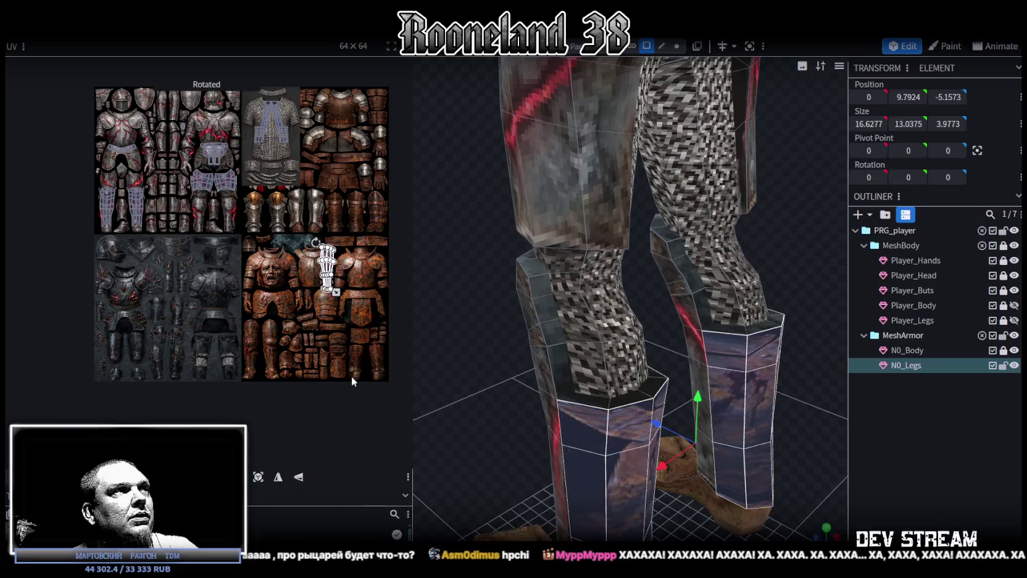
Step: Line the N0_Legs UV island up over the brown leather greave, then switch to vertex selection
scroll(289, 356, down, 1)
scroll(291, 353, up, 3)
scroll(289, 356, up, 2)
scroll(283, 366, up, 2)
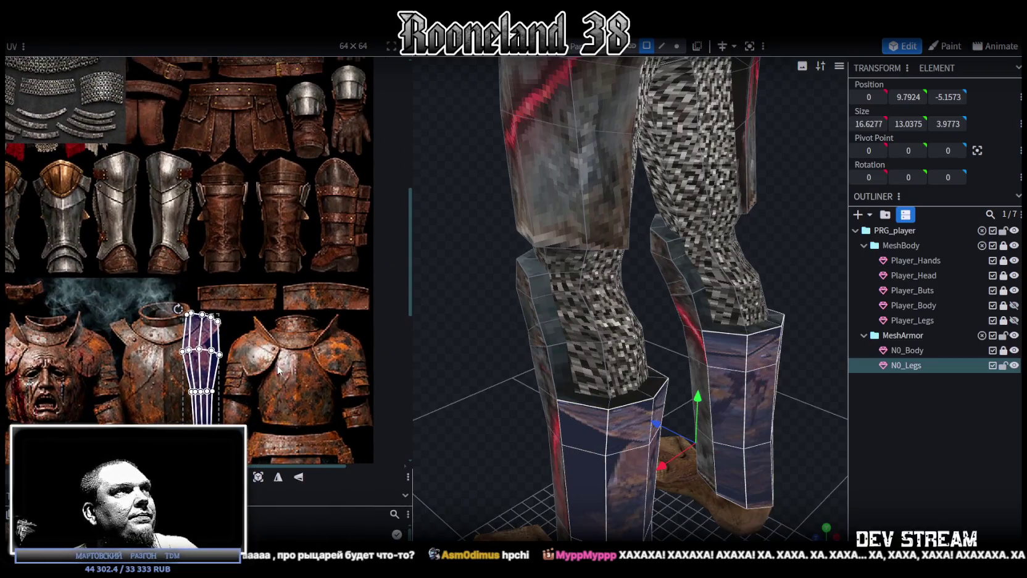
drag(222, 342, 342, 262)
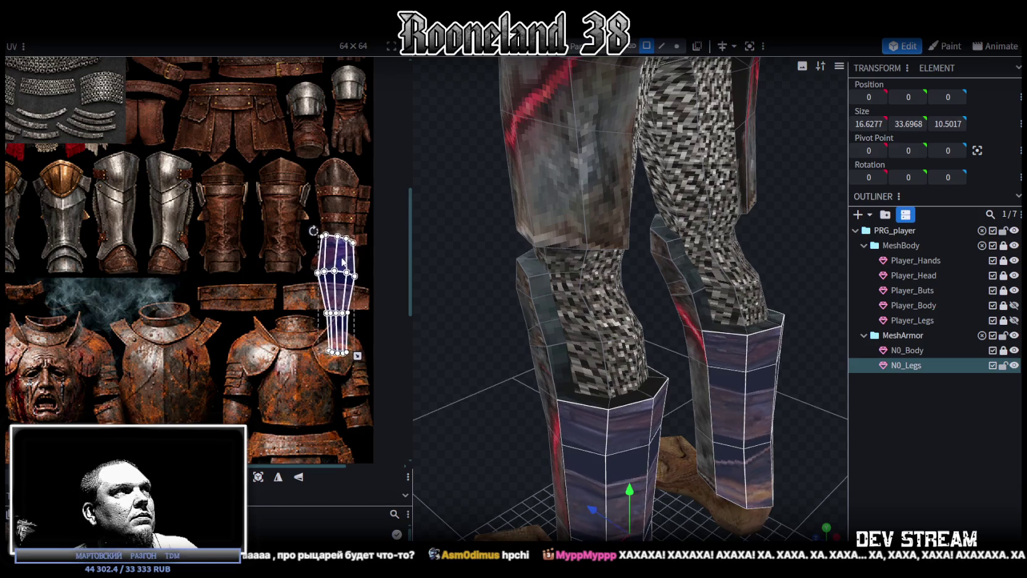
scroll(341, 262, up, 1)
scroll(309, 277, up, 2)
middle_drag(309, 276, 256, 326)
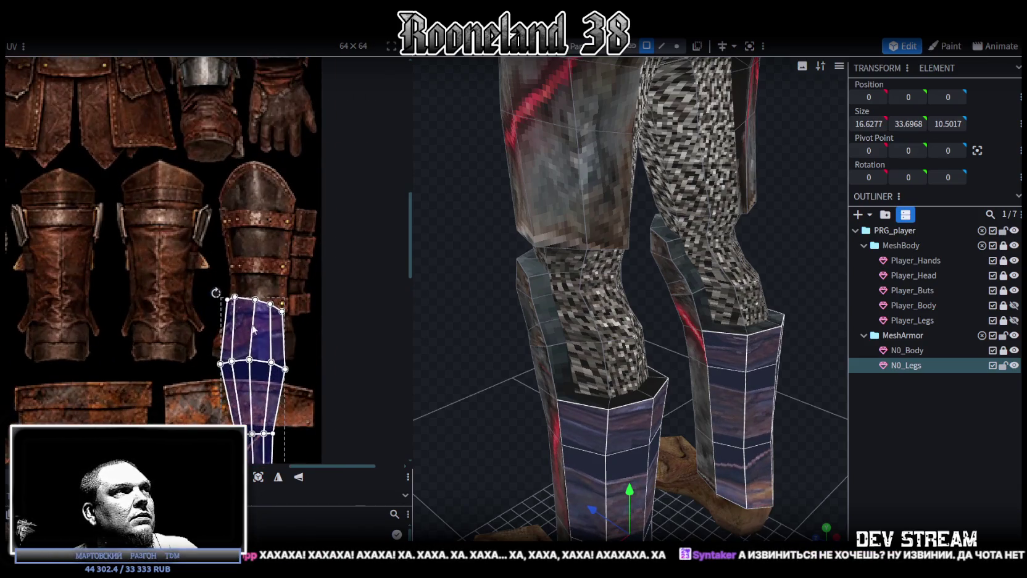
drag(240, 337, 238, 242)
scroll(450, 383, down, 2)
mouse_move(493, 396)
mouse_down()
mouse_move(526, 358)
mouse_move(593, 356)
mouse_move(595, 344)
mouse_move(526, 306)
mouse_move(505, 311)
mouse_move(517, 311)
mouse_move(490, 283)
mouse_move(485, 306)
mouse_move(506, 354)
mouse_move(474, 294)
mouse_move(492, 266)
mouse_move(501, 306)
mouse_up()
scroll(528, 353, down, 2)
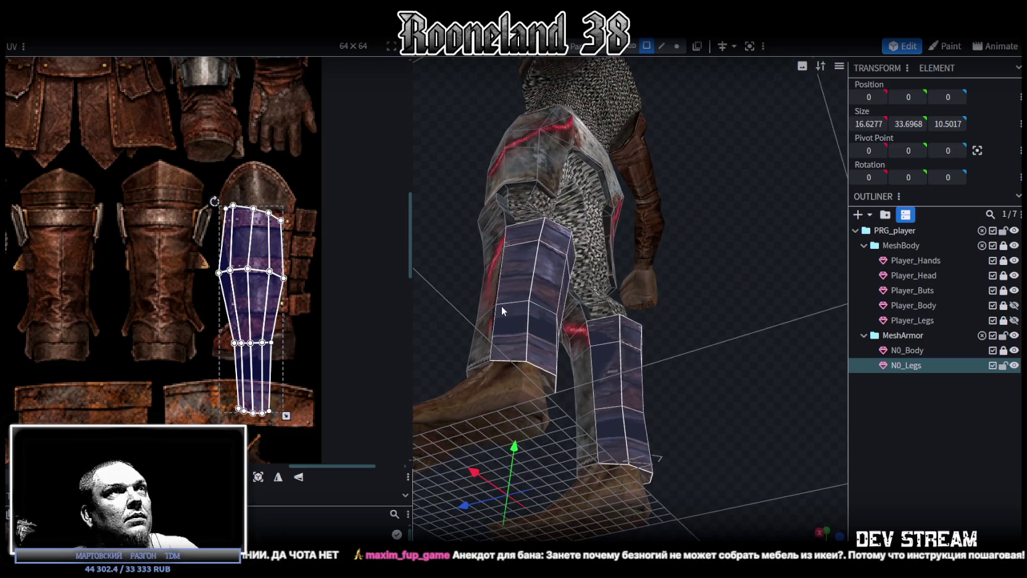
click(676, 49)
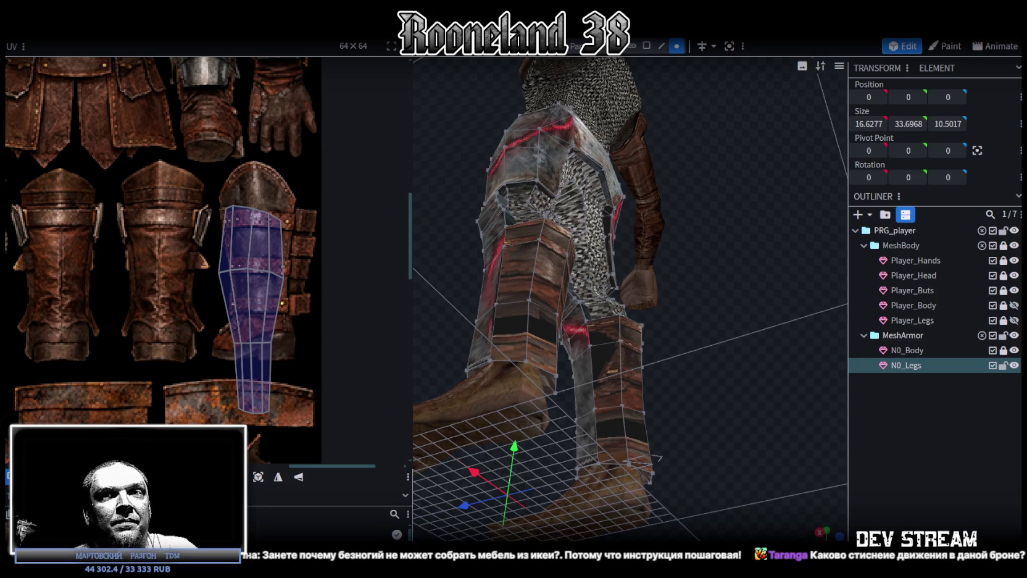
Step: Merge three sets of stray vertices on the N0_Legs greaves with Merge Vertices
mouse_move(485, 315)
mouse_down()
mouse_move(483, 267)
mouse_move(529, 293)
mouse_up()
scroll(530, 292, up, 5)
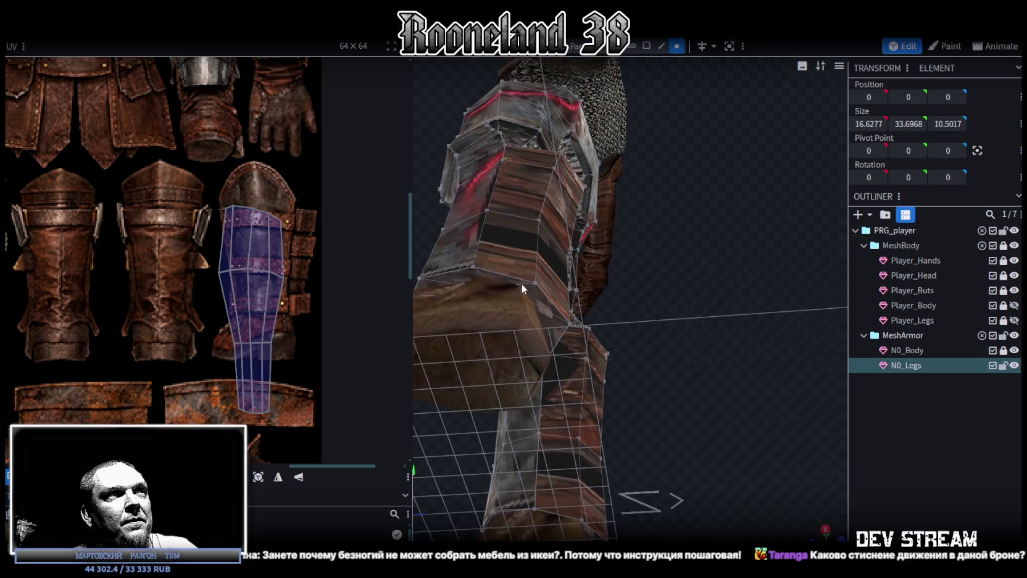
click(533, 283)
right_click(535, 282)
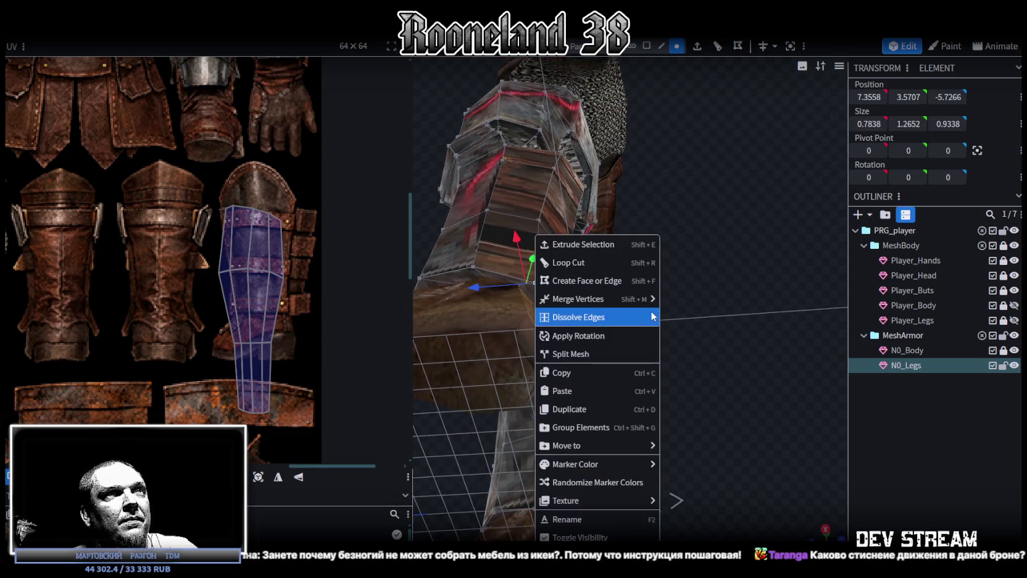
mouse_move(594, 299)
click(688, 301)
drag(700, 323, 613, 315)
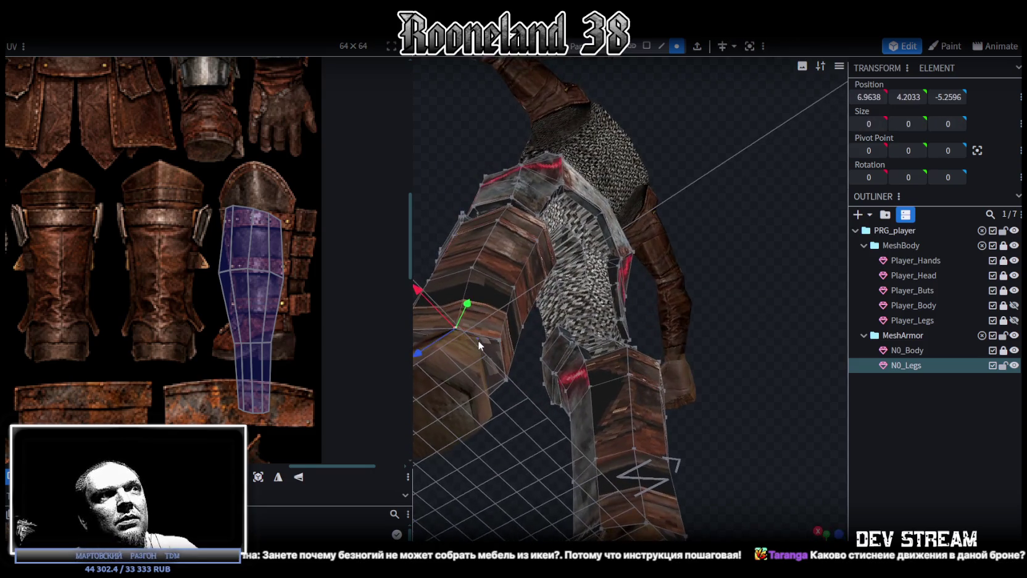
click(497, 338)
right_click(497, 337)
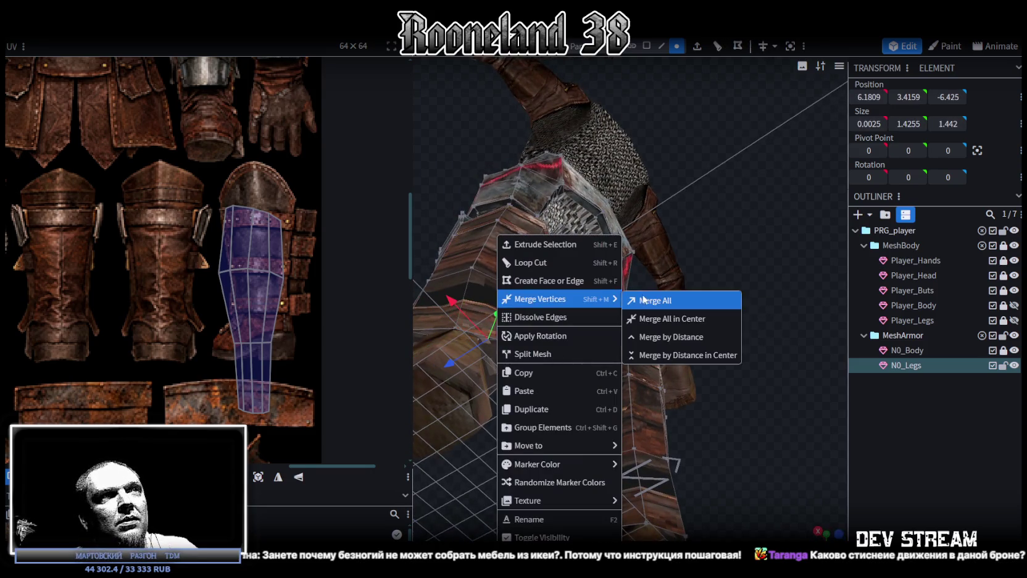
click(648, 297)
drag(527, 437, 483, 418)
click(486, 416)
shift+click(502, 423)
right_click(503, 421)
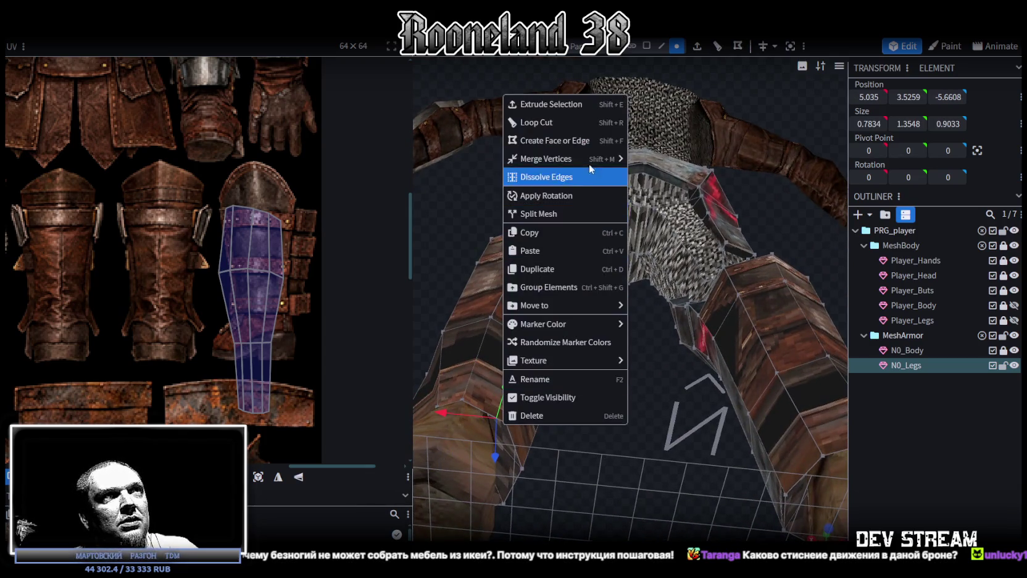
click(647, 162)
Step: Select the bottom vertices of both greaves and raise them by one unit
mouse_move(585, 441)
mouse_down()
mouse_move(611, 494)
mouse_move(660, 503)
mouse_move(521, 439)
mouse_move(588, 445)
mouse_move(570, 459)
mouse_up()
shift+click(567, 454)
mouse_move(621, 436)
mouse_down()
mouse_move(625, 450)
mouse_move(590, 435)
mouse_up()
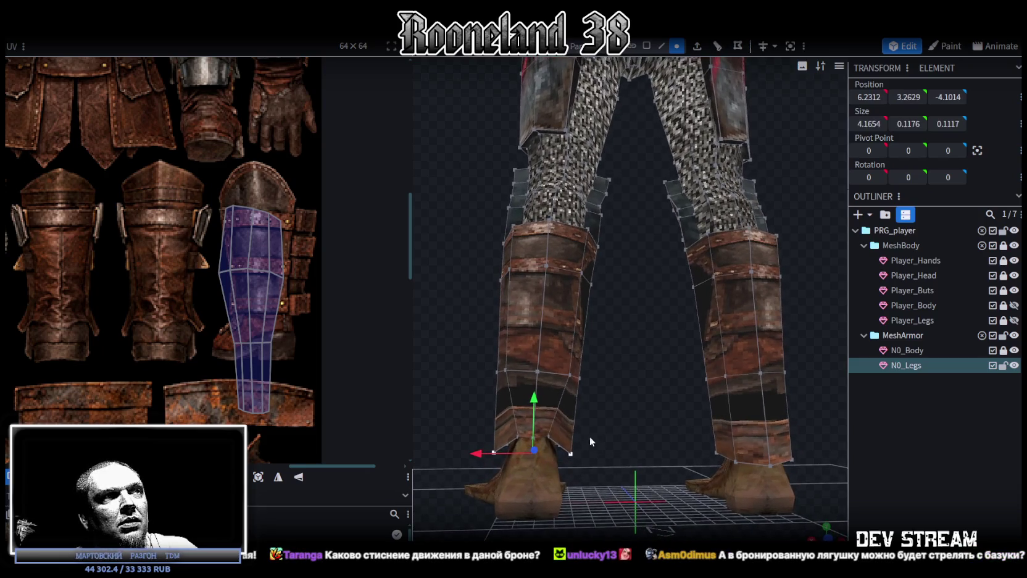
mouse_move(729, 460)
mouse_down()
mouse_move(582, 467)
mouse_move(576, 453)
mouse_move(674, 467)
mouse_move(627, 396)
mouse_move(790, 436)
mouse_up()
shift+click(664, 455)
shift+click(804, 441)
click(681, 374)
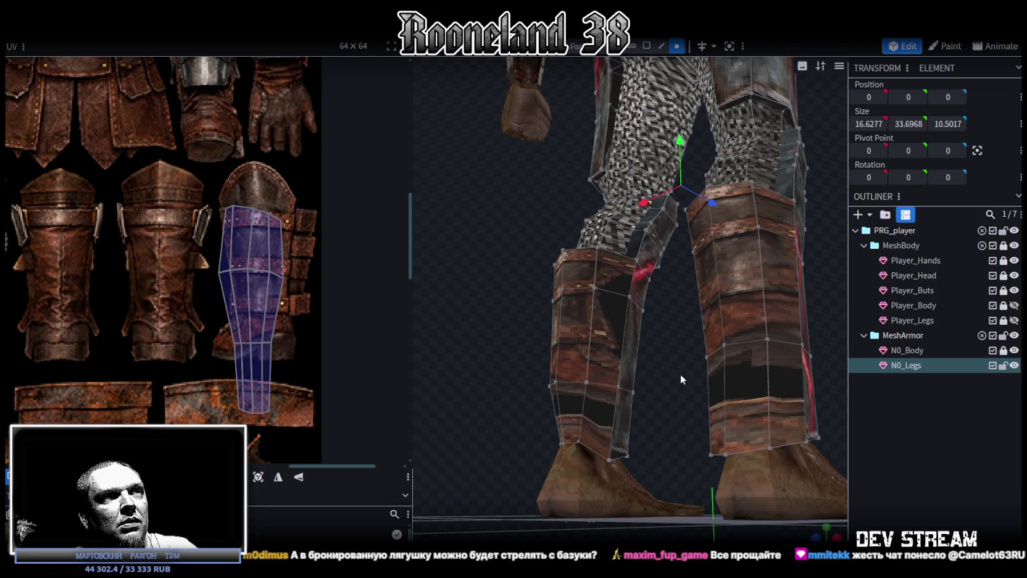
click(612, 460)
shift+click(806, 439)
mouse_move(659, 347)
mouse_down()
mouse_move(818, 360)
mouse_move(674, 449)
mouse_up()
shift+click(502, 456)
mouse_move(613, 468)
mouse_down()
mouse_move(599, 530)
mouse_move(568, 500)
mouse_up()
mouse_move(648, 398)
mouse_down()
mouse_move(653, 389)
mouse_move(674, 495)
mouse_move(578, 449)
mouse_up()
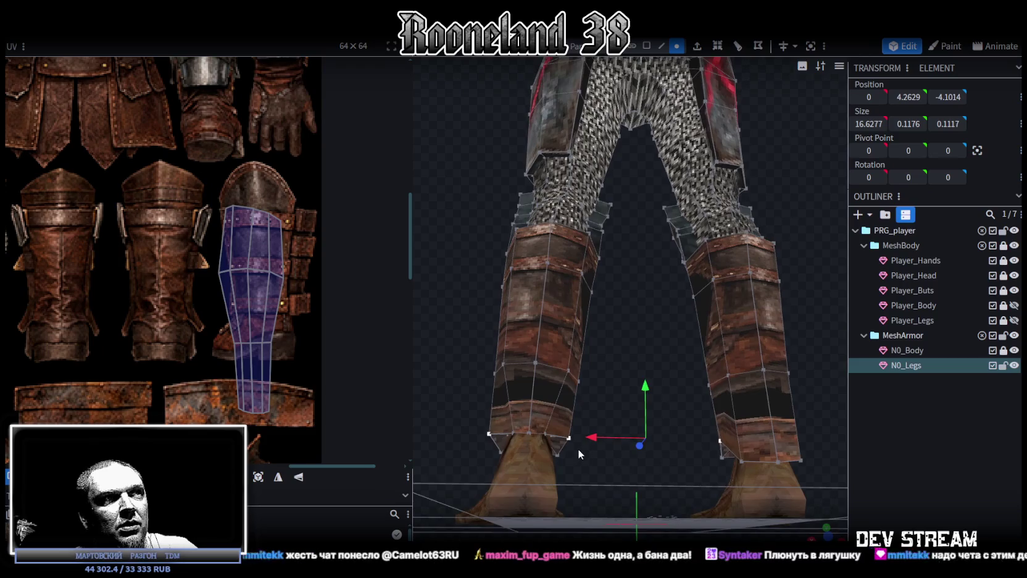
Step: Narrow the right greave's bottom edge by one unit along X
click(568, 438)
shift+click(491, 435)
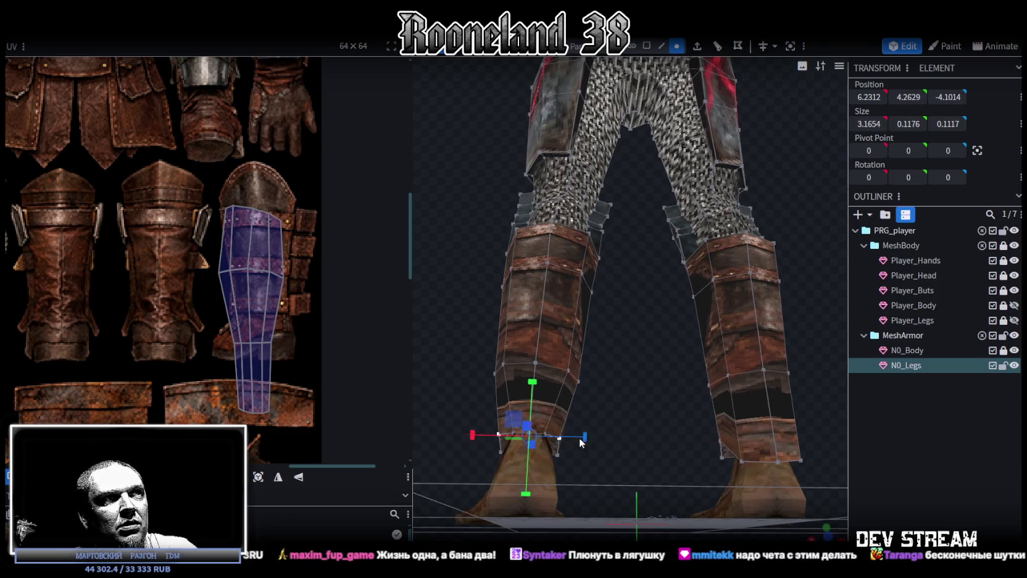
drag(574, 435, 578, 432)
click(655, 425)
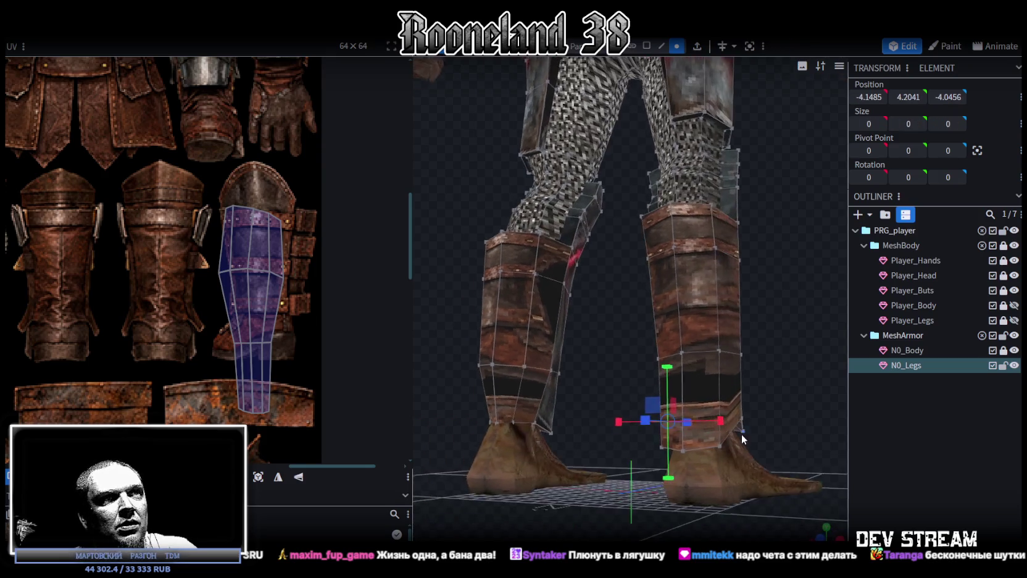
shift+click(742, 415)
mouse_move(766, 465)
mouse_down()
mouse_move(736, 417)
mouse_move(769, 383)
mouse_move(758, 423)
mouse_move(687, 427)
mouse_move(695, 76)
mouse_up()
mouse_move(712, 356)
mouse_down()
mouse_move(716, 369)
mouse_move(746, 359)
mouse_move(752, 346)
mouse_up()
Step: Merge the first two pairs of loose vertices on the right greave
shift+click(594, 337)
right_click(582, 313)
click(740, 303)
mouse_move(744, 327)
mouse_down()
mouse_move(751, 358)
mouse_move(603, 347)
mouse_up()
click(602, 345)
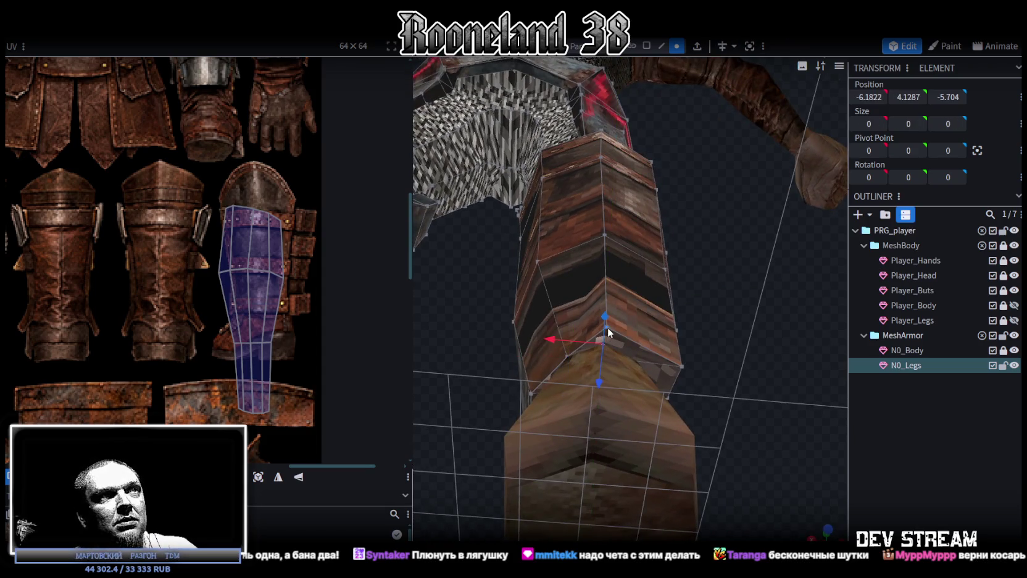
shift+click(610, 327)
right_click(609, 325)
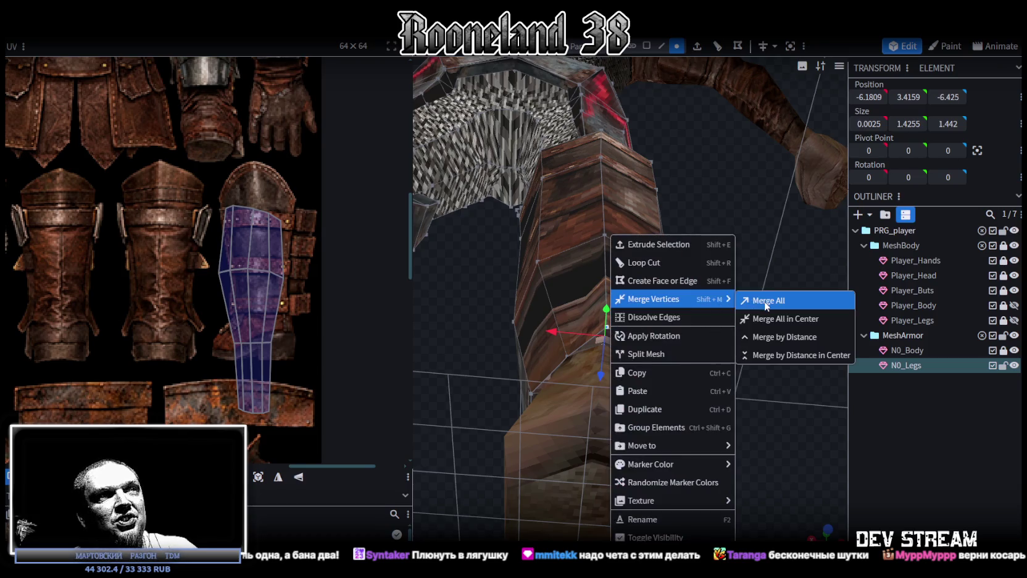
click(766, 300)
Step: Merge a third pair of loose right-greave vertices and view both legs from the front
drag(721, 331, 620, 350)
click(621, 350)
shift+click(629, 333)
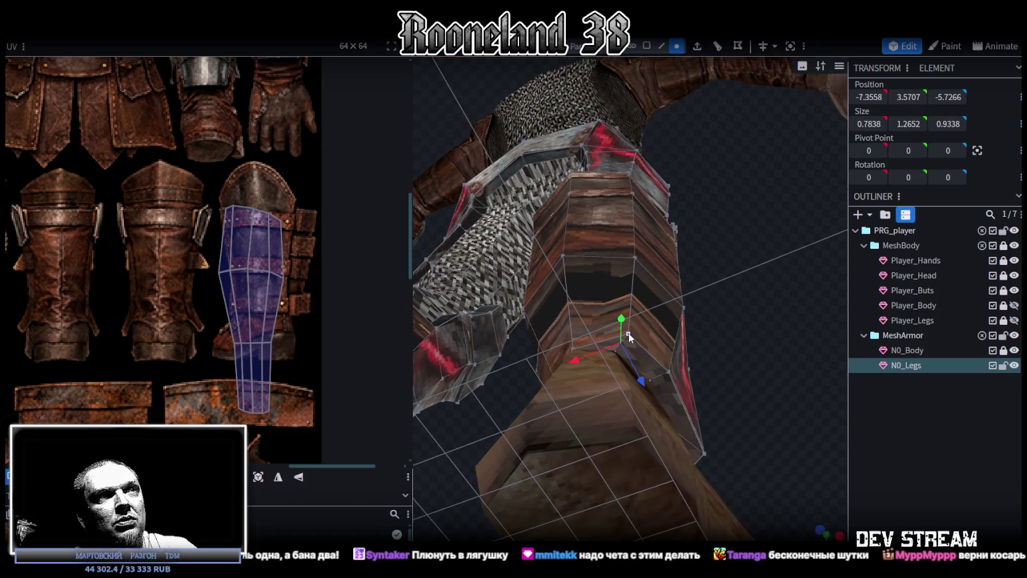
right_click(628, 333)
click(779, 298)
mouse_move(746, 311)
mouse_down()
mouse_move(543, 359)
mouse_move(517, 375)
mouse_move(605, 418)
mouse_move(567, 405)
mouse_up()
click(695, 355)
mouse_move(739, 430)
mouse_down()
mouse_move(468, 400)
mouse_move(727, 432)
mouse_up()
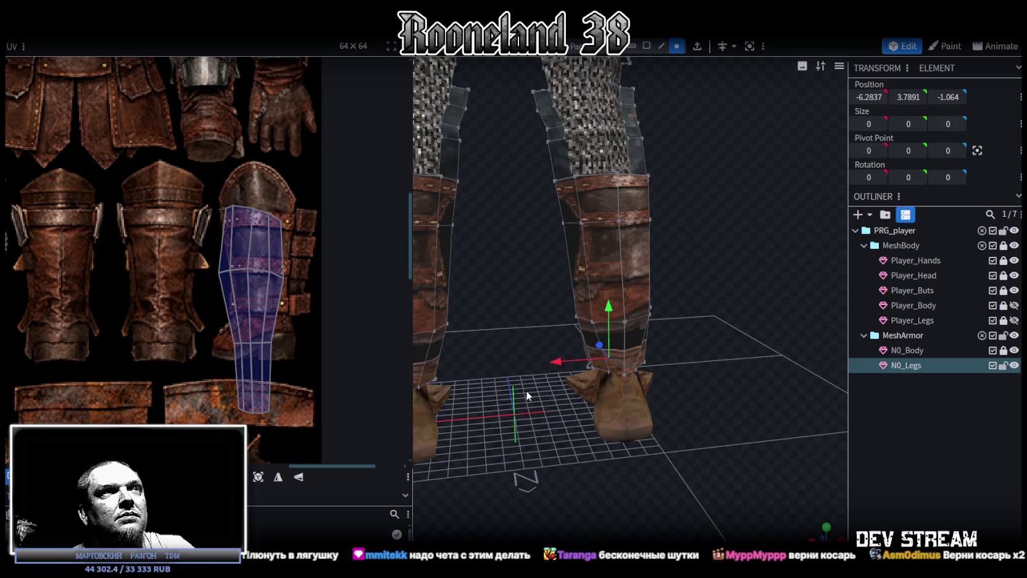
Step: Widen the middle vertex row of the left greave along X
mouse_move(526, 390)
mouse_down()
mouse_move(570, 464)
mouse_move(613, 487)
mouse_move(654, 459)
mouse_move(588, 456)
mouse_move(614, 397)
mouse_move(622, 431)
mouse_move(609, 421)
mouse_up()
click(484, 361)
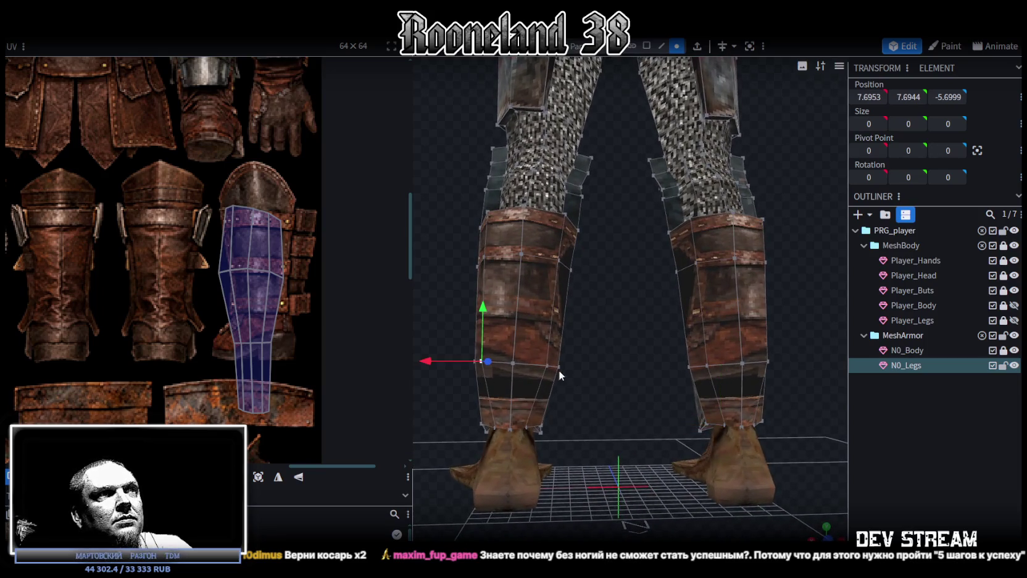
shift+click(550, 366)
drag(564, 361, 564, 361)
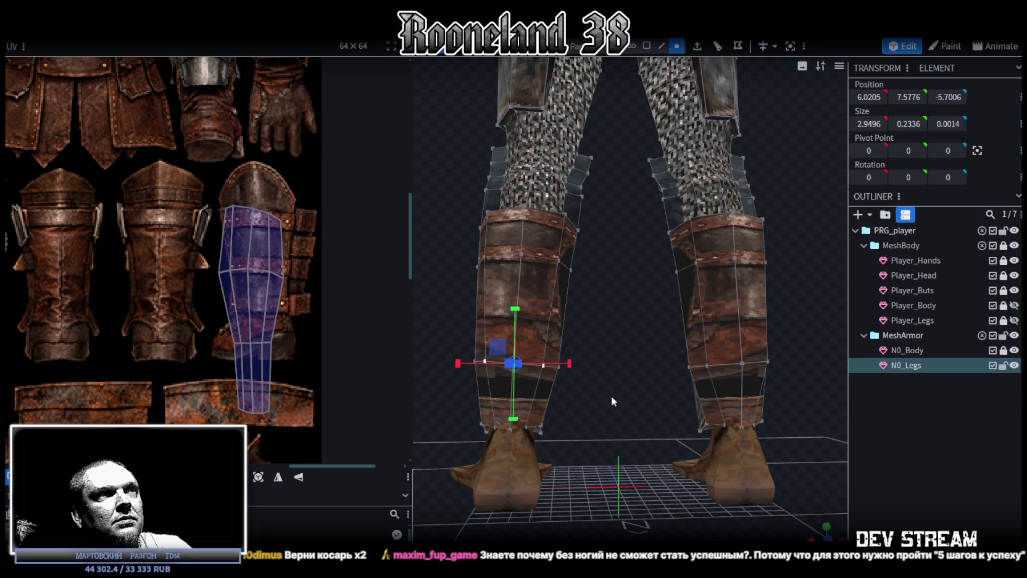
drag(604, 390, 664, 398)
drag(540, 367, 536, 372)
Step: Narrow the matching right greave vertex row by one unit along X
click(685, 373)
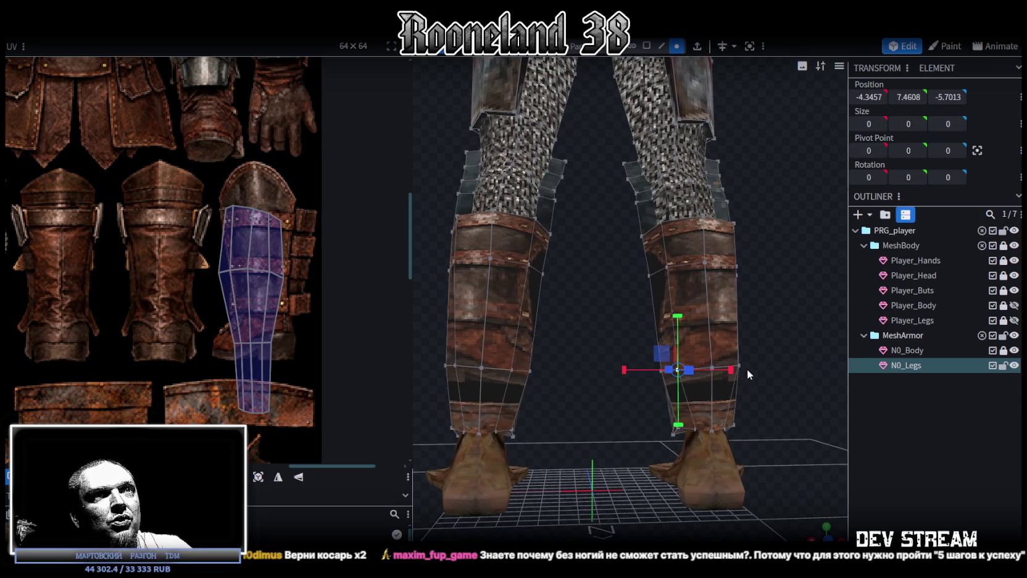
click(740, 363)
mouse_move(787, 401)
mouse_down()
mouse_move(762, 417)
mouse_move(744, 384)
mouse_up()
mouse_move(560, 485)
mouse_down()
mouse_move(563, 462)
mouse_move(559, 476)
mouse_move(588, 460)
mouse_move(651, 472)
mouse_move(664, 487)
mouse_move(613, 520)
mouse_move(651, 516)
mouse_move(644, 522)
mouse_up()
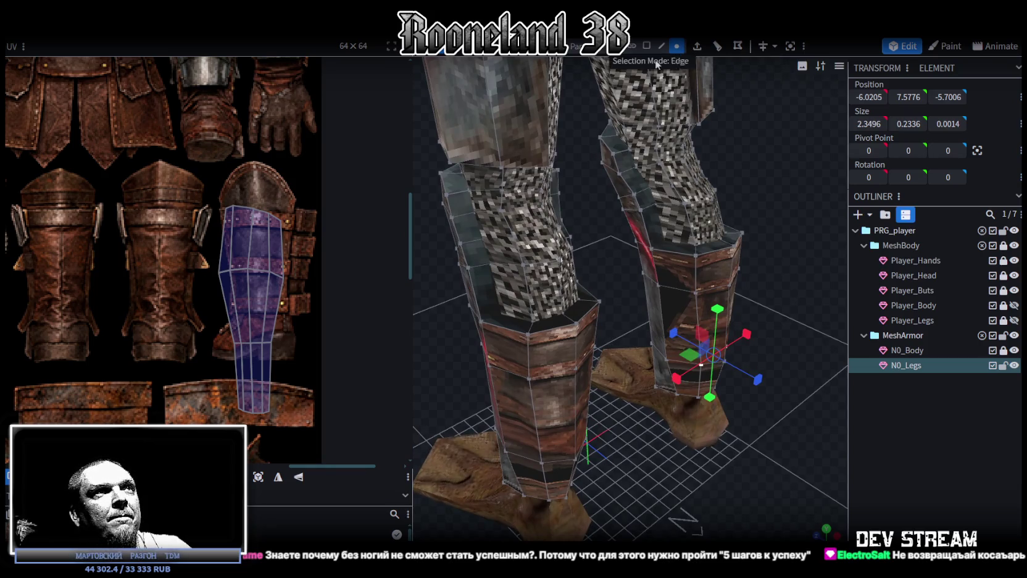
Step: Switch to the move gizmo, pick a left greave top vertex, then select all leg armor
key(v)
click(528, 333)
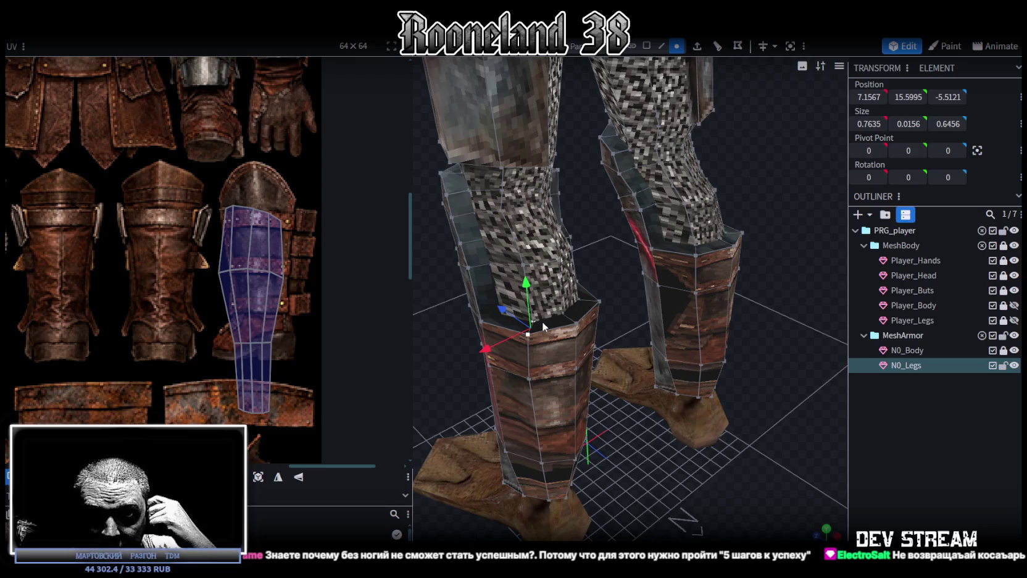
mouse_move(655, 477)
mouse_down()
mouse_move(673, 476)
mouse_move(671, 487)
mouse_move(657, 470)
mouse_up()
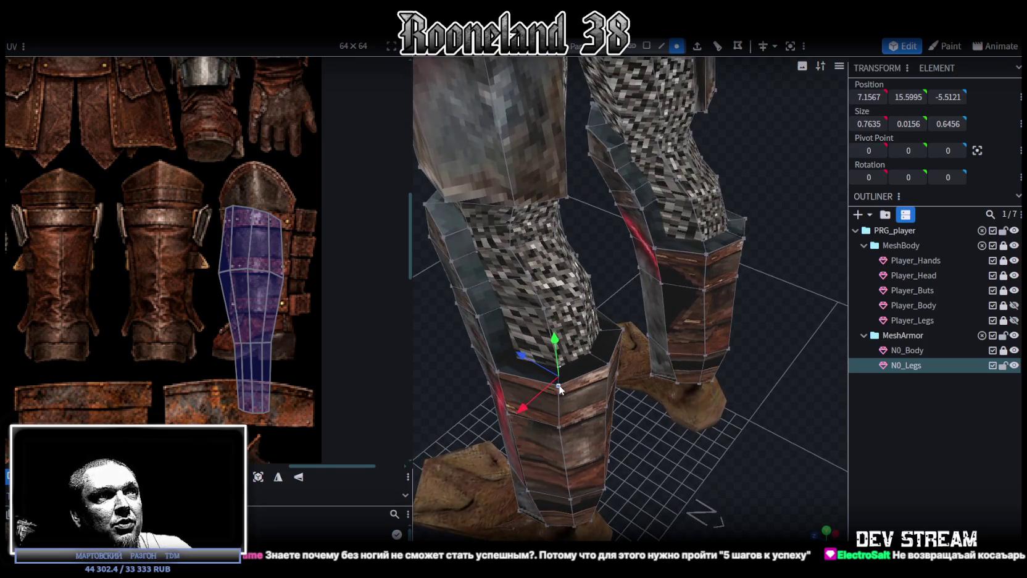
key(ctrl+a)
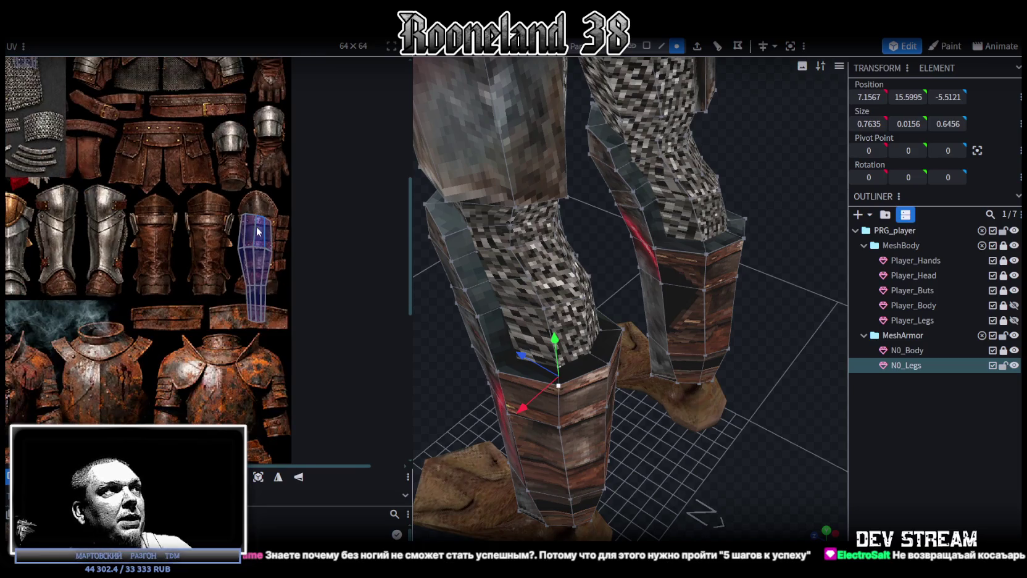
Step: Make the leg UV island shorter and wider
mouse_move(429, 368)
mouse_down()
mouse_move(669, 403)
mouse_move(633, 371)
mouse_move(625, 423)
mouse_move(308, 242)
mouse_up()
scroll(250, 256, up, 2)
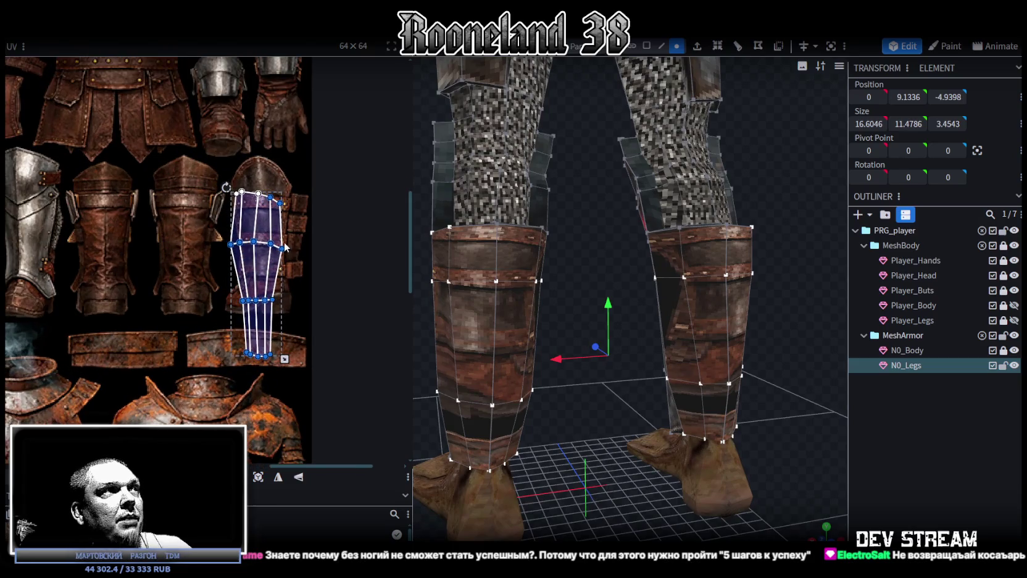
drag(286, 358, 296, 294)
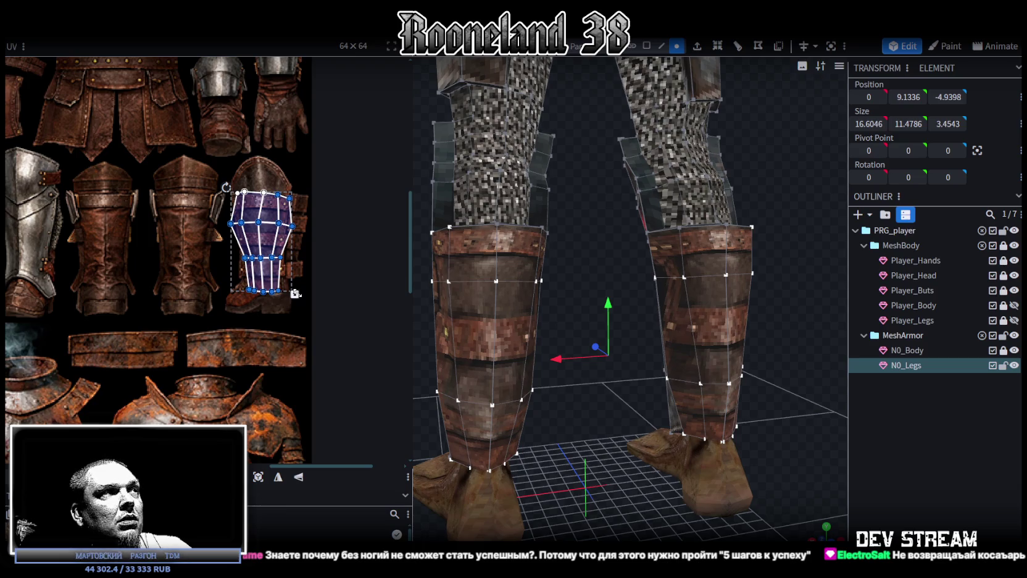
Step: Pull the UV island's top-left corner onto the greave's top edge
scroll(245, 185, up, 2)
scroll(253, 185, up, 1)
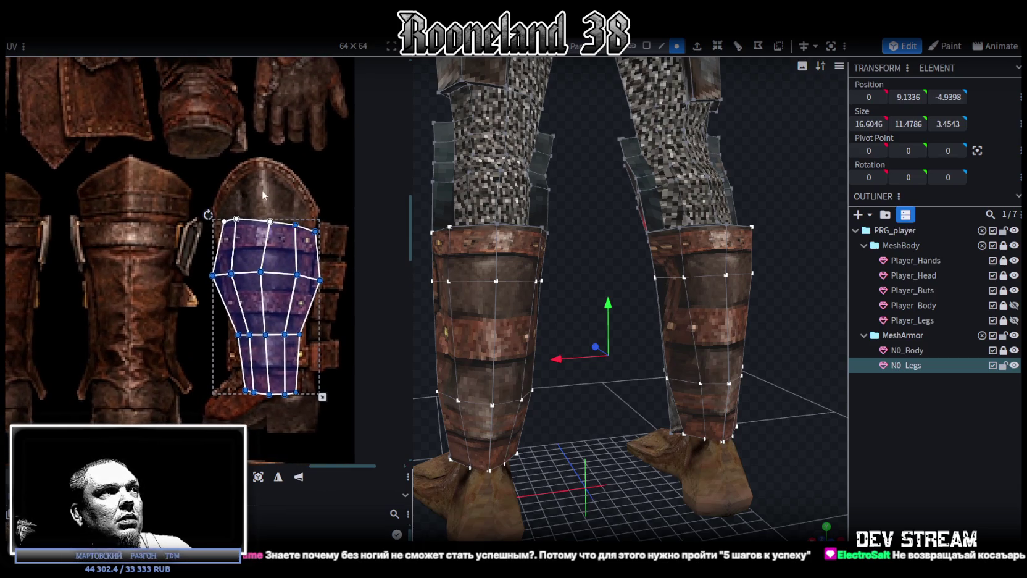
scroll(224, 218, up, 2)
click(240, 258)
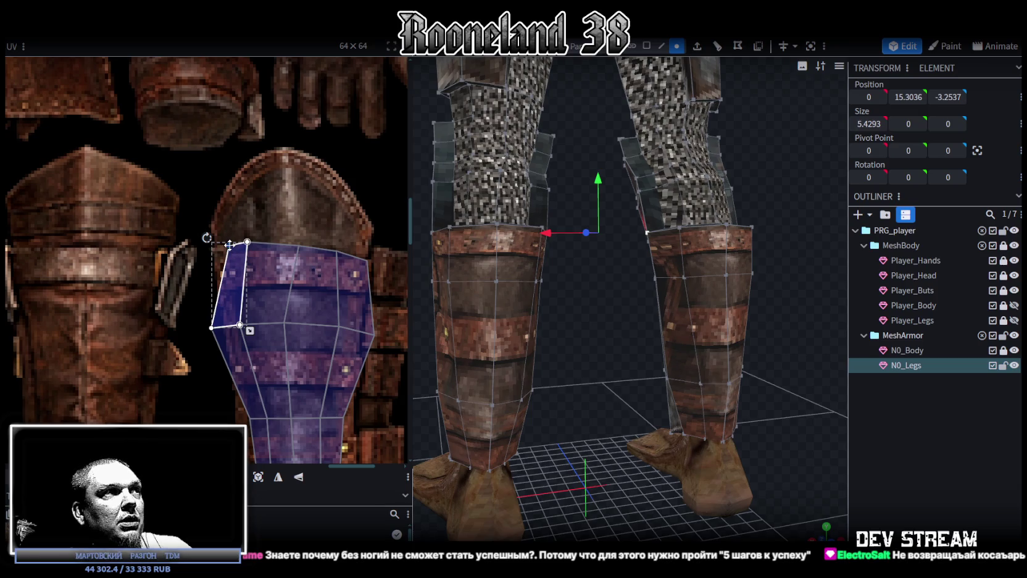
scroll(229, 245, up, 1)
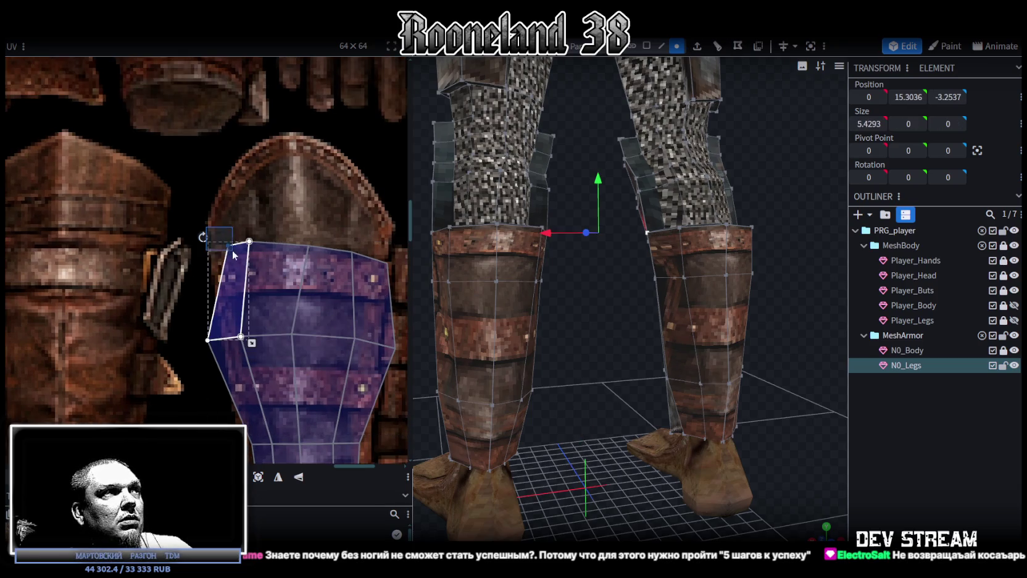
mouse_move(227, 242)
mouse_down()
mouse_move(216, 260)
mouse_move(251, 250)
mouse_up()
Step: Lower the top middle UV vertex and adjust the rightmost upper UV face
shift+click(254, 252)
click(272, 291)
shift+click(324, 290)
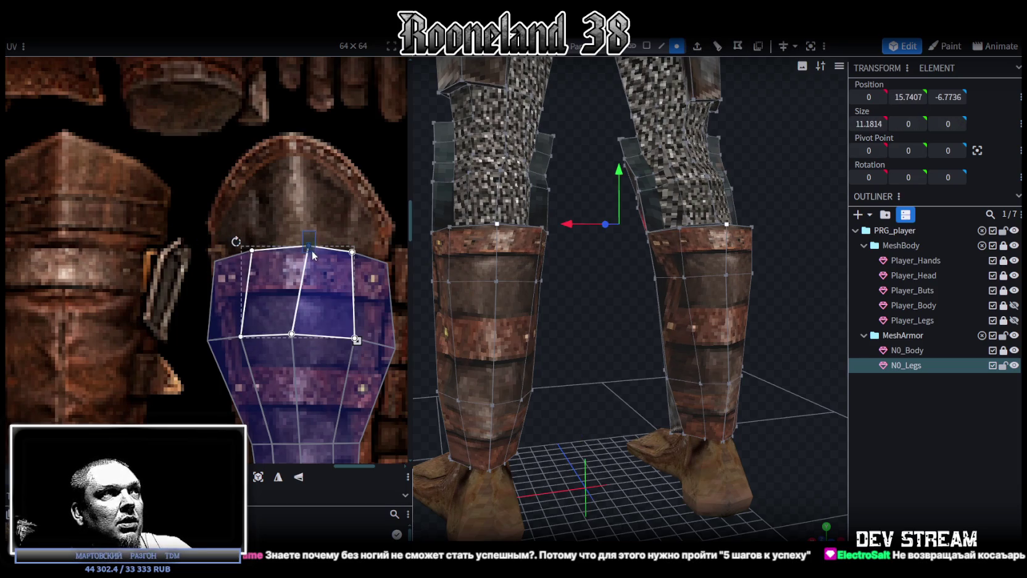
click(372, 301)
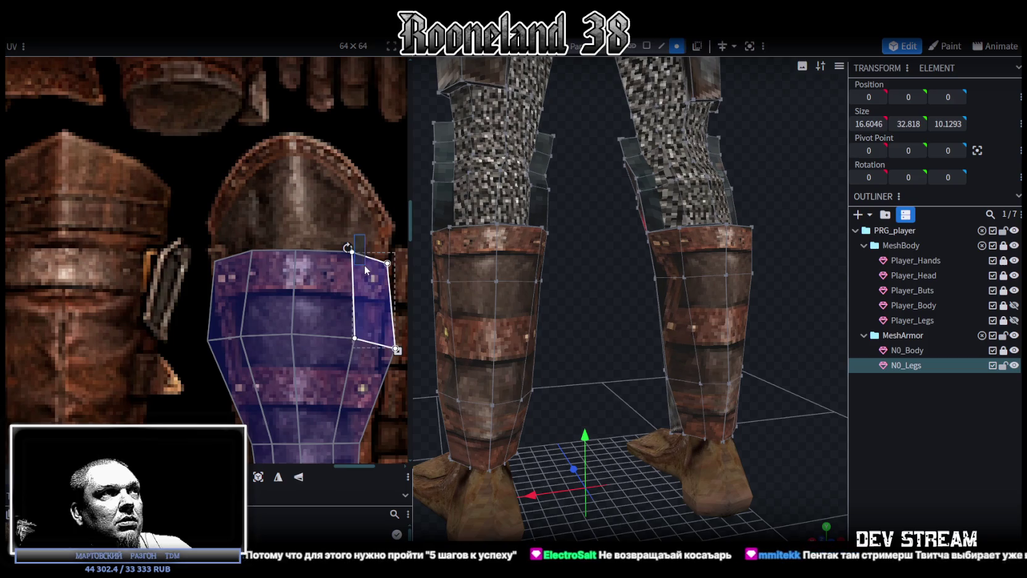
shift+click(341, 247)
click(350, 255)
click(386, 264)
scroll(398, 349, down, 3)
scroll(404, 362, down, 3)
scroll(345, 324, up, 2)
scroll(265, 333, down, 2)
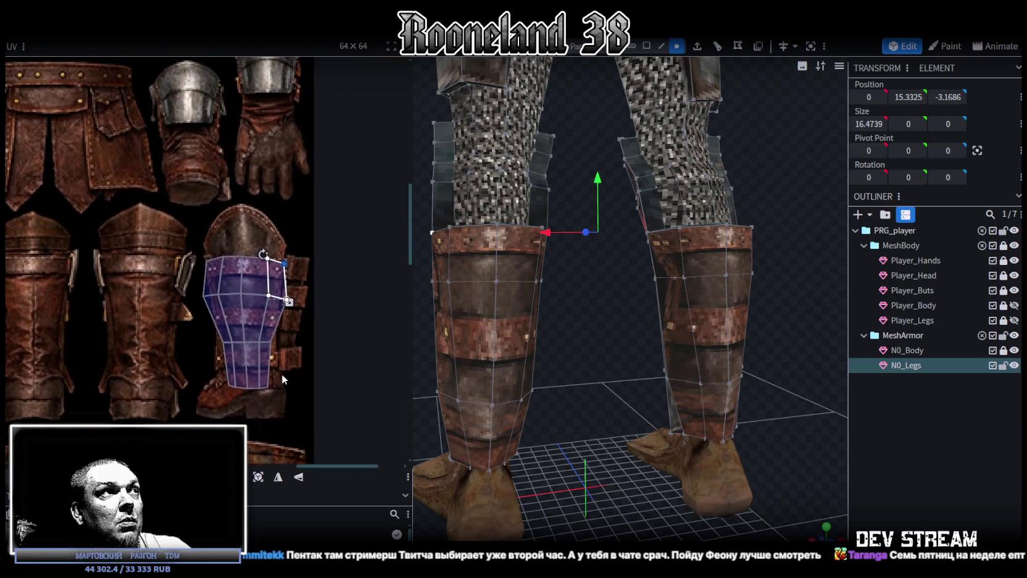
Step: Nudge the right-middle UV vertex up slightly
scroll(259, 278, up, 3)
click(247, 277)
scroll(264, 278, up, 2)
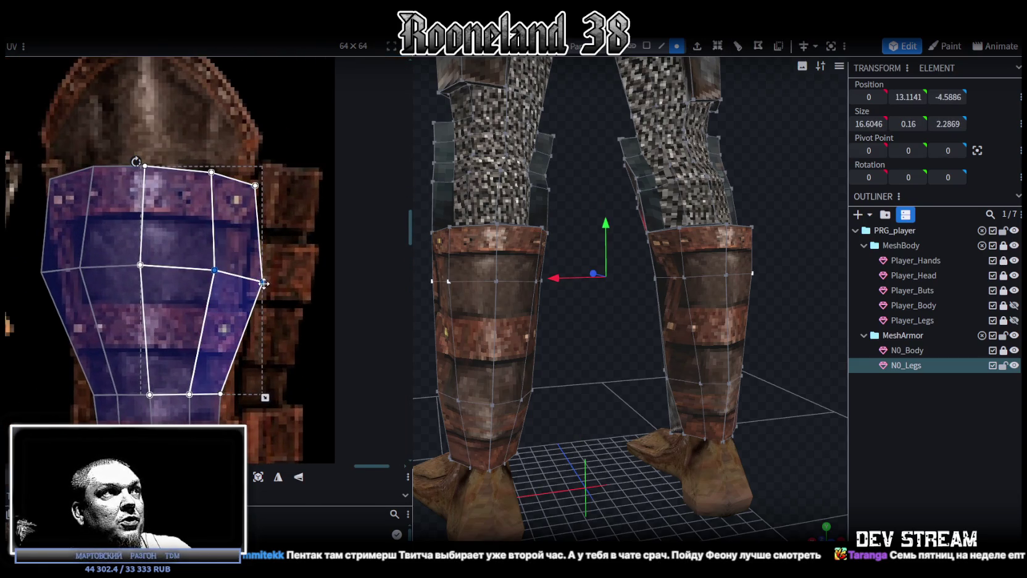
click(256, 283)
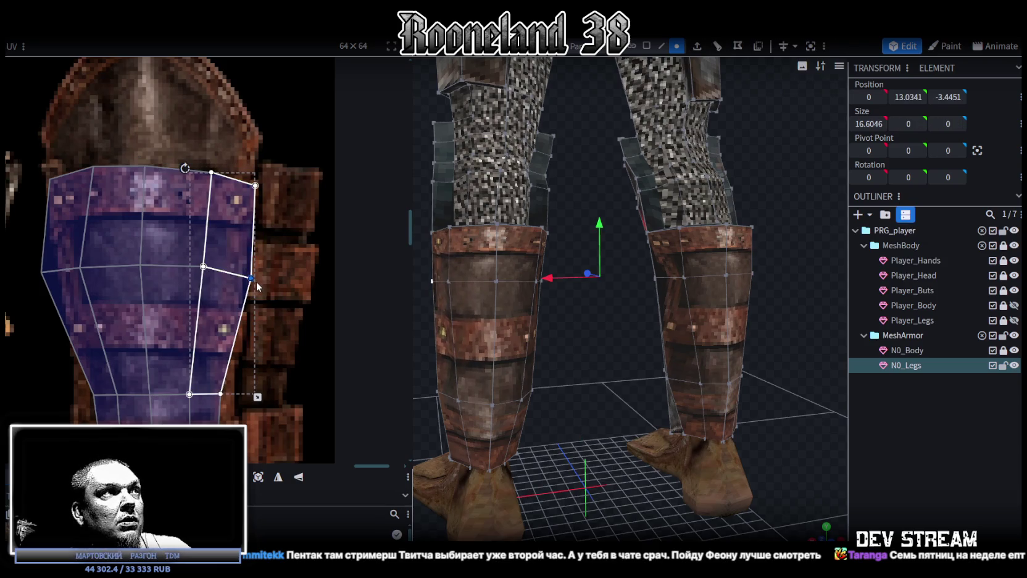
drag(251, 277, 249, 272)
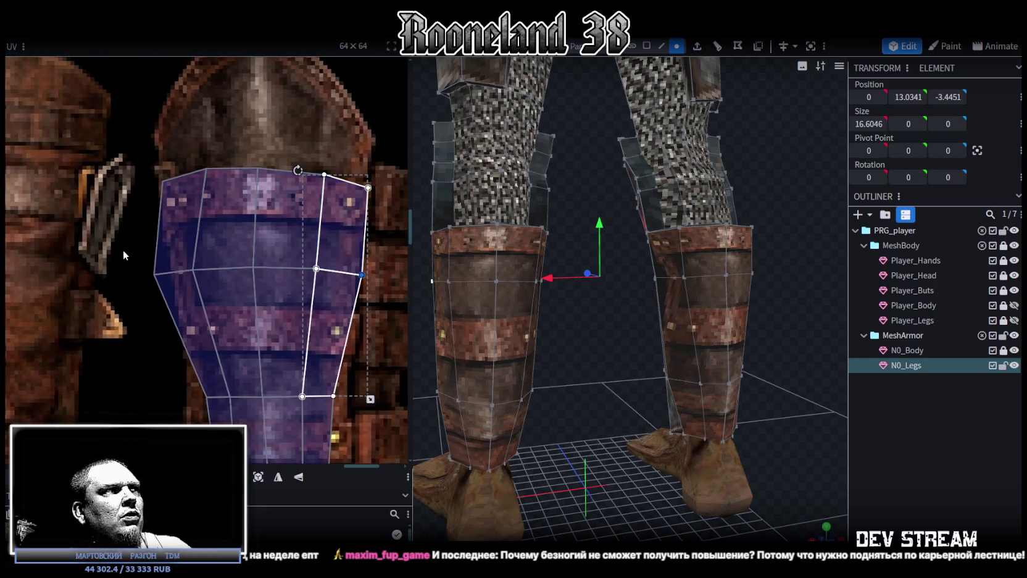
Step: Move the island's left edge vertices right onto the greave and shift the lower-left corner left
drag(114, 249, 207, 301)
drag(242, 335, 262, 334)
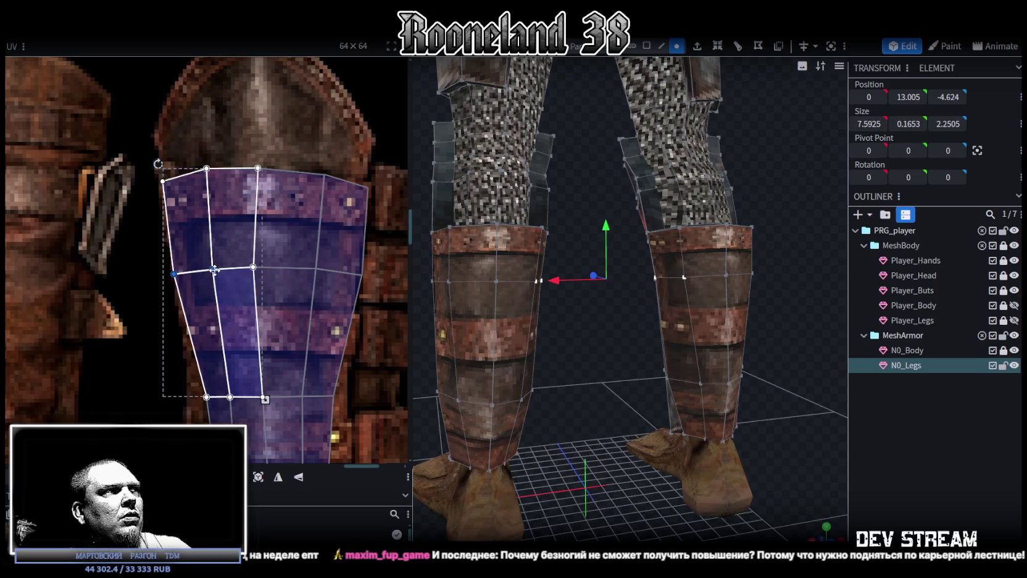
middle_drag(267, 316, 282, 246)
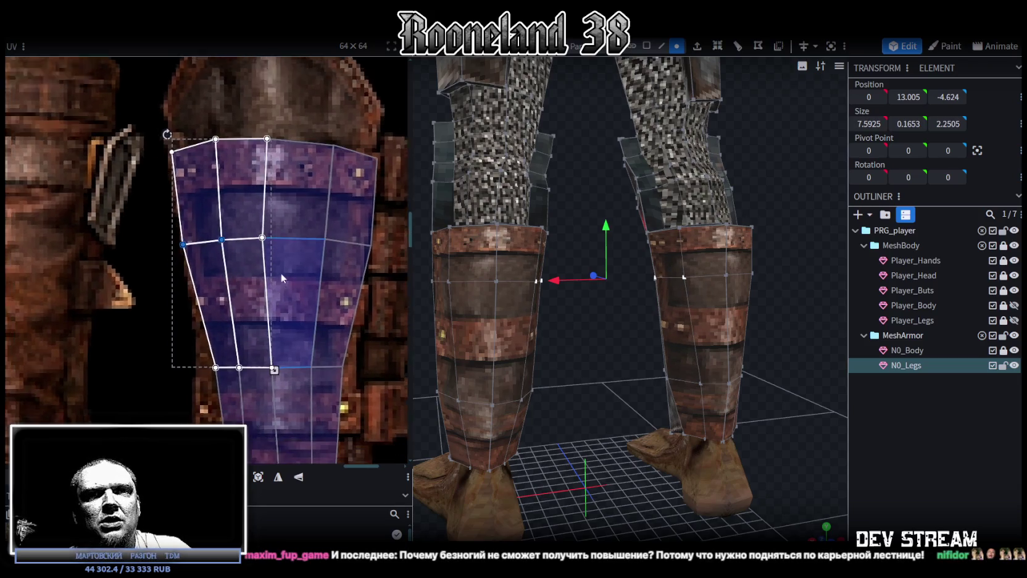
click(211, 274)
drag(221, 323, 208, 323)
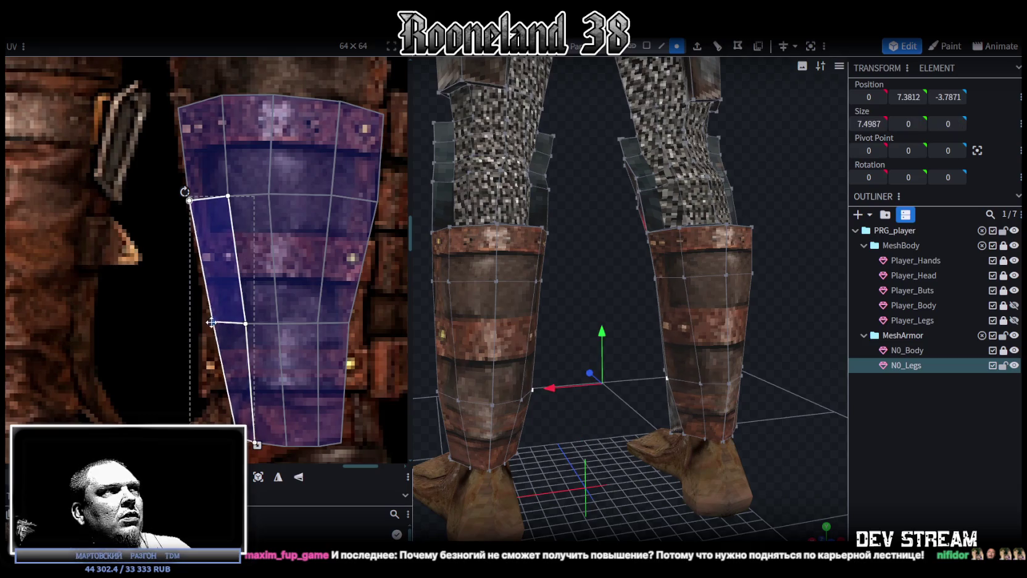
Step: Move the right-middle UV vertex outward to the right to fit the greave
mouse_move(164, 174)
mouse_down()
mouse_move(272, 215)
mouse_move(273, 192)
mouse_up()
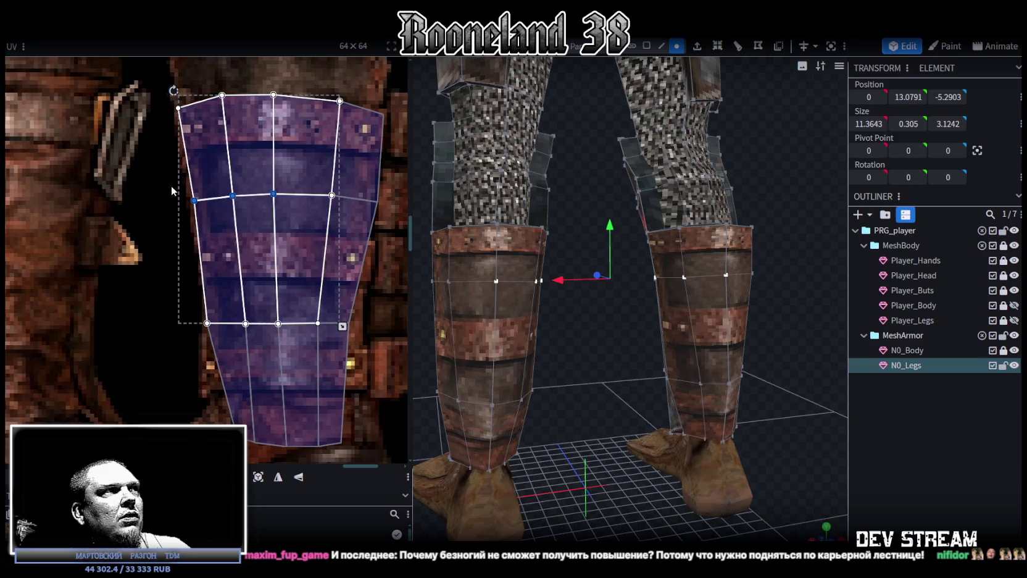
drag(171, 188, 200, 208)
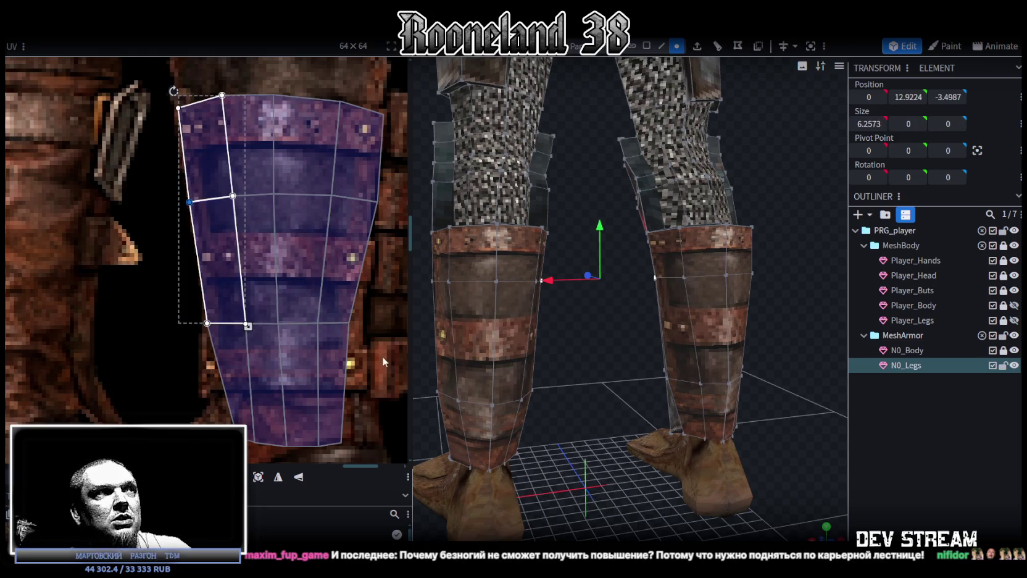
drag(381, 357, 312, 188)
drag(349, 322, 386, 339)
click(365, 323)
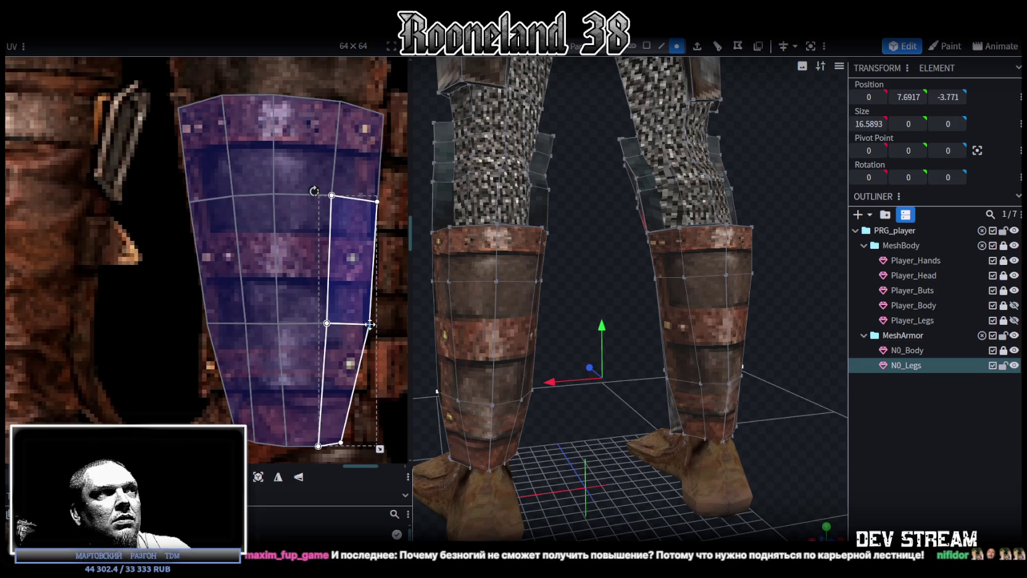
middle_drag(369, 323, 394, 281)
mouse_move(239, 368)
mouse_down()
mouse_move(269, 335)
mouse_move(238, 324)
mouse_move(275, 351)
mouse_up()
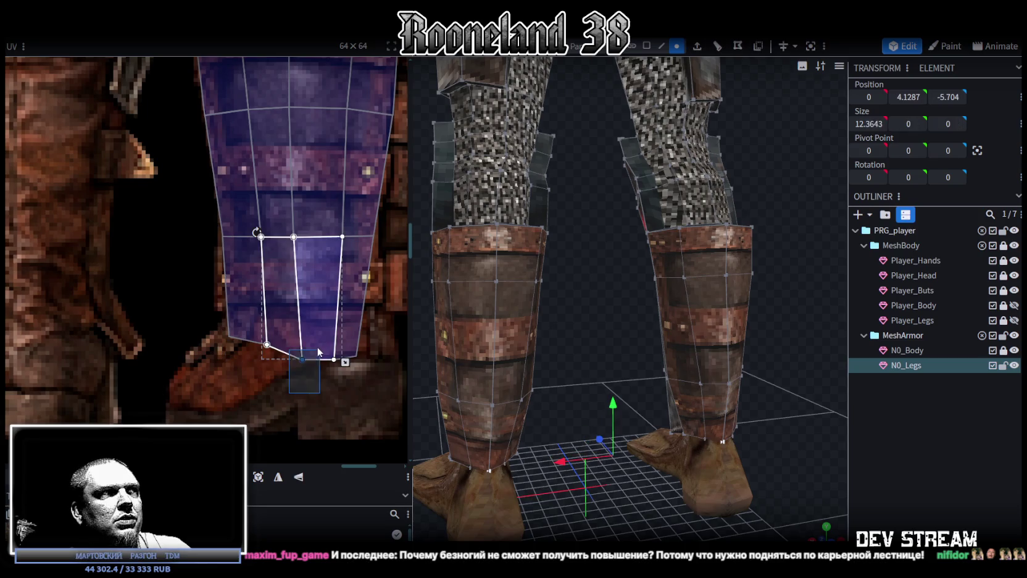
Step: Flatten the bottom edge of the lower UV quad
click(309, 353)
click(337, 357)
click(337, 356)
click(376, 341)
click(361, 339)
drag(362, 339, 370, 338)
click(371, 335)
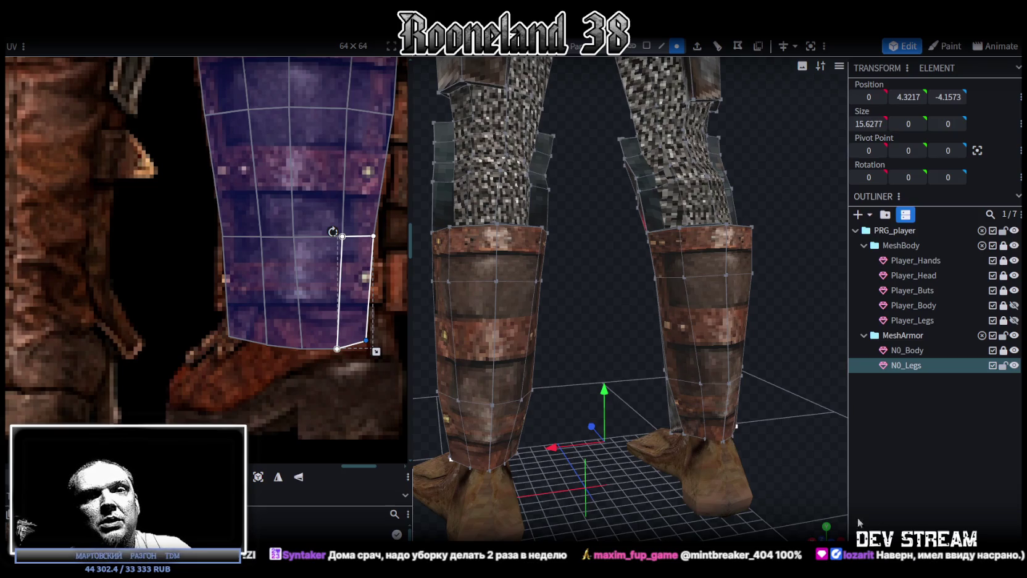
Step: Raise the bottom row of UV faces onto the greave's lower edge, lifting the middle vertex slightly
scroll(349, 351, down, 3)
drag(287, 357, 373, 337)
scroll(364, 333, up, 3)
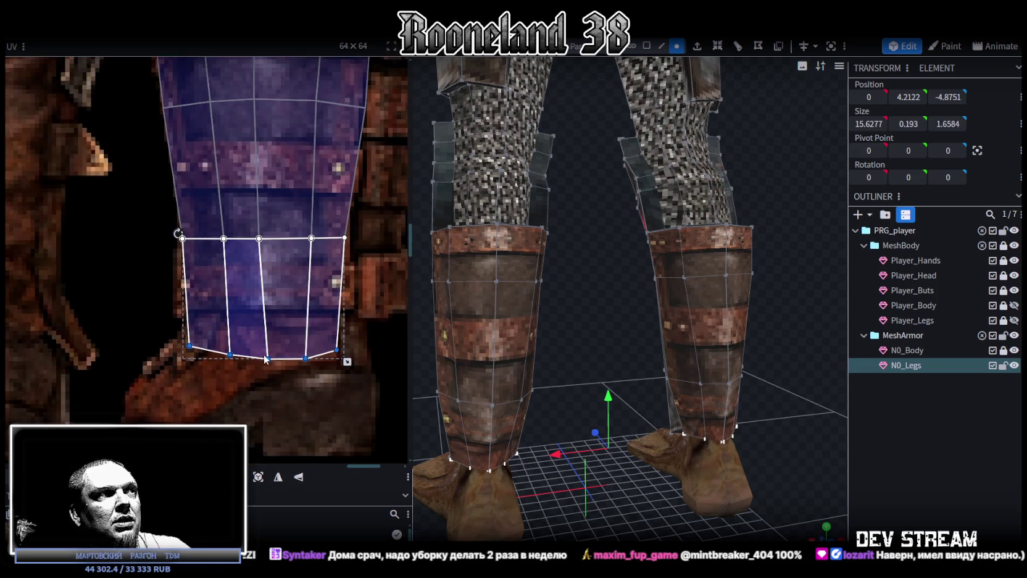
drag(268, 357, 266, 325)
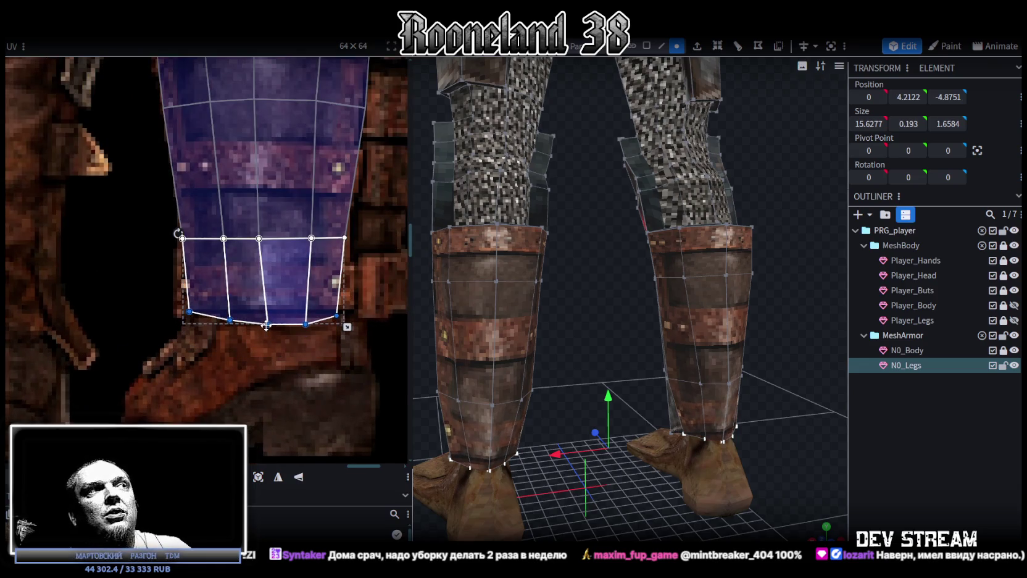
click(230, 320)
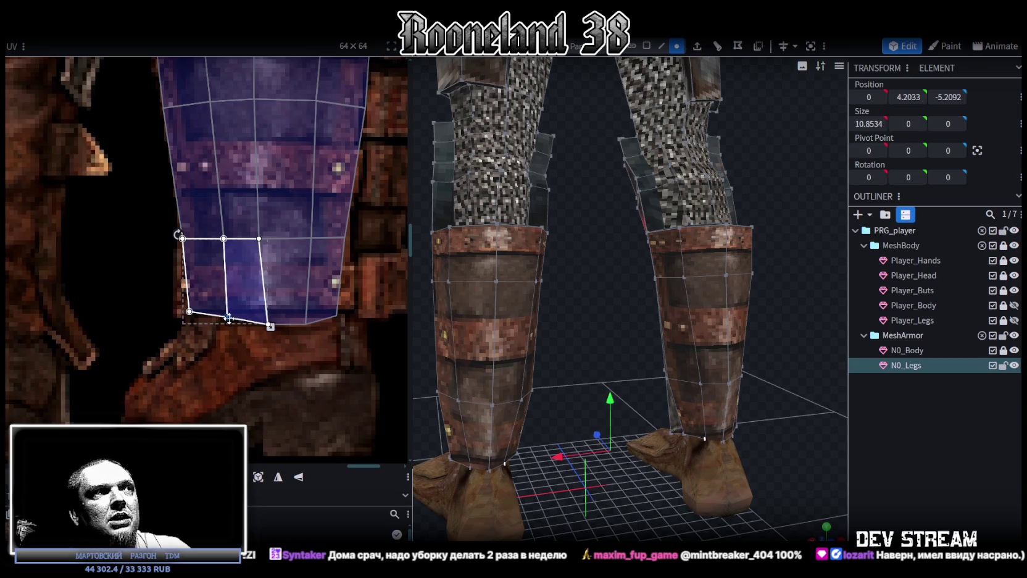
click(269, 324)
mouse_move(268, 325)
mouse_down()
mouse_move(266, 317)
mouse_move(310, 313)
mouse_up()
Step: Straighten the right edge of the lower-right UV face so it is vertical
click(306, 322)
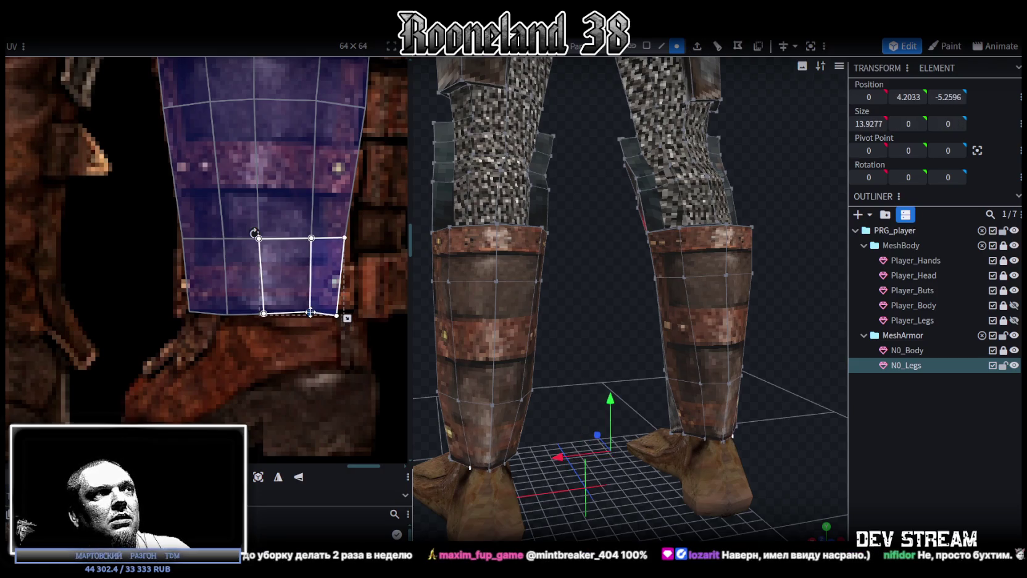
click(342, 312)
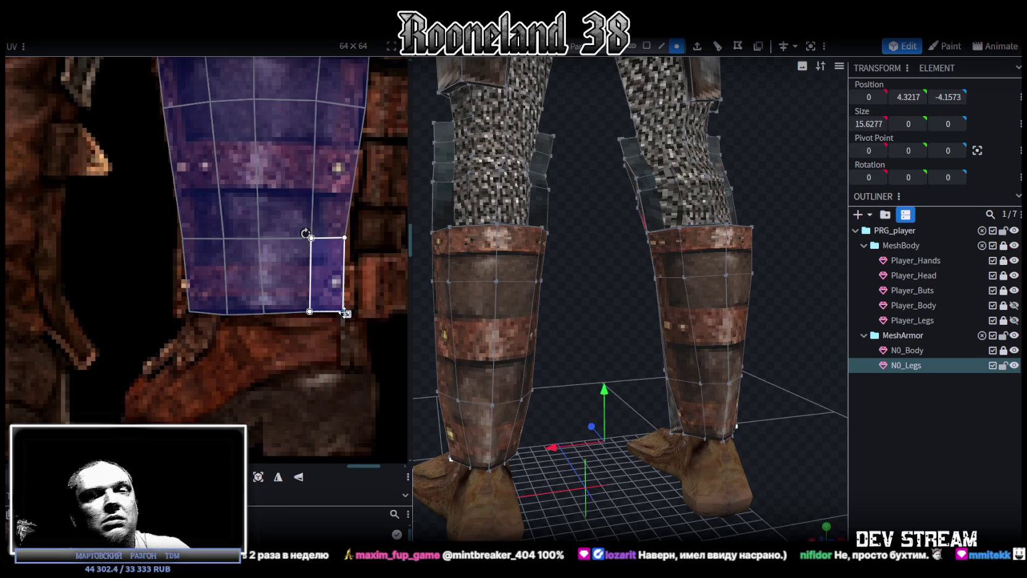
scroll(335, 359, up, 1)
scroll(288, 385, down, 2)
scroll(289, 381, up, 2)
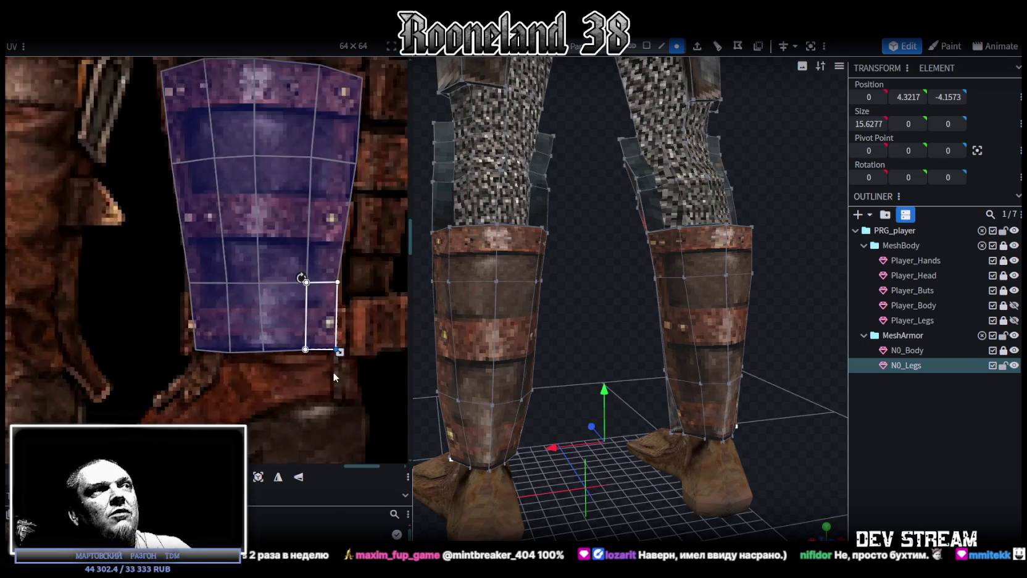
scroll(334, 372, down, 1)
shift+click(314, 232)
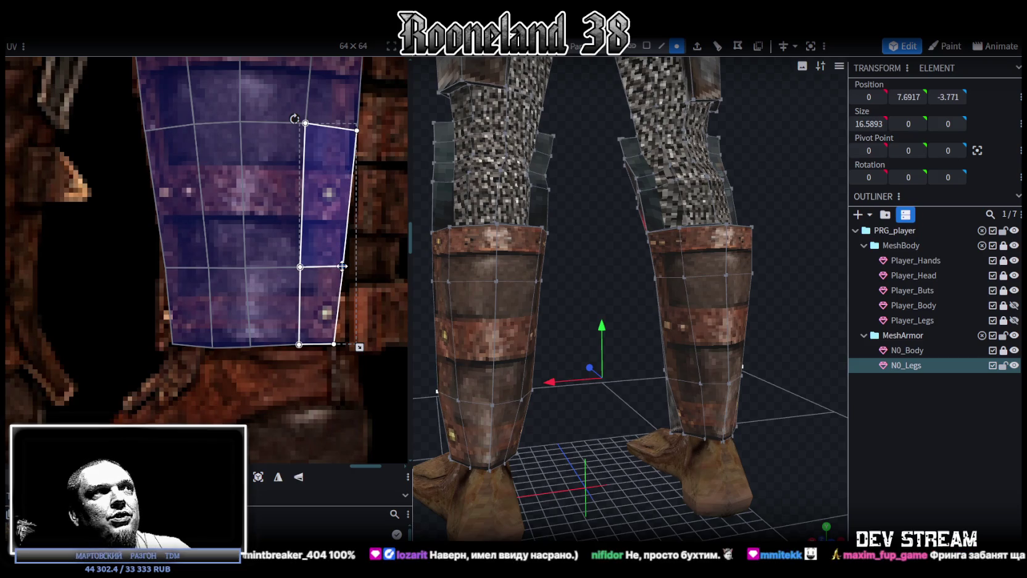
click(329, 342)
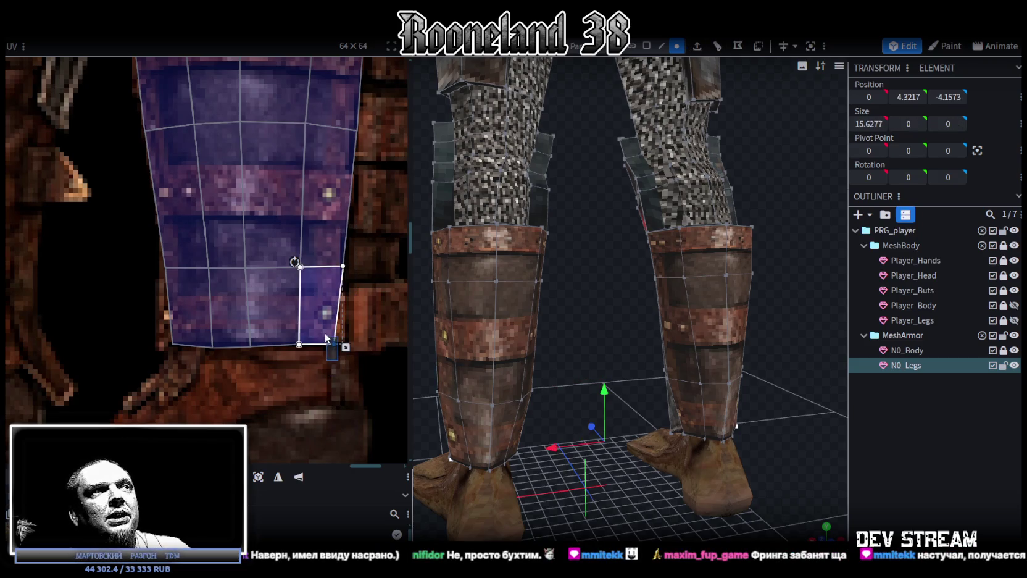
drag(332, 344, 345, 345)
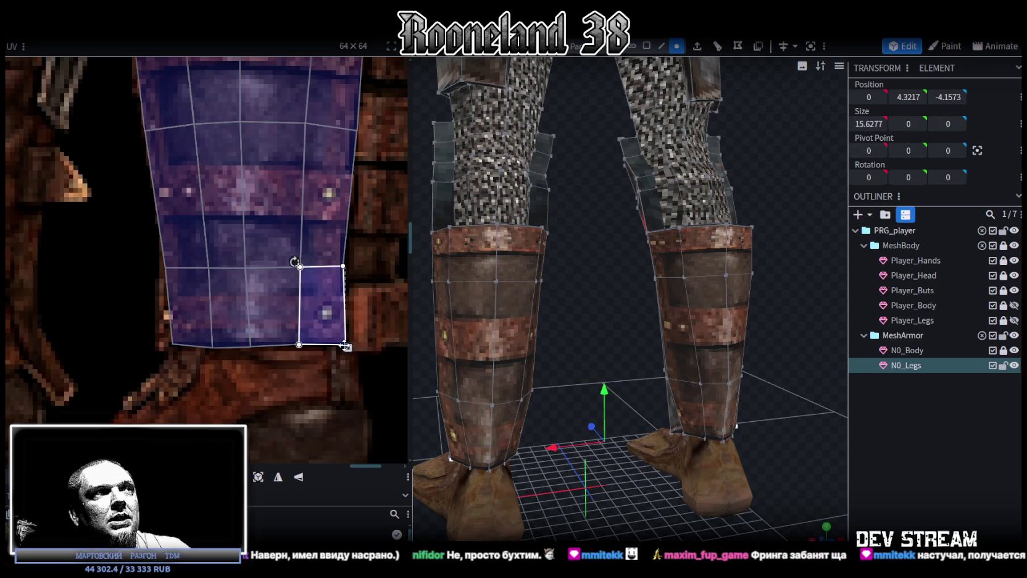
click(181, 334)
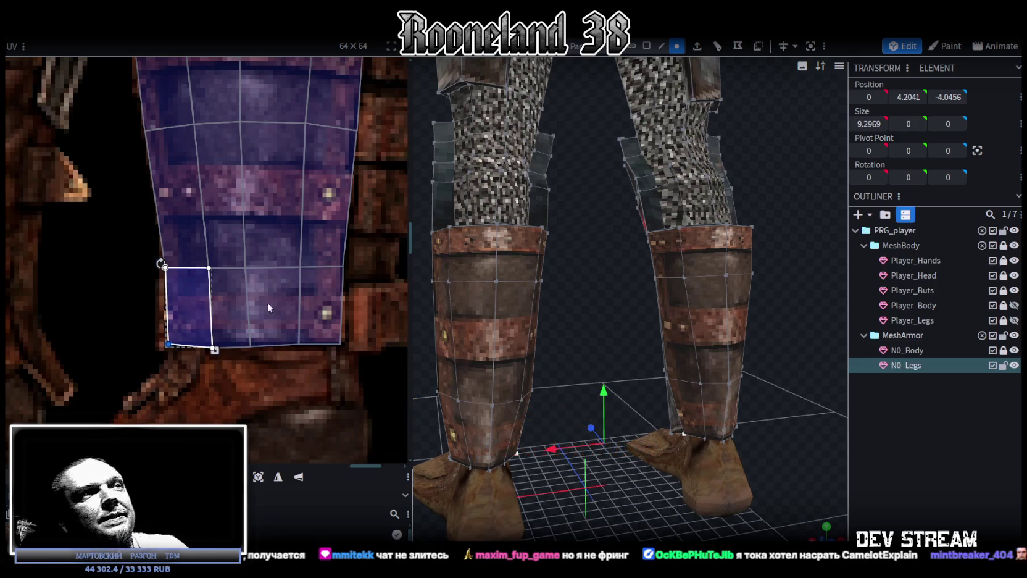
Step: Widen a shin-armour edge on N0_Legs along X from about 1.85 to 2.85
scroll(268, 302, down, 3)
scroll(744, 449, down, 2)
mouse_move(871, 436)
mouse_down()
mouse_move(725, 437)
mouse_move(793, 469)
mouse_move(850, 462)
mouse_move(695, 462)
mouse_up()
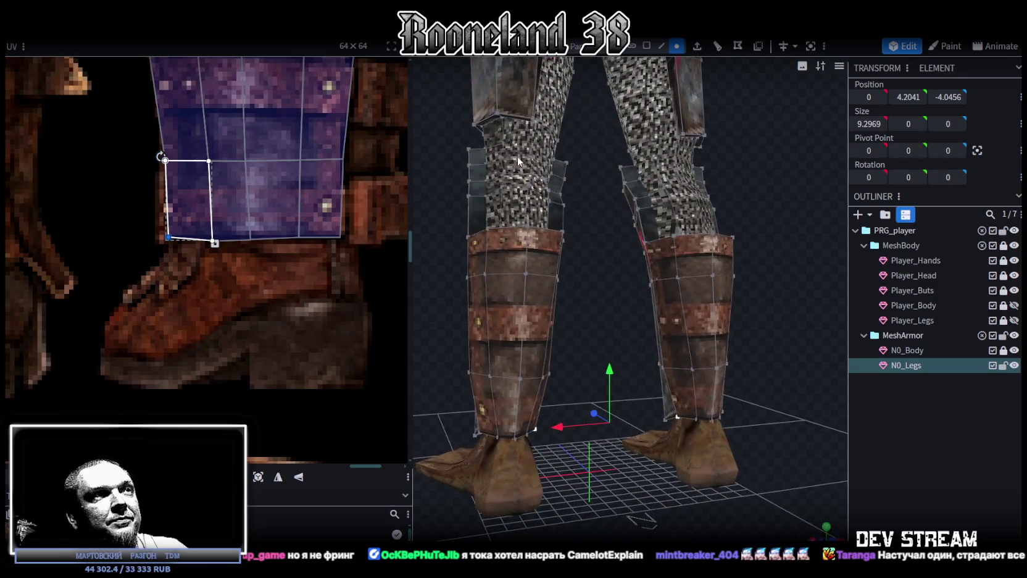
click(662, 46)
click(533, 379)
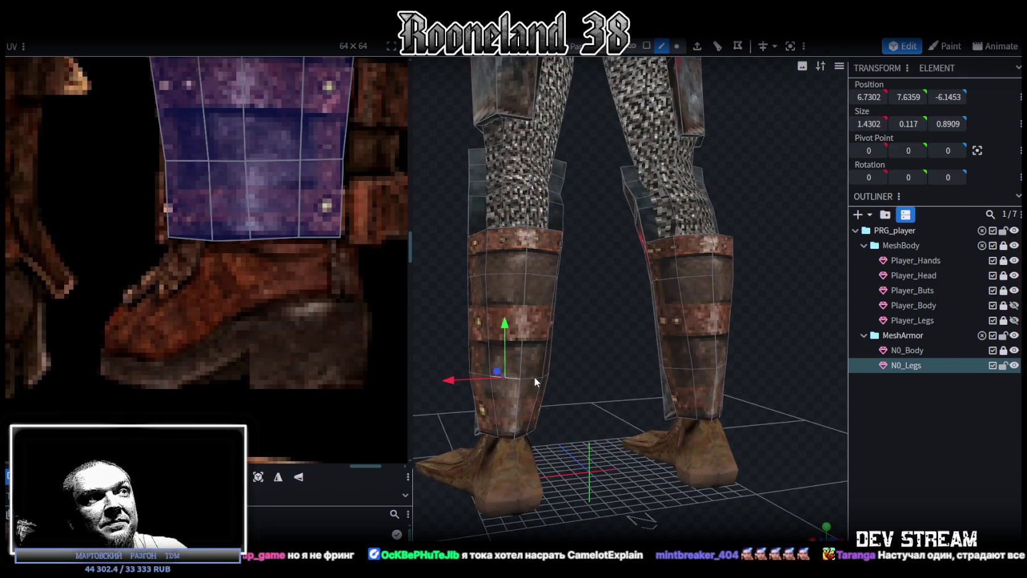
key(s)
drag(551, 389, 567, 429)
drag(554, 387, 550, 384)
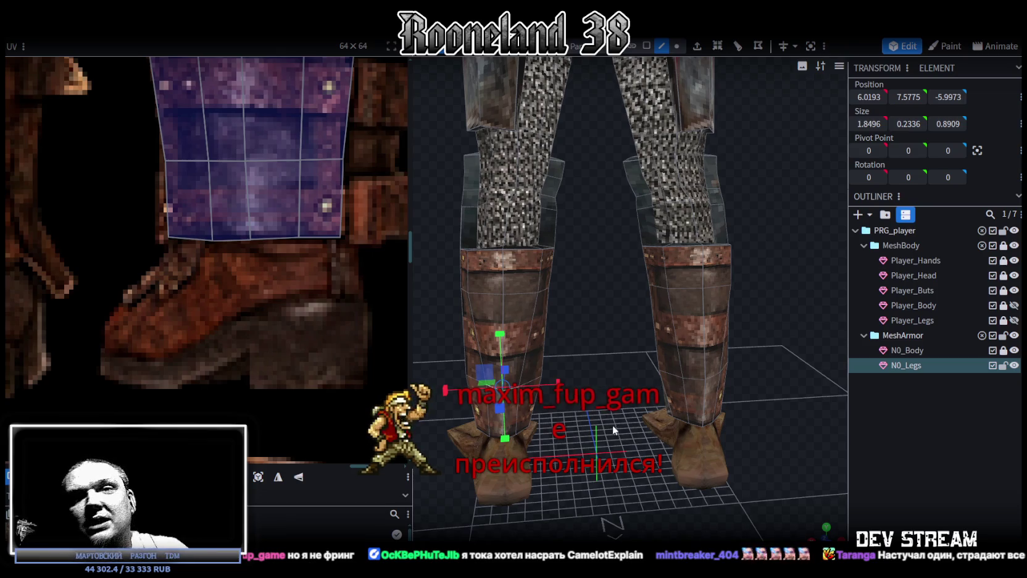
key(ctrl+z)
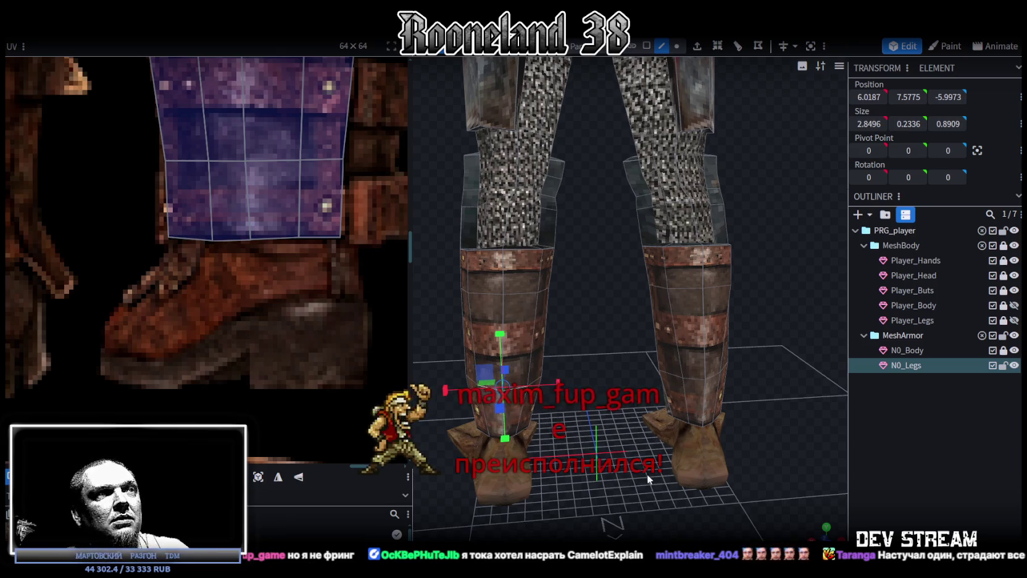
scroll(645, 473, down, 2)
mouse_move(576, 474)
mouse_down()
mouse_move(662, 325)
mouse_move(529, 371)
mouse_move(598, 349)
mouse_move(591, 357)
mouse_up()
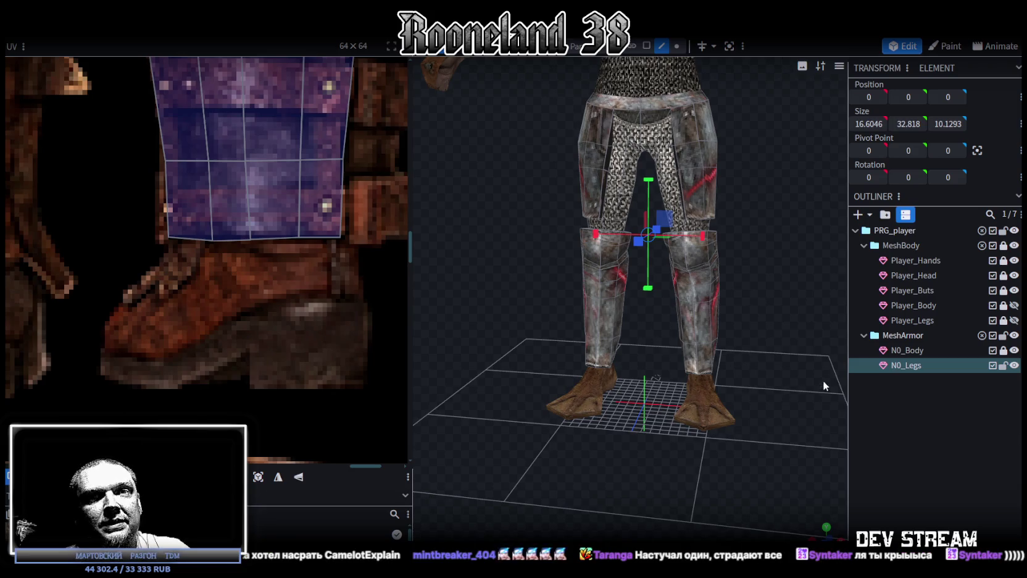
Step: Spread the mirrored knee vertices on both legs slightly wider apart
scroll(823, 380, up, 2)
drag(786, 399, 793, 375)
scroll(794, 376, up, 2)
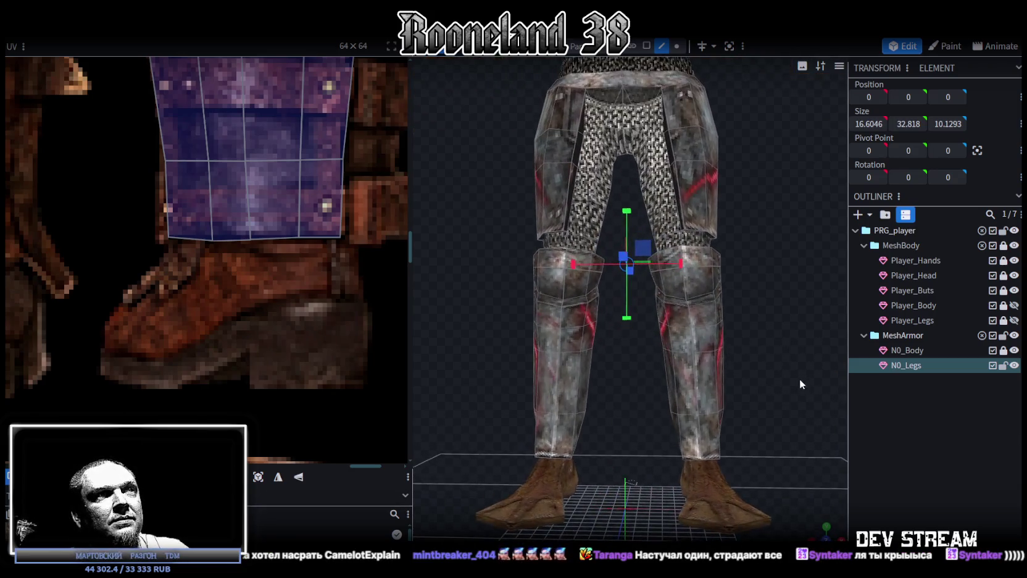
click(676, 45)
click(714, 351)
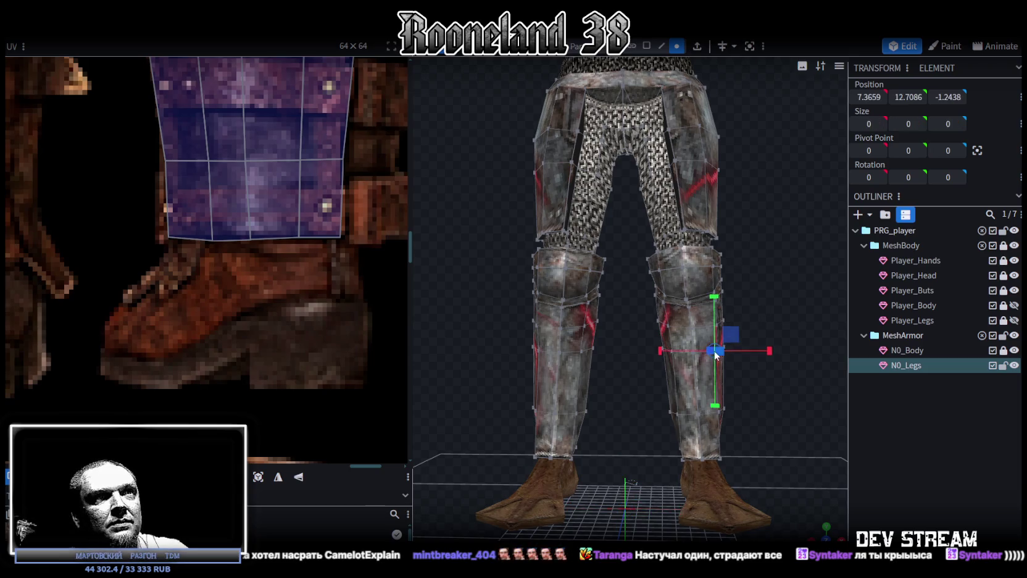
shift+click(537, 349)
drag(681, 350, 658, 321)
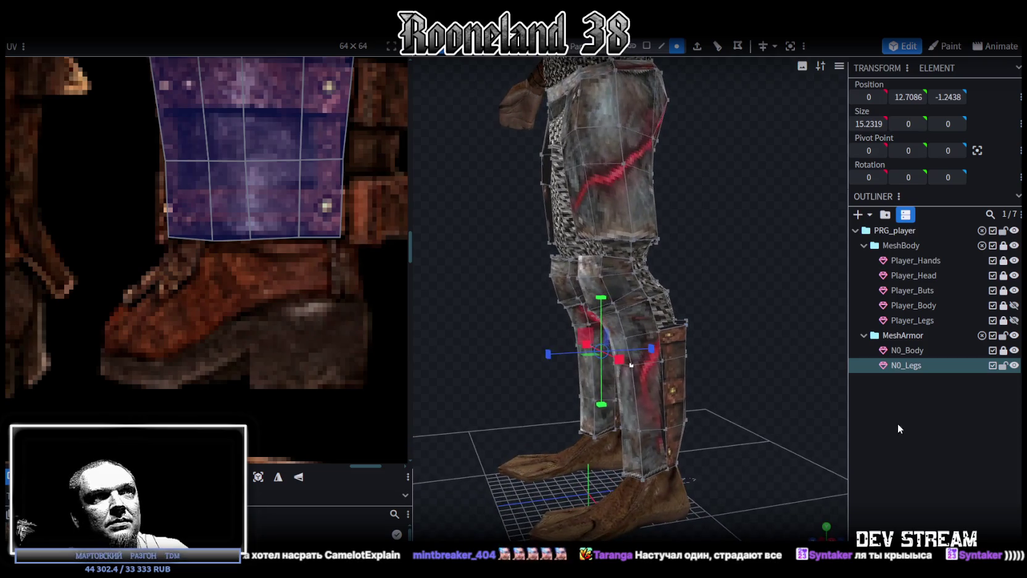
Step: Select and widen the mirrored boot-cuff edges on both legs of N0_Legs
click(896, 421)
mouse_move(737, 331)
mouse_down()
mouse_move(662, 335)
mouse_move(624, 295)
mouse_move(819, 292)
mouse_move(608, 358)
mouse_move(526, 351)
mouse_up()
scroll(625, 295, up, 3)
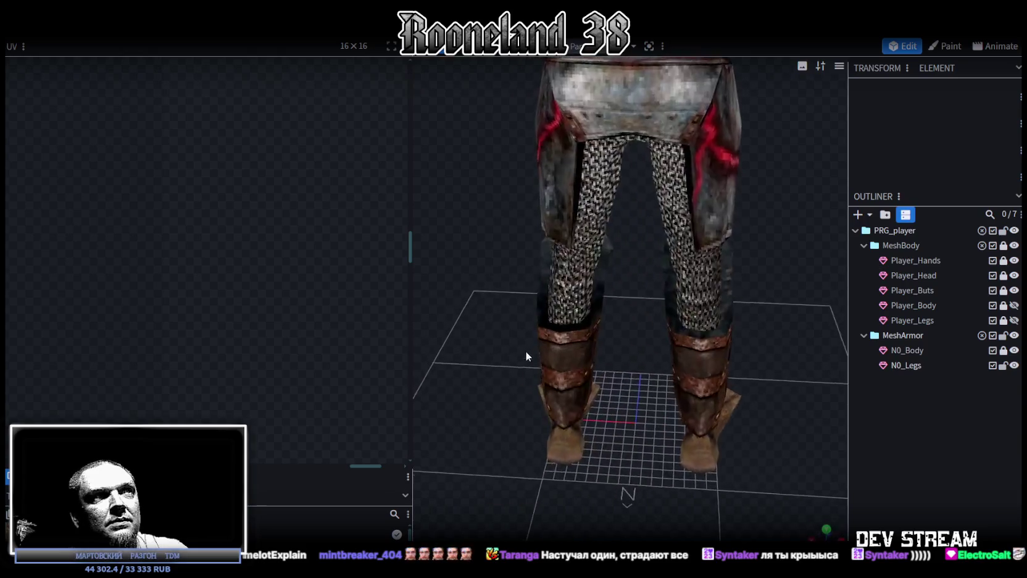
click(574, 308)
mouse_move(451, 292)
mouse_down()
mouse_move(453, 265)
mouse_move(465, 311)
mouse_move(488, 321)
mouse_move(574, 288)
mouse_up()
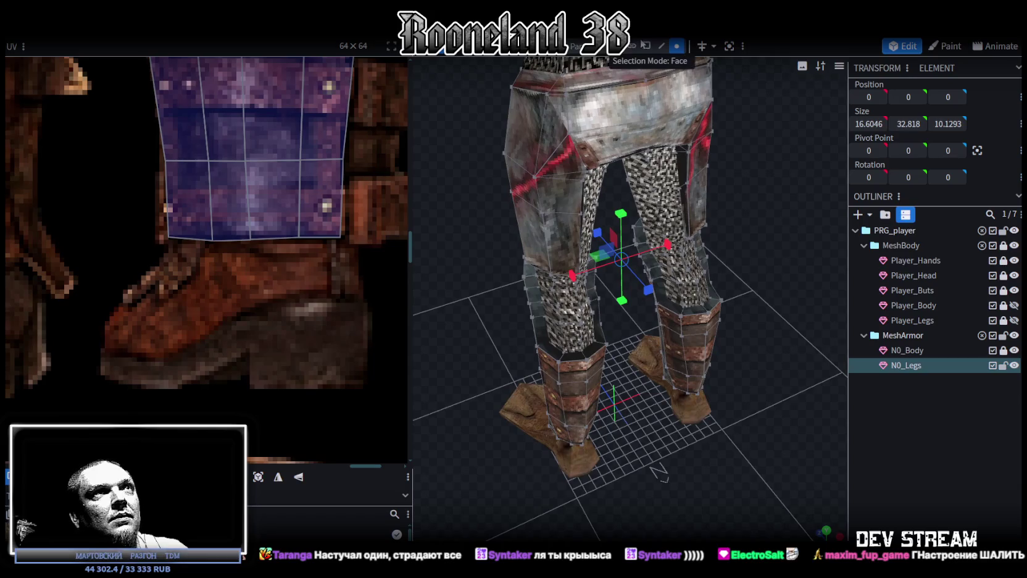
click(662, 46)
click(601, 355)
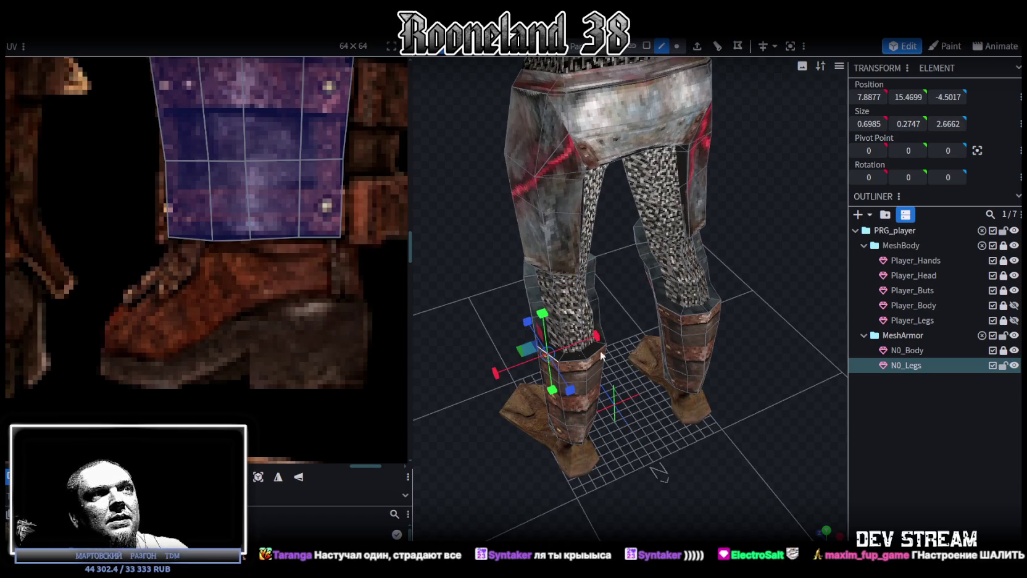
mouse_move(756, 294)
mouse_down()
mouse_move(728, 293)
mouse_move(726, 314)
mouse_up()
shift+click(727, 316)
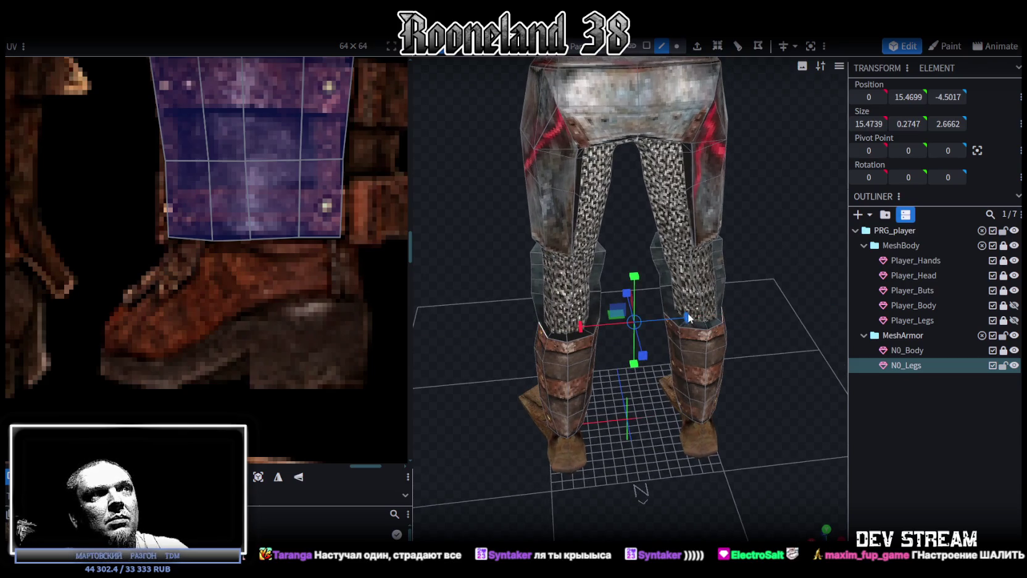
Step: Save the project as RPGchars.bbmodel and reselect the N0_Legs mesh
scroll(564, 241, down, 5)
mouse_move(564, 240)
mouse_down()
mouse_move(481, 255)
mouse_move(814, 201)
mouse_move(783, 245)
mouse_up()
key(ctrl+s)
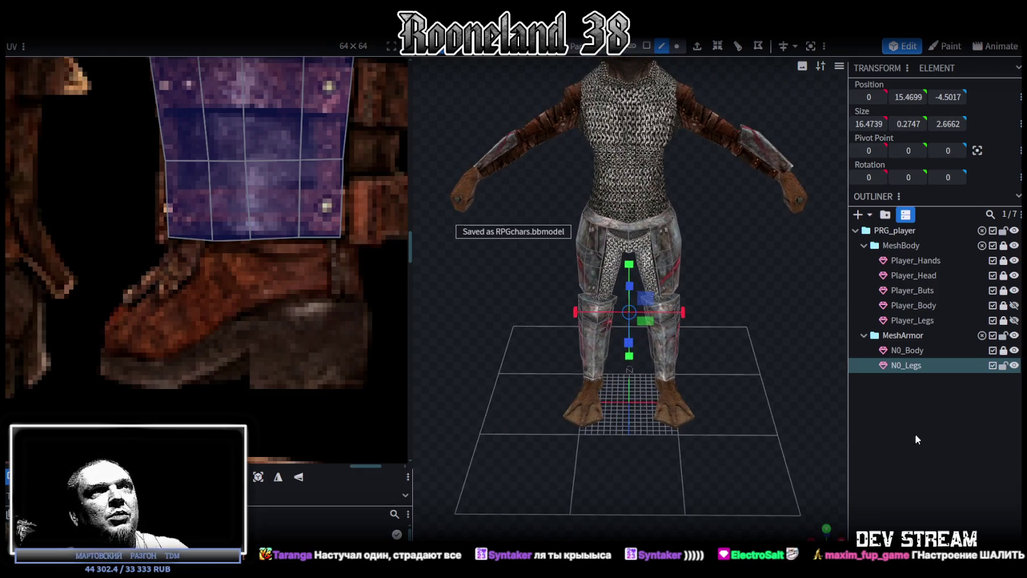
click(921, 446)
scroll(726, 303, down, 3)
mouse_move(726, 303)
mouse_down()
mouse_move(700, 249)
mouse_move(702, 267)
mouse_move(742, 258)
mouse_move(661, 265)
mouse_move(723, 230)
mouse_move(661, 333)
mouse_up()
scroll(702, 267, up, 3)
scroll(661, 333, up, 2)
click(661, 332)
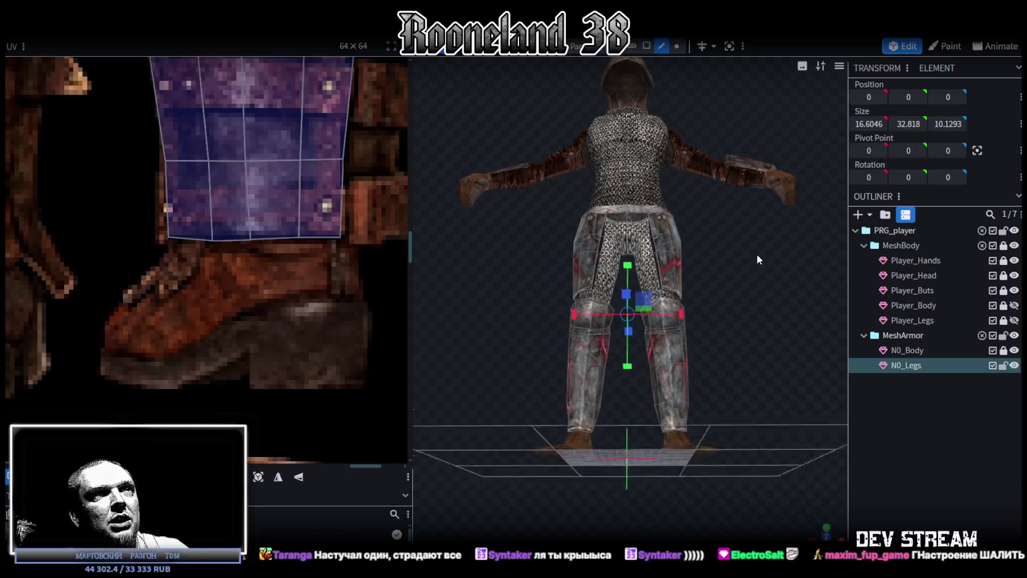
scroll(756, 254, up, 3)
scroll(290, 197, down, 2)
scroll(152, 157, down, 2)
scroll(310, 301, up, 2)
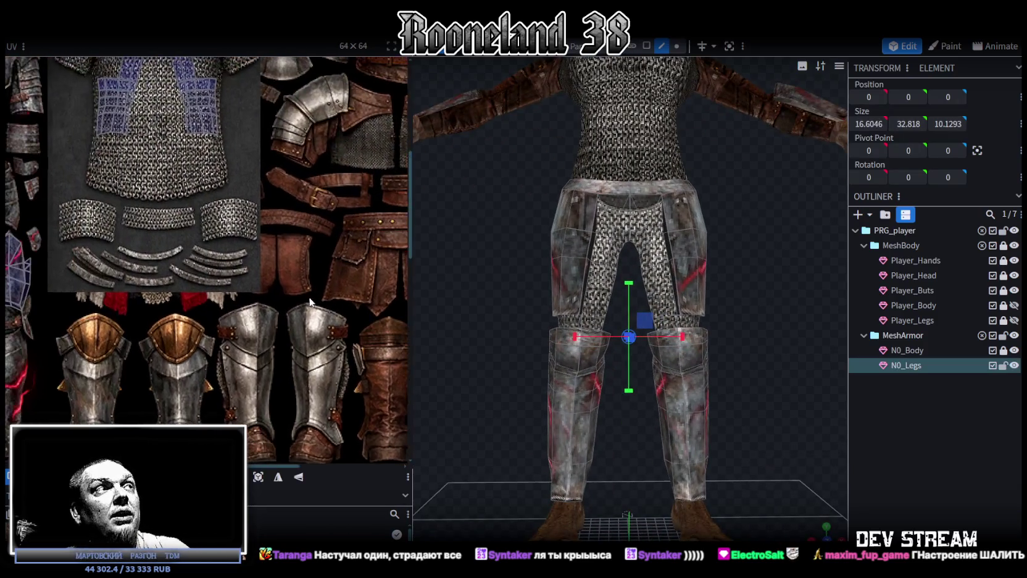
scroll(283, 286, down, 3)
scroll(259, 272, down, 2)
scroll(235, 259, up, 2)
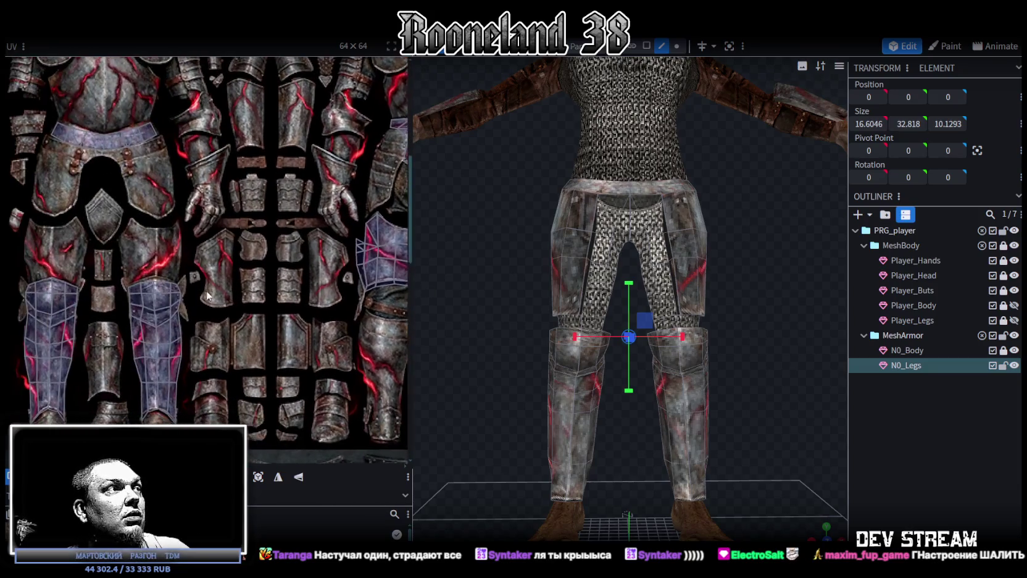
scroll(227, 253, up, 2)
scroll(227, 254, down, 3)
scroll(247, 288, up, 1)
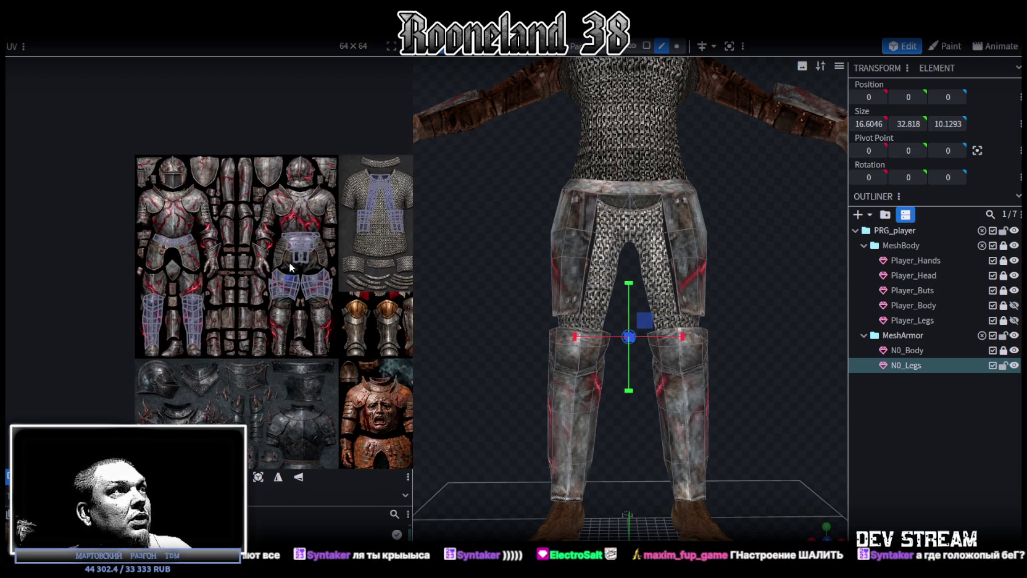
scroll(299, 274, up, 2)
scroll(253, 284, down, 2)
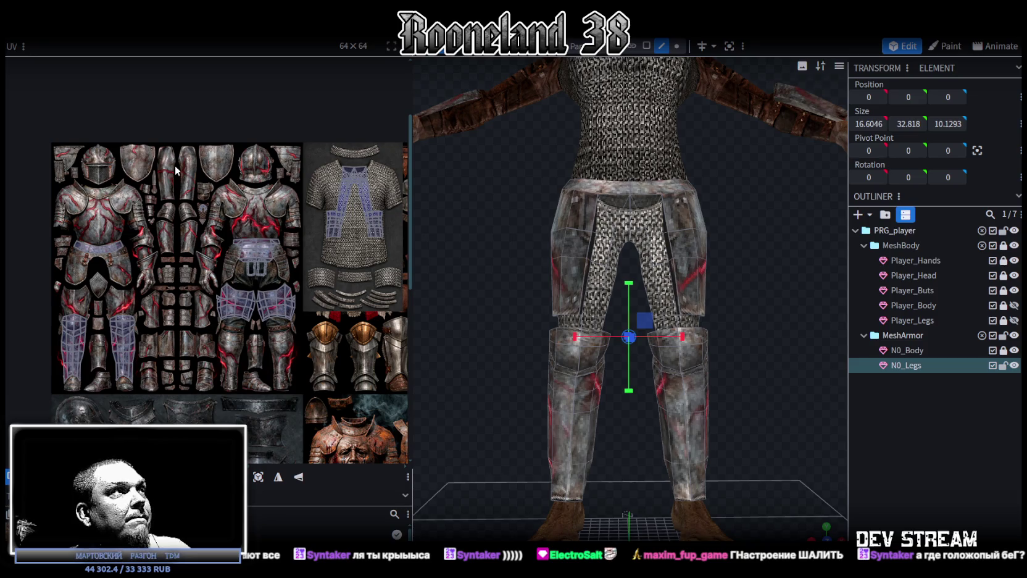
scroll(176, 172, down, 2)
scroll(223, 213, down, 2)
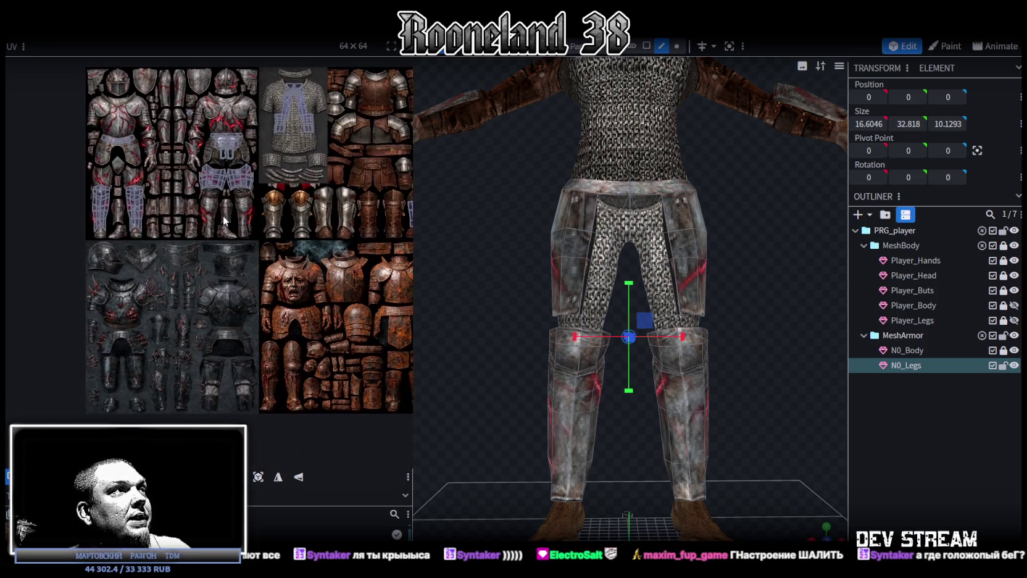
mouse_move(223, 214)
middle_down()
mouse_move(169, 204)
mouse_move(219, 315)
middle_up()
scroll(84, 214, up, 3)
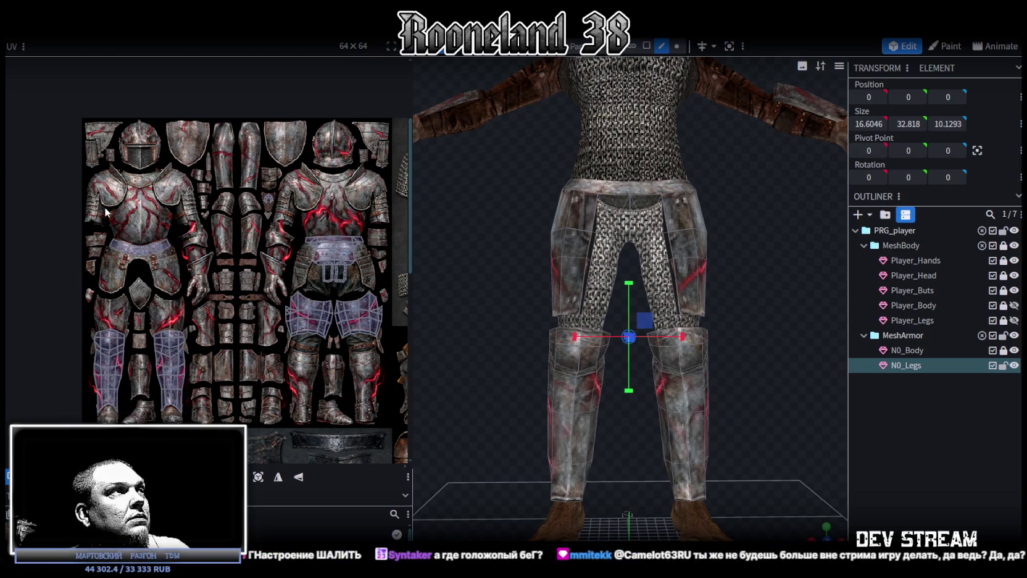
scroll(106, 212, down, 1)
scroll(107, 209, down, 1)
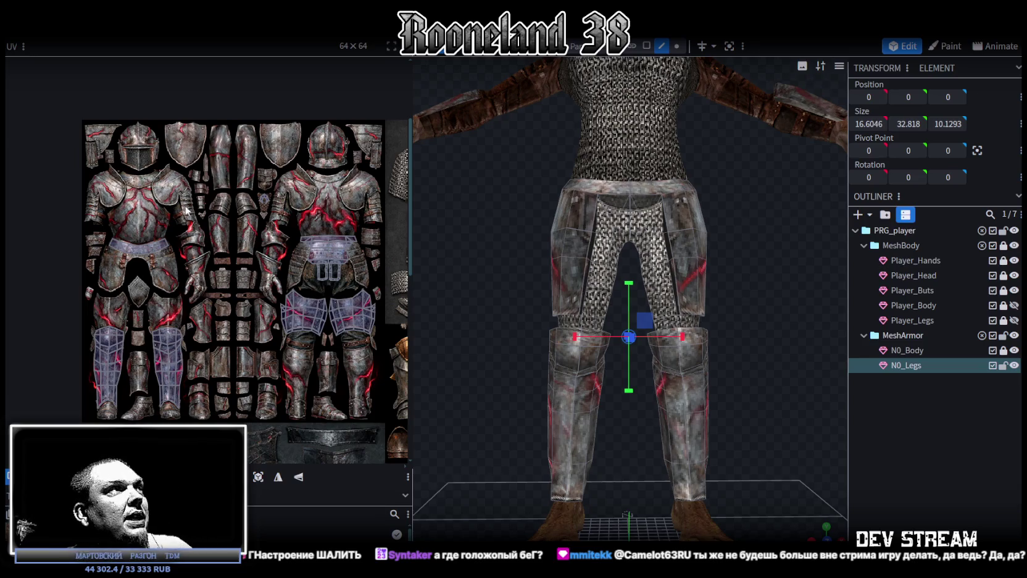
scroll(235, 239, right, 2)
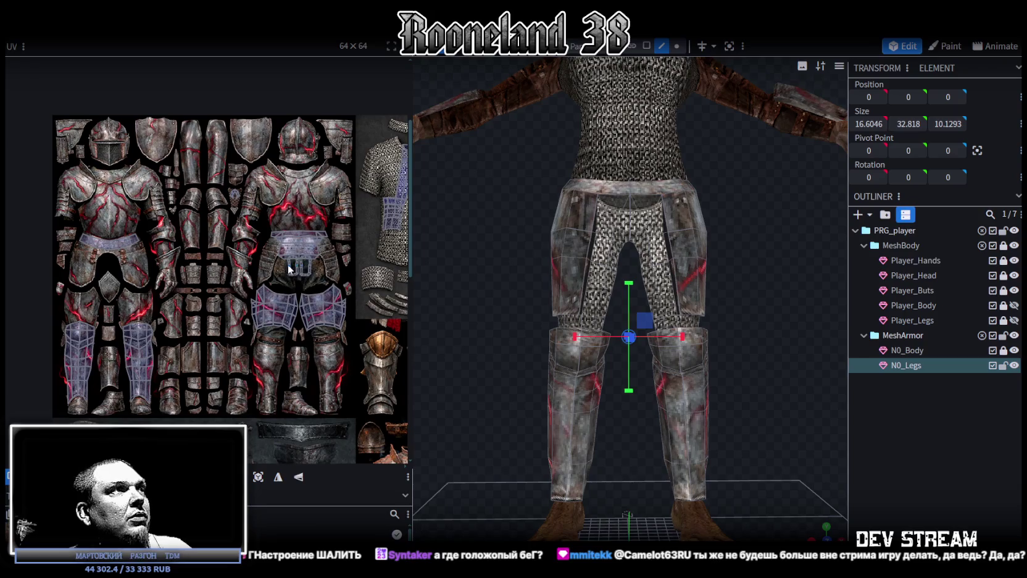
scroll(288, 268, down, 2)
click(890, 444)
mouse_move(751, 317)
mouse_down()
mouse_move(605, 348)
mouse_move(645, 352)
mouse_move(684, 323)
mouse_move(708, 343)
mouse_move(678, 361)
mouse_move(554, 349)
mouse_move(566, 329)
mouse_move(744, 369)
mouse_move(556, 331)
mouse_move(513, 355)
mouse_move(505, 337)
mouse_move(669, 323)
mouse_move(686, 343)
mouse_up()
scroll(645, 349, up, 1)
scroll(662, 346, up, 2)
scroll(655, 337, up, 2)
key(ctrl+s)
click(536, 318)
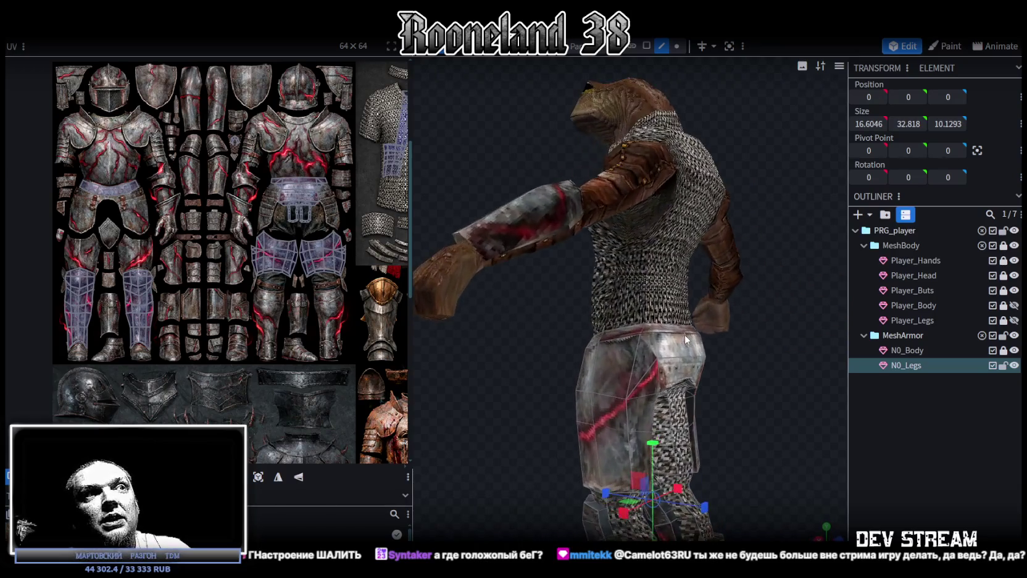
Step: Select a leg armour face, narrow the UV panel and inspect the legs from front and side
click(637, 343)
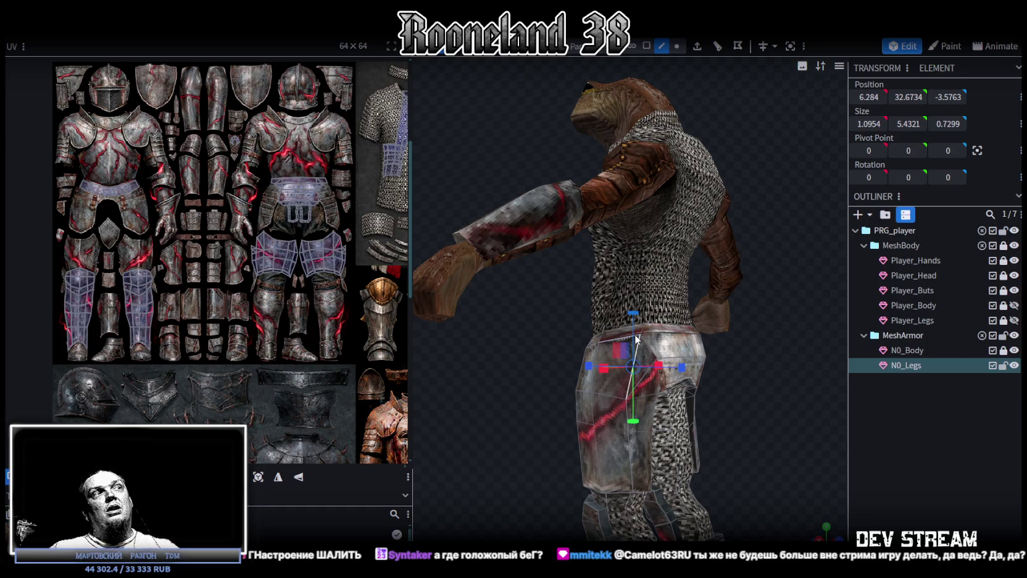
scroll(537, 350, down, 3)
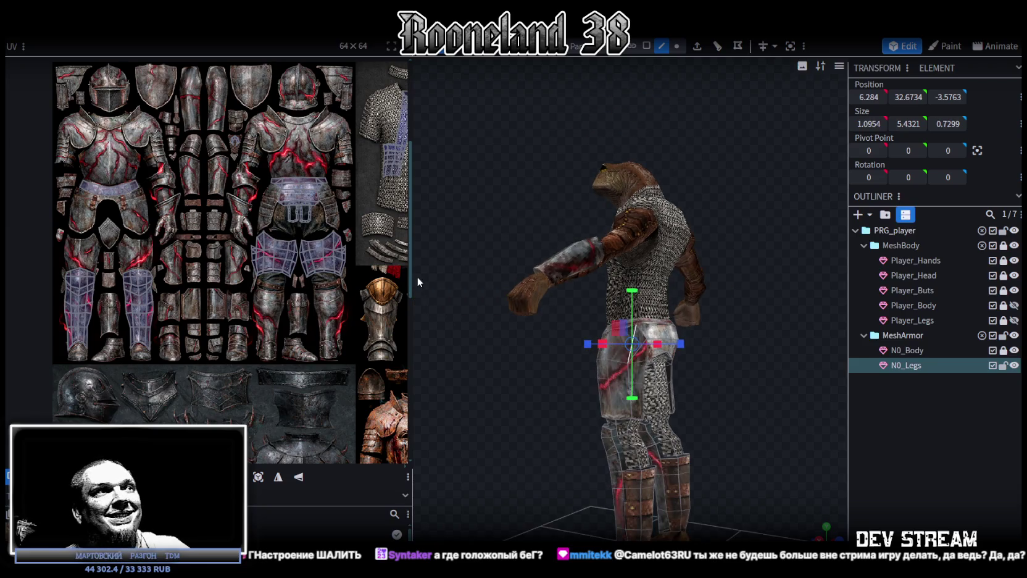
drag(412, 258, 334, 258)
drag(467, 397, 703, 456)
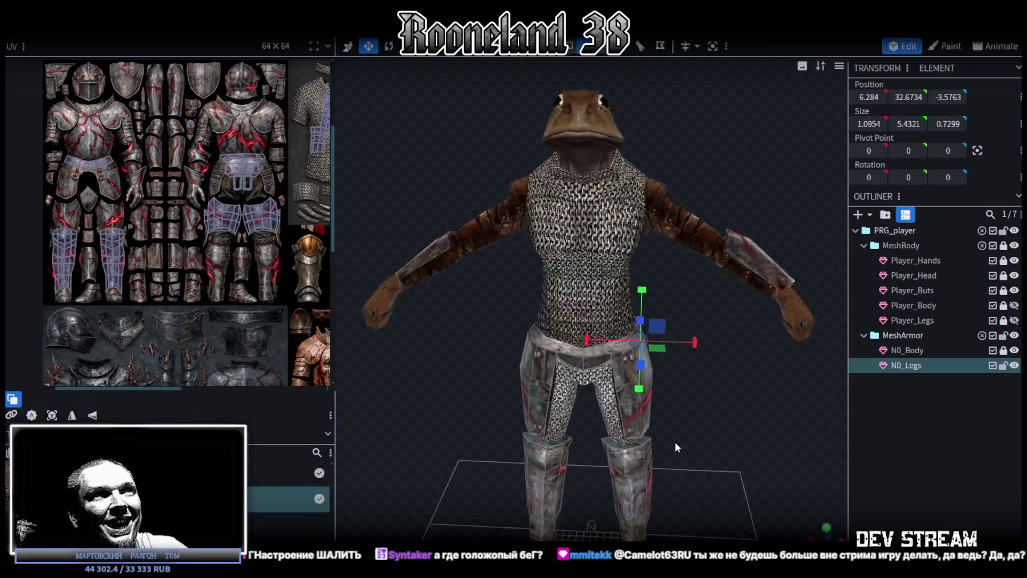
mouse_move(682, 223)
mouse_down()
mouse_move(749, 433)
mouse_move(722, 396)
mouse_move(655, 402)
mouse_move(723, 334)
mouse_move(799, 366)
mouse_move(712, 367)
mouse_move(753, 373)
mouse_move(685, 355)
mouse_move(498, 350)
mouse_move(750, 335)
mouse_move(730, 348)
mouse_move(746, 329)
mouse_move(677, 341)
mouse_move(743, 339)
mouse_up()
scroll(679, 341, up, 2)
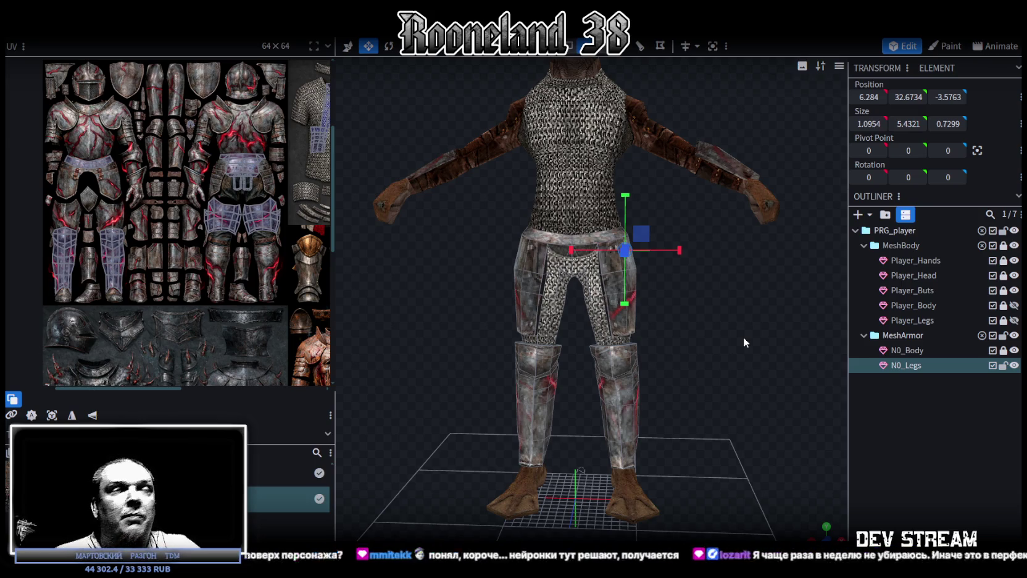
Step: Toggle N0_Legs visibility to compare, then lock N0_Legs in the Outliner
click(1014, 365)
click(1014, 365)
click(1014, 365)
click(1014, 365)
mouse_move(772, 401)
mouse_down()
mouse_move(678, 432)
mouse_move(703, 375)
mouse_move(574, 274)
mouse_up()
mouse_move(661, 122)
mouse_down()
mouse_move(606, 126)
mouse_move(543, 215)
mouse_up()
drag(631, 176, 678, 178)
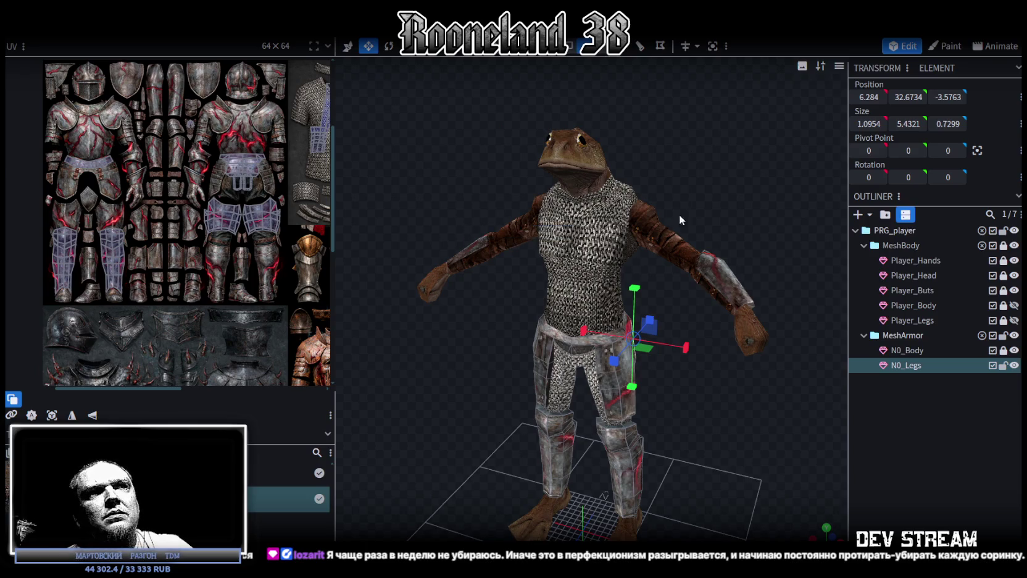
mouse_move(670, 182)
mouse_down()
mouse_move(748, 154)
mouse_move(720, 156)
mouse_move(684, 99)
mouse_up()
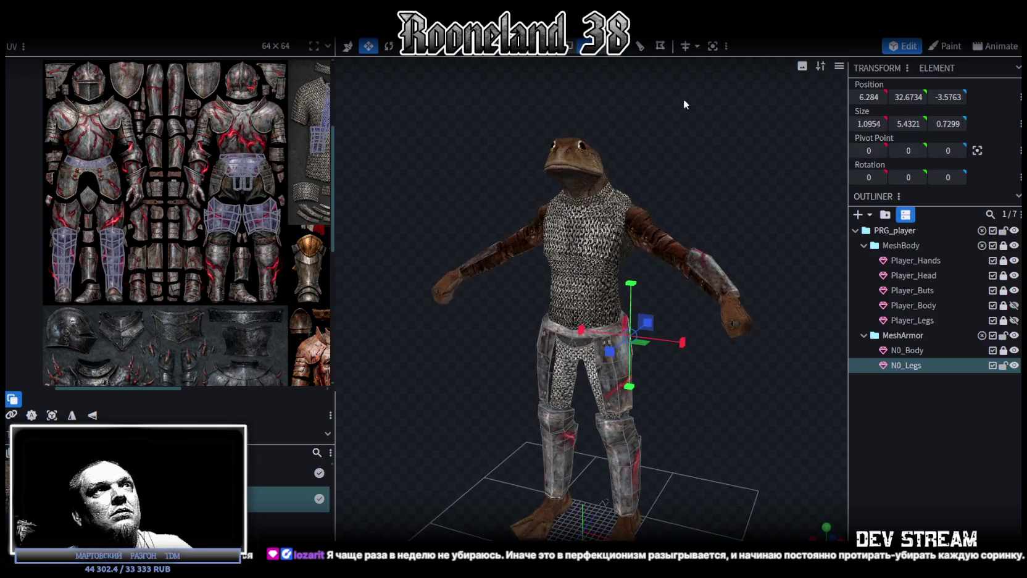
click(1003, 365)
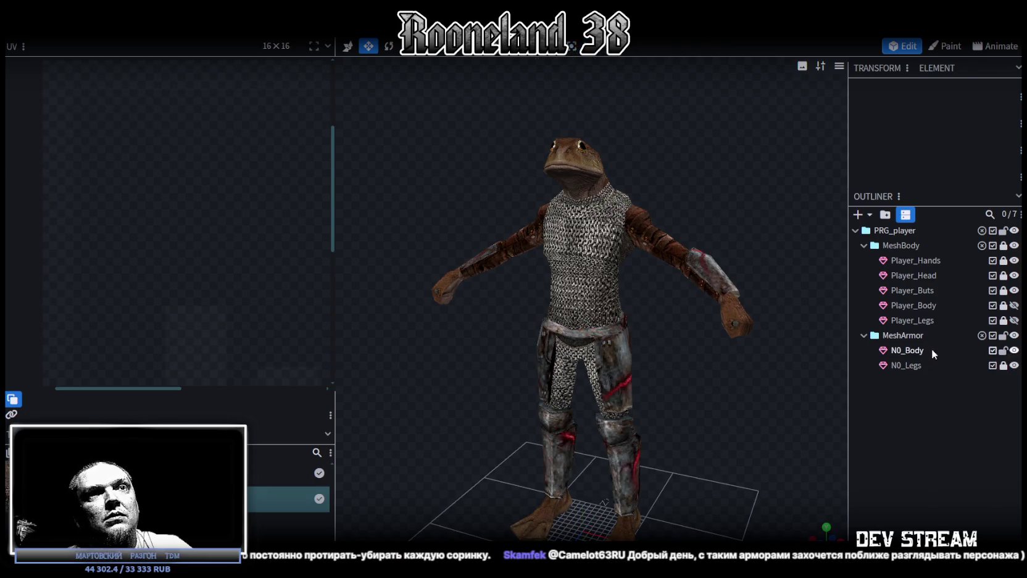
Step: Select N0_Body and box-select all the chest plate's torso faces
click(907, 350)
drag(803, 185, 754, 181)
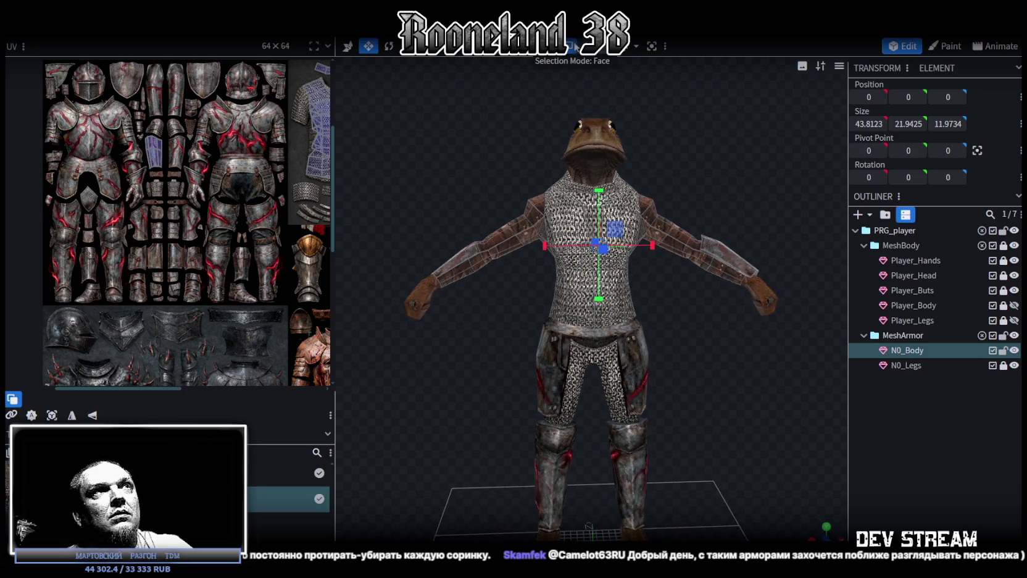
scroll(639, 428, up, 3)
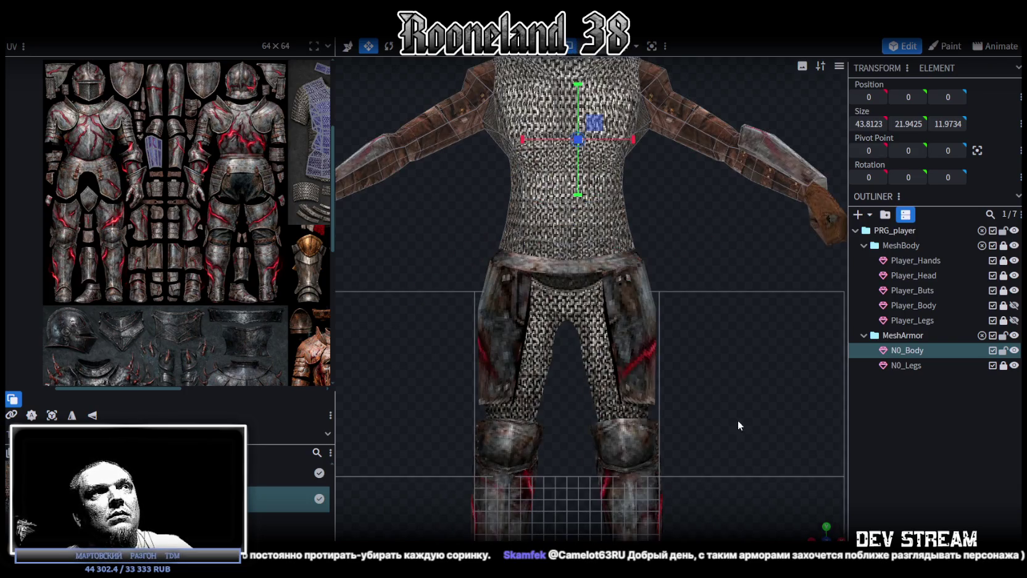
scroll(739, 425, down, 3)
ctrl+drag(507, 115, 619, 321)
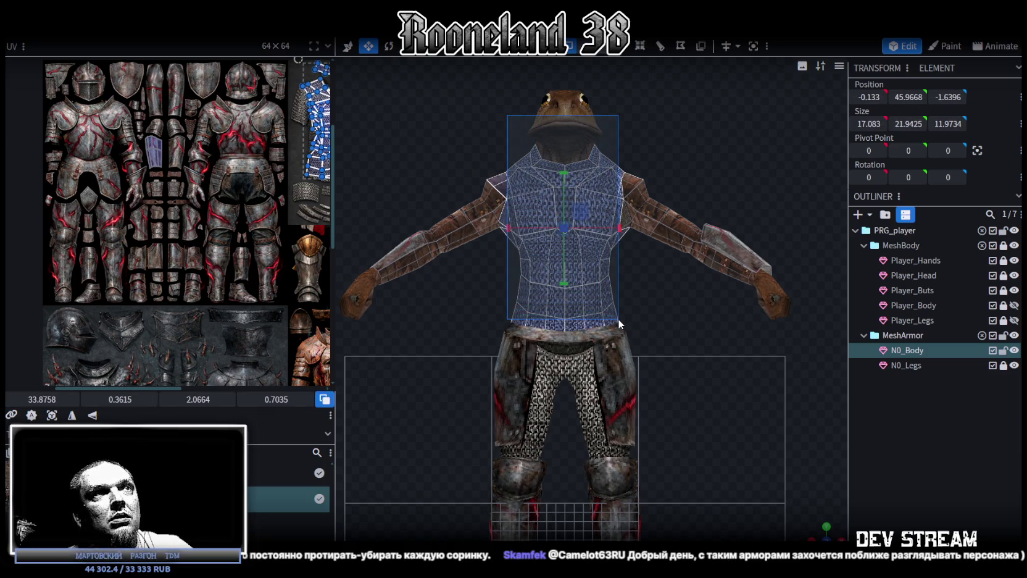
mouse_move(710, 402)
mouse_down()
mouse_move(587, 383)
mouse_move(707, 343)
mouse_move(650, 342)
mouse_move(666, 343)
mouse_move(647, 309)
mouse_move(521, 330)
mouse_move(710, 337)
mouse_up()
Step: Copy the selected torso faces and paste them back onto N0_Body
right_click(594, 345)
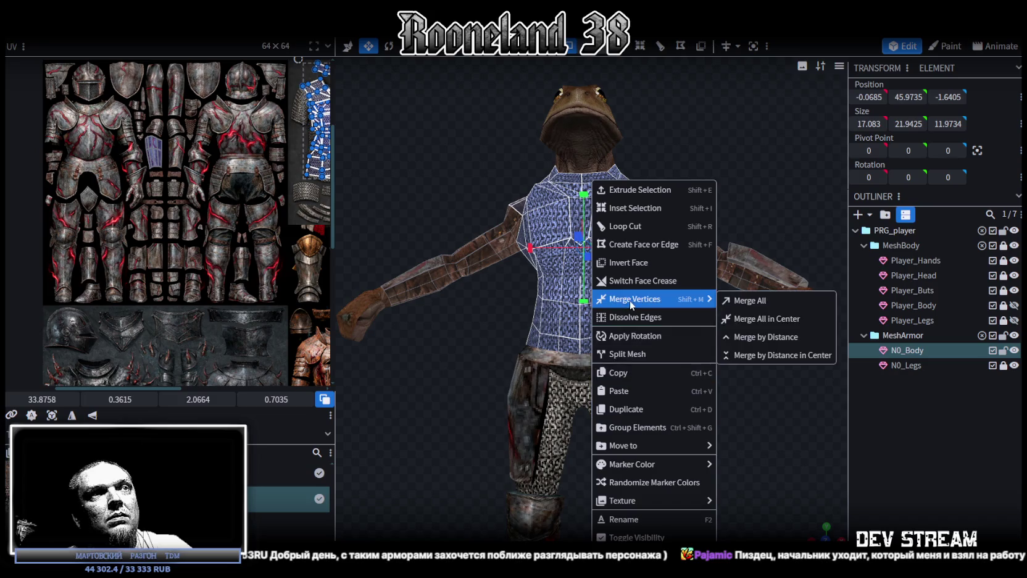
click(644, 373)
right_click(586, 336)
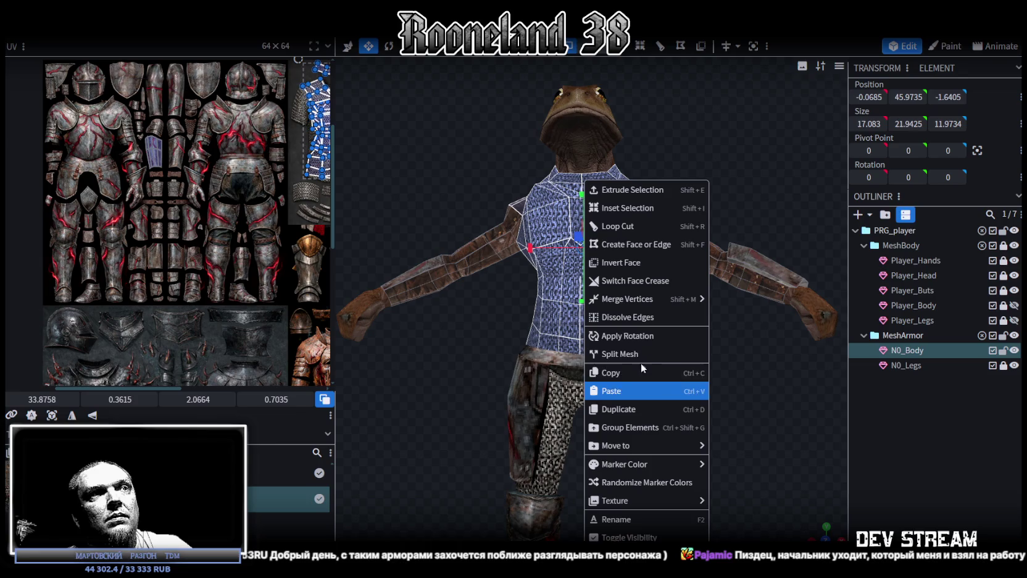
click(644, 394)
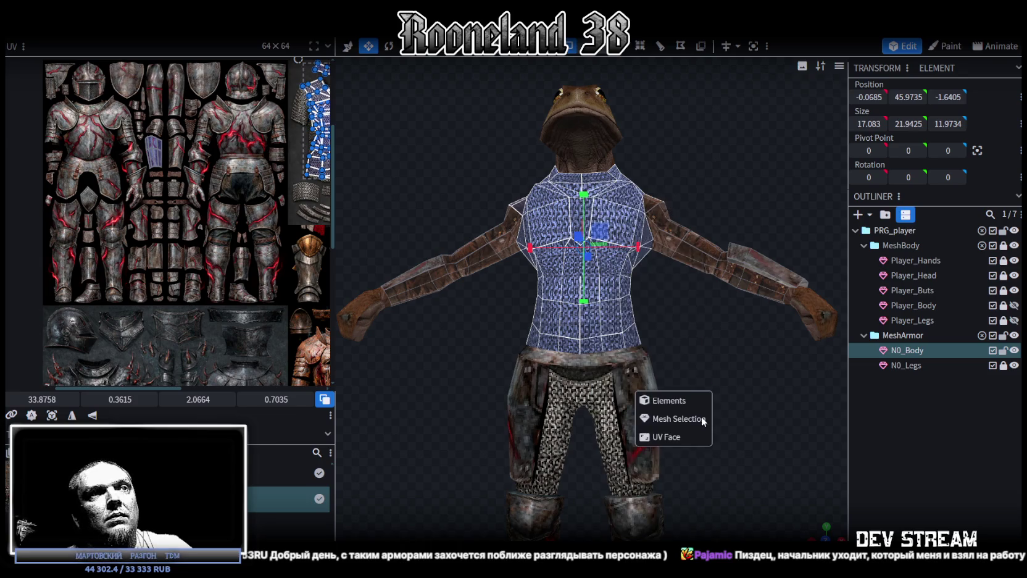
Step: Split the pasted faces into N0_Body_selection and hide the original N0_Body
drag(766, 343, 611, 330)
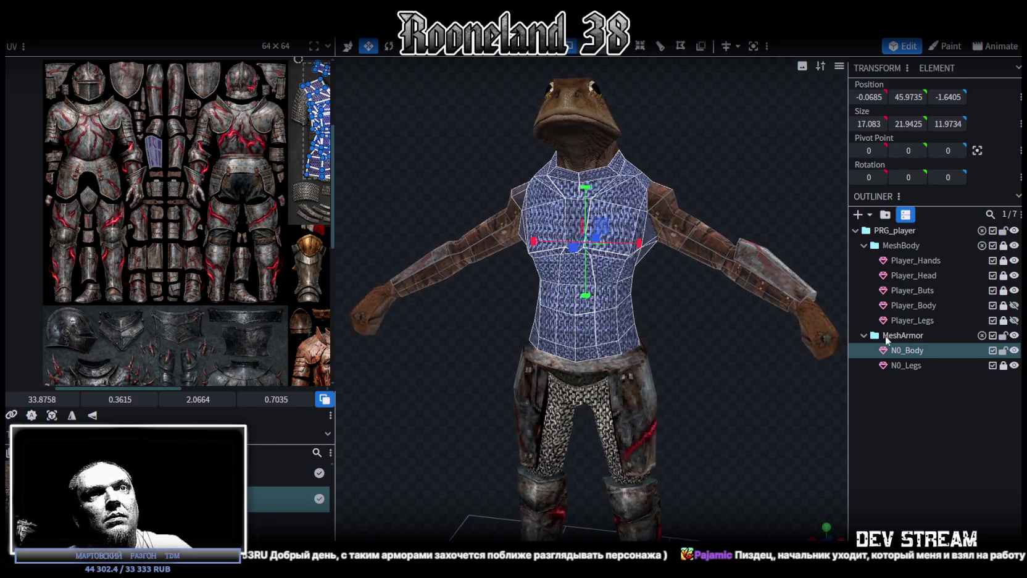
right_click(608, 329)
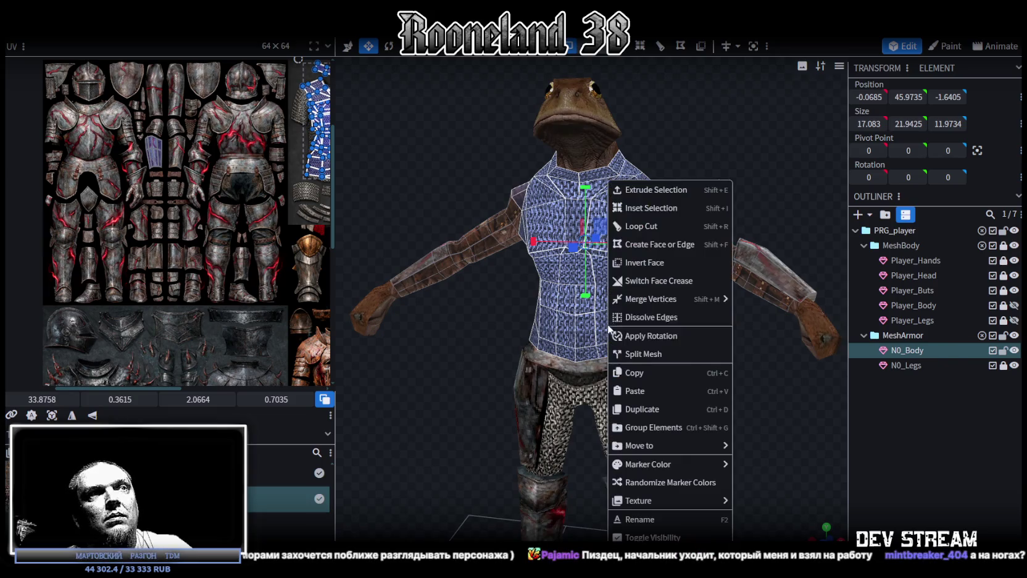
click(650, 356)
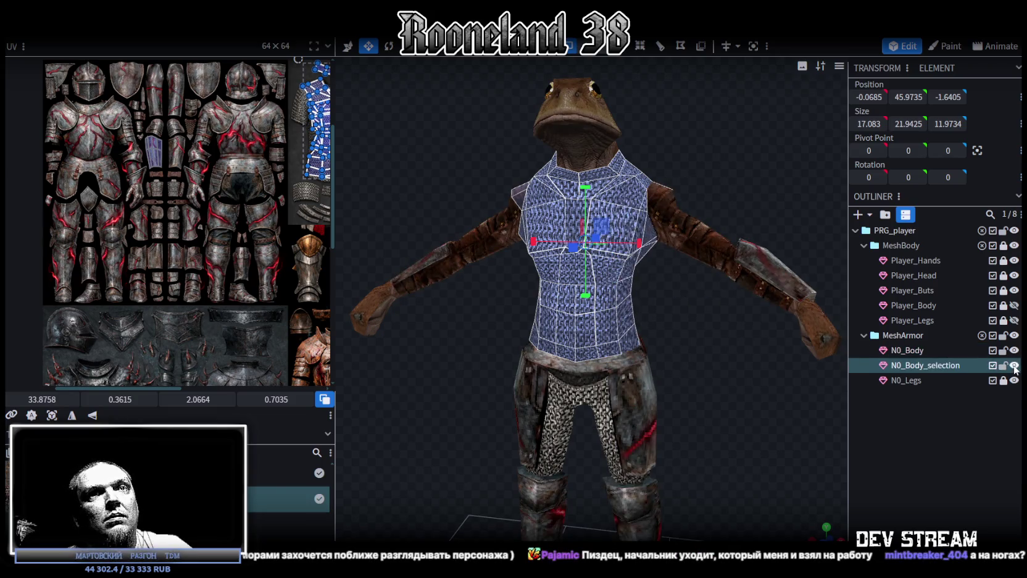
click(1014, 366)
click(1014, 350)
click(1014, 365)
Step: Inspect the separated torso, then shrink the UV area to reveal PRG_player.png and PRG_P_1.png
double_click(1014, 365)
mouse_move(620, 317)
middle_down()
mouse_move(738, 307)
mouse_move(676, 313)
mouse_move(706, 330)
mouse_move(701, 287)
mouse_move(733, 294)
mouse_move(682, 294)
mouse_move(822, 286)
mouse_move(786, 281)
mouse_move(707, 318)
mouse_move(707, 228)
middle_up()
scroll(738, 307, up, 3)
click(707, 228)
mouse_move(715, 330)
middle_down()
mouse_move(802, 334)
mouse_move(678, 342)
mouse_move(480, 312)
mouse_move(211, 90)
middle_up()
scroll(479, 312, down, 5)
drag(335, 160, 197, 164)
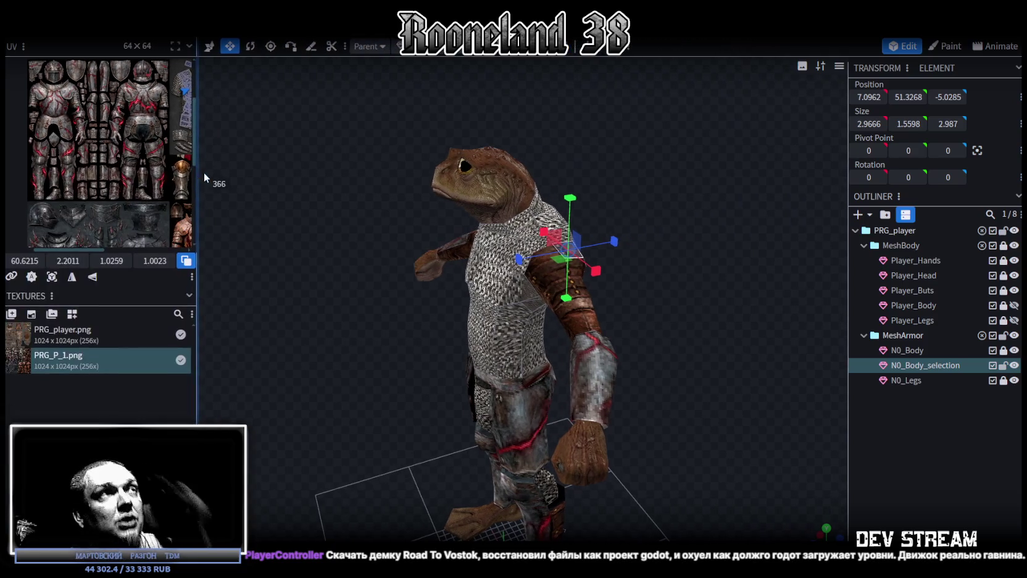
mouse_move(580, 176)
middle_down()
mouse_move(670, 146)
mouse_move(674, 167)
mouse_move(707, 157)
mouse_move(501, 203)
middle_up()
scroll(660, 160, up, 3)
Step: Select the shoulder and armpit faces on the torso's back and front
click(474, 191)
shift+click(479, 213)
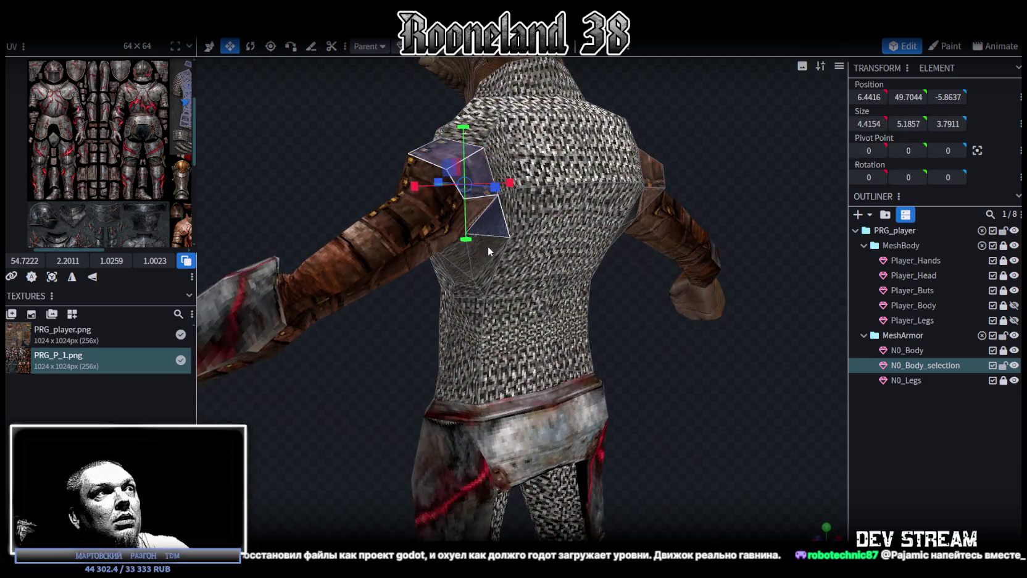
shift+click(454, 265)
shift+click(451, 271)
middle_drag(401, 367, 577, 351)
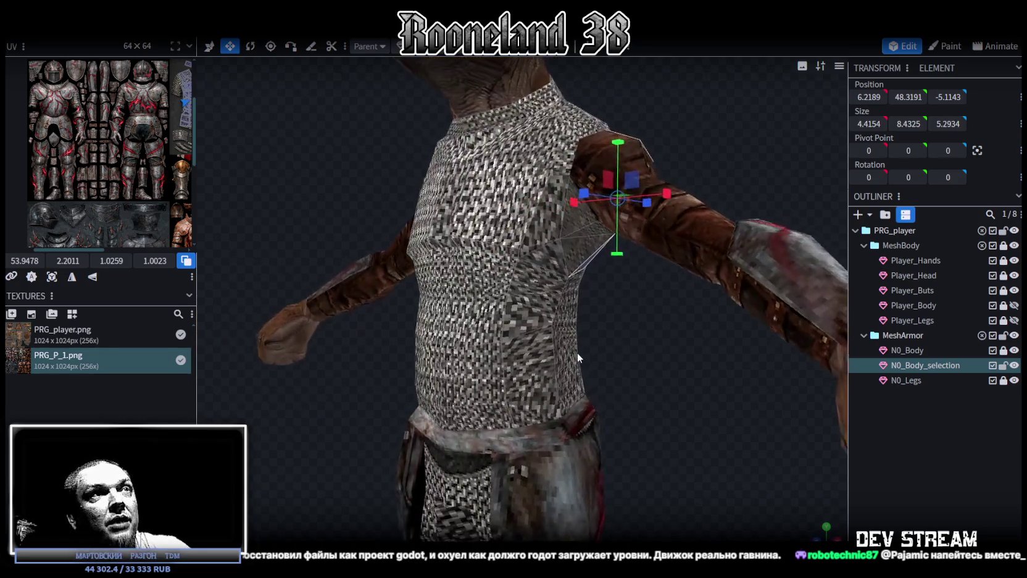
shift+click(591, 236)
shift+click(571, 217)
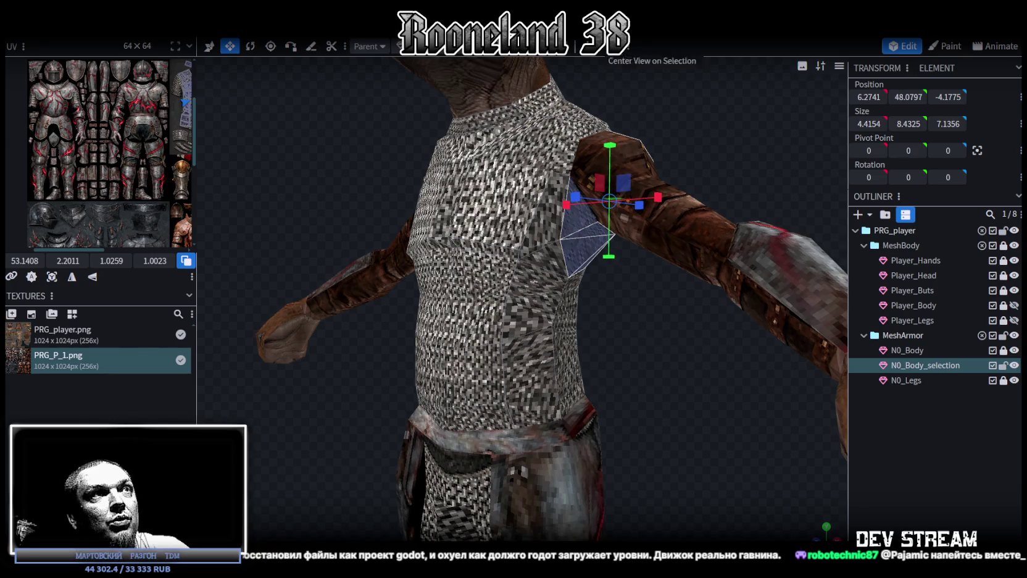
middle_drag(687, 87, 742, 129)
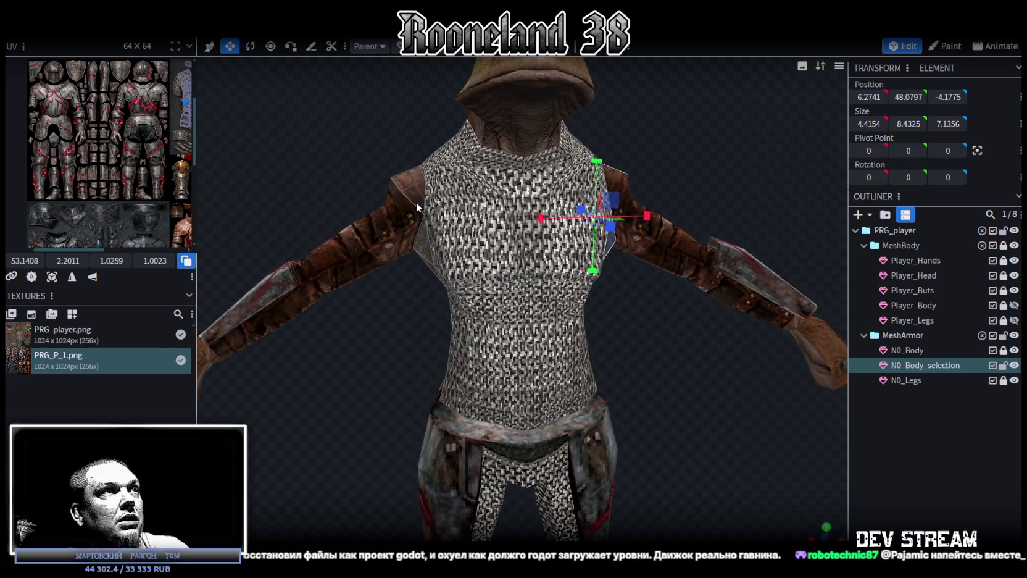
shift+click(417, 209)
Step: Adjust the face selection across the back, side, chest front and waist band
middle_drag(401, 344, 462, 222)
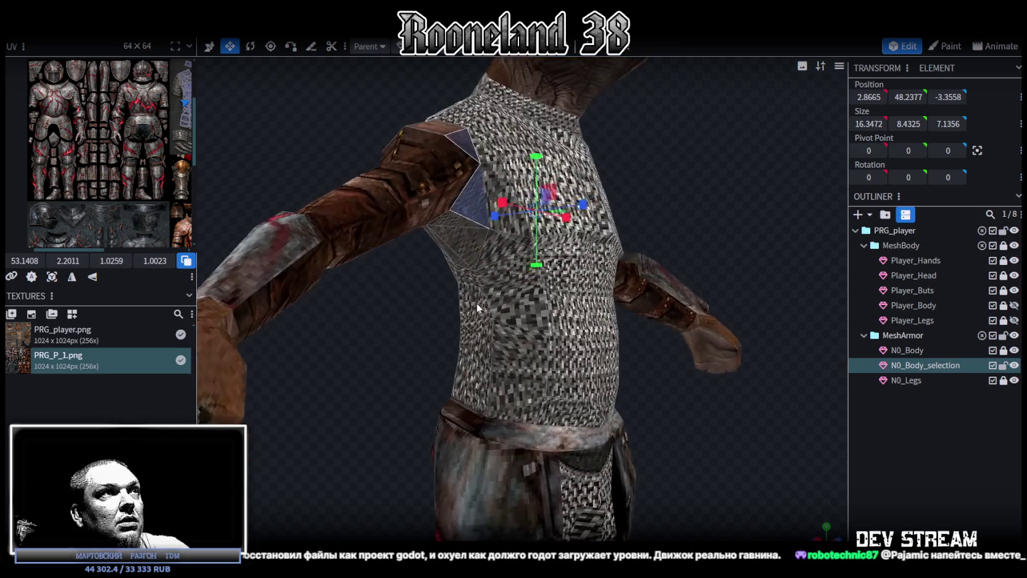
mouse_move(418, 313)
middle_down()
mouse_move(527, 345)
mouse_move(567, 249)
middle_up()
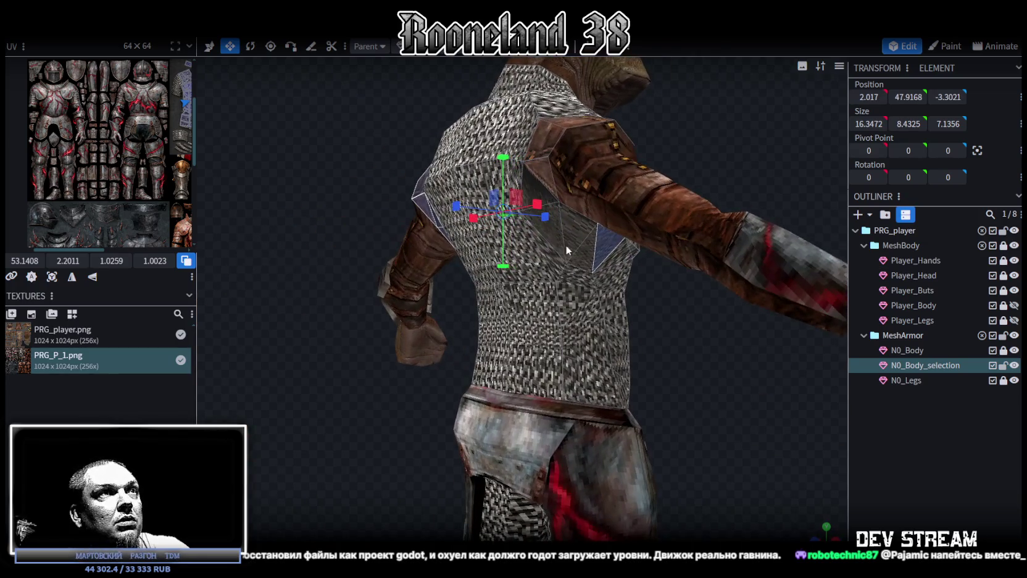
shift+click(535, 179)
mouse_move(542, 143)
middle_down()
mouse_move(678, 184)
mouse_move(566, 220)
mouse_move(687, 251)
mouse_move(672, 243)
mouse_move(671, 328)
mouse_move(584, 315)
mouse_move(602, 279)
mouse_move(594, 305)
middle_up()
shift+click(551, 233)
shift+click(593, 305)
middle_drag(615, 341, 623, 322)
shift+click(535, 376)
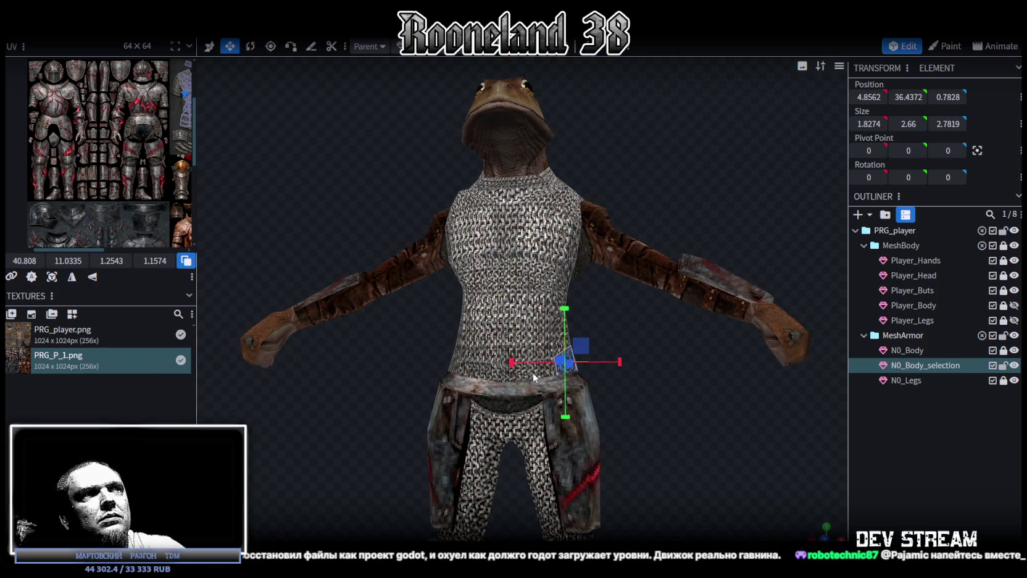
middle_drag(527, 373, 646, 364)
mouse_move(373, 435)
mouse_down()
mouse_move(503, 420)
mouse_move(629, 358)
mouse_up()
mouse_move(642, 358)
middle_down()
mouse_move(423, 397)
mouse_move(639, 330)
mouse_move(675, 388)
mouse_move(651, 142)
mouse_move(688, 134)
mouse_move(702, 144)
mouse_move(527, 144)
mouse_move(652, 96)
mouse_move(607, 88)
middle_up()
click(638, 330)
Step: Pick the neck collar faces, then select the whole torso and extrude it outward by 1
scroll(527, 144, up, 3)
click(503, 161)
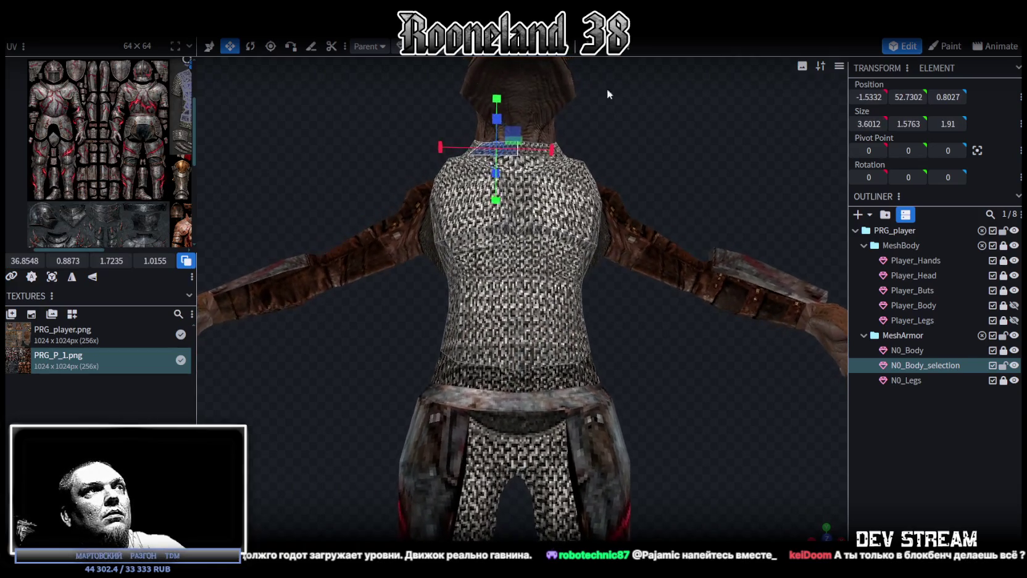
drag(444, 94, 605, 145)
mouse_move(604, 145)
middle_down()
mouse_move(620, 175)
mouse_move(481, 210)
mouse_move(522, 208)
middle_up()
mouse_move(623, 244)
middle_down()
mouse_move(687, 270)
mouse_move(606, 252)
mouse_move(682, 177)
mouse_move(676, 192)
middle_up()
key(ctrl+z)
key(ctrl+a)
key(shift+e)
mouse_move(533, 82)
middle_down()
mouse_move(650, 196)
mouse_move(660, 272)
middle_up()
mouse_move(590, 465)
middle_down()
mouse_move(632, 471)
mouse_move(622, 466)
mouse_move(644, 454)
middle_up()
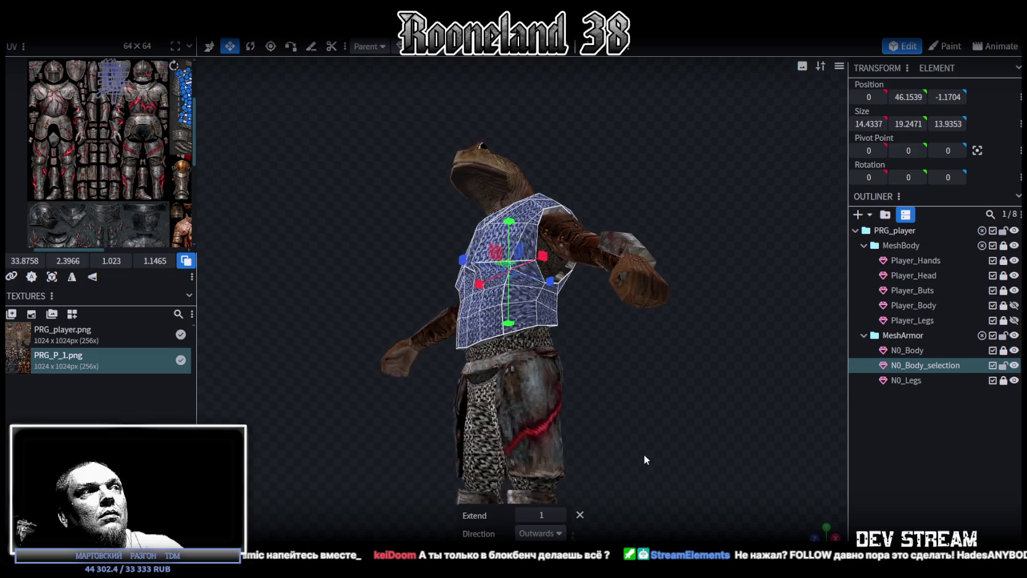
Step: Try an extrusion of 2, then set the extrusion back to 1
click(562, 519)
mouse_move(608, 460)
middle_down()
mouse_move(622, 449)
mouse_move(704, 446)
mouse_move(745, 422)
middle_up()
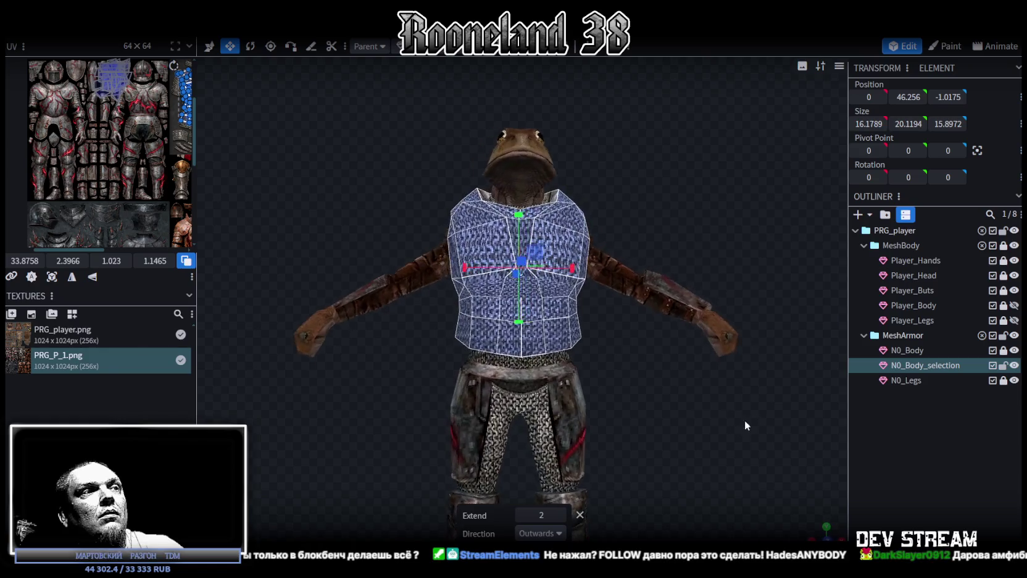
click(521, 514)
mouse_move(538, 489)
middle_down()
mouse_move(581, 391)
mouse_move(484, 398)
mouse_move(501, 379)
mouse_move(637, 391)
mouse_move(633, 405)
mouse_move(596, 413)
mouse_move(648, 410)
mouse_move(671, 391)
mouse_move(554, 361)
mouse_move(584, 366)
mouse_move(570, 344)
mouse_move(579, 377)
middle_up()
scroll(611, 388, up, 3)
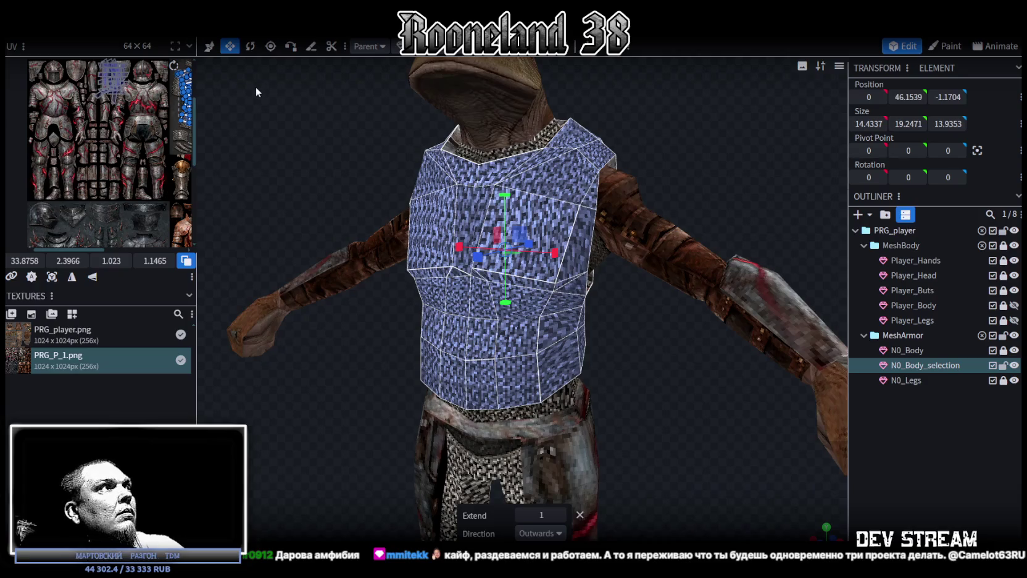
middle_drag(375, 121, 661, 113)
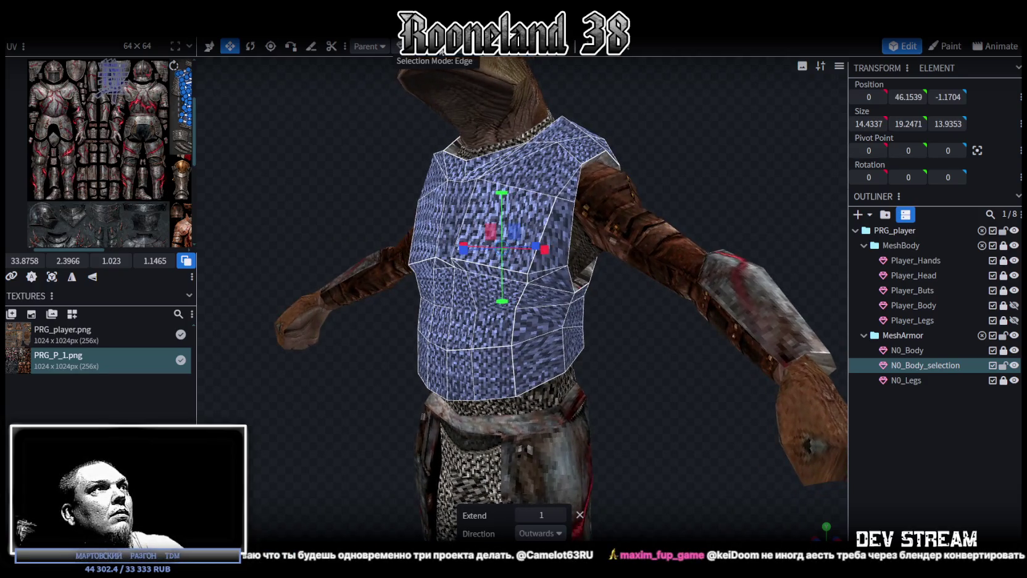
Step: Select a chest face and switch the viewport to solid grey shading
click(427, 289)
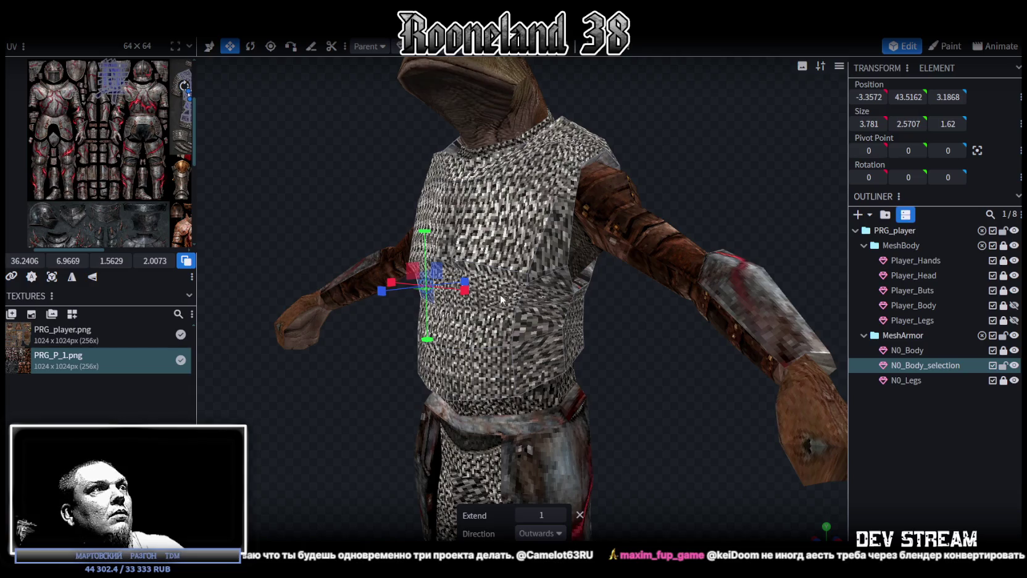
key(z)
mouse_move(597, 378)
middle_down()
mouse_move(654, 368)
mouse_move(641, 378)
middle_up()
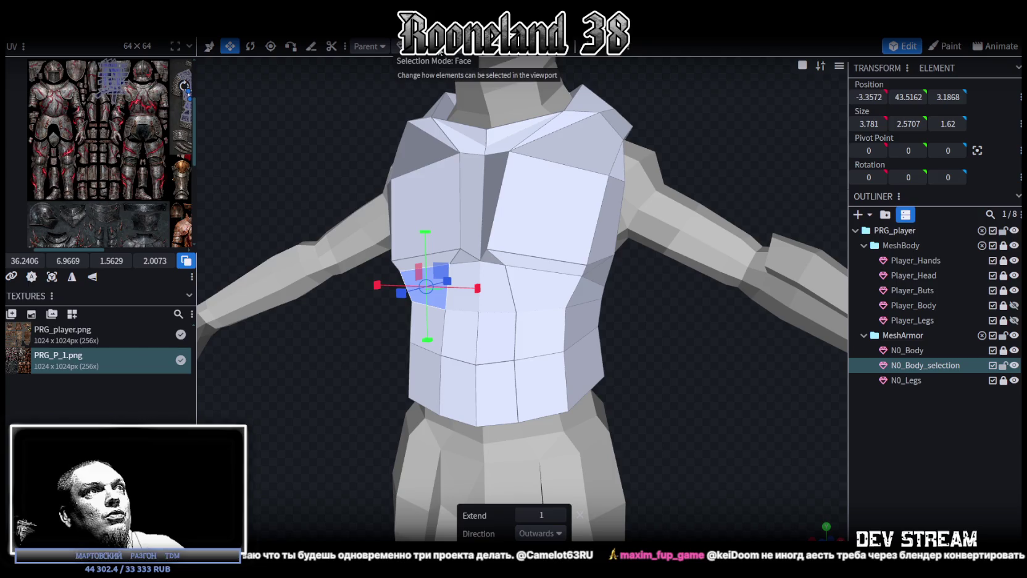
Step: In vertex mode, scale the paired chest vertices apart symmetrically along X
mouse_move(630, 169)
middle_down()
mouse_move(731, 155)
mouse_move(743, 137)
middle_up()
key(4)
click(506, 247)
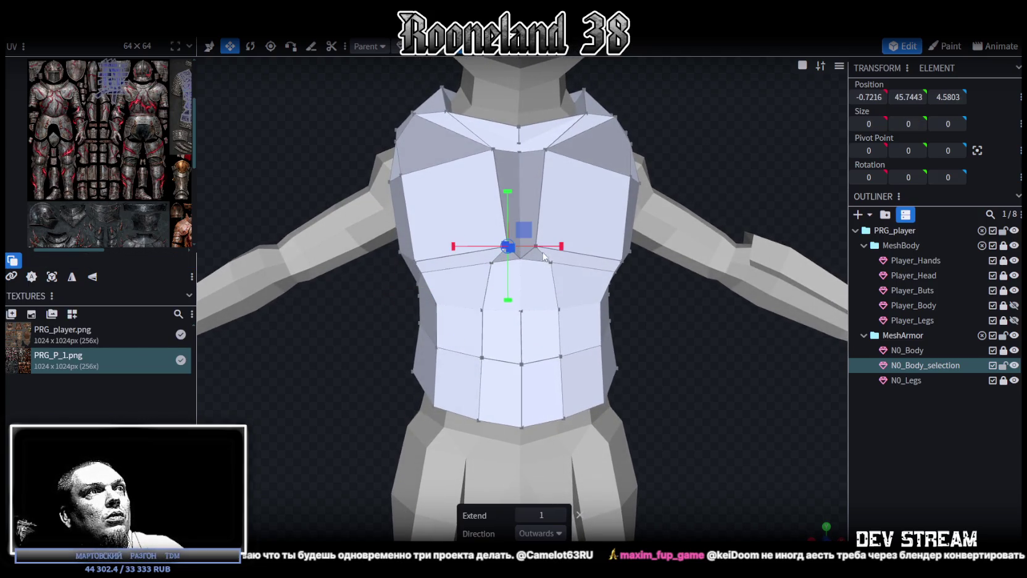
key(v)
click(537, 248)
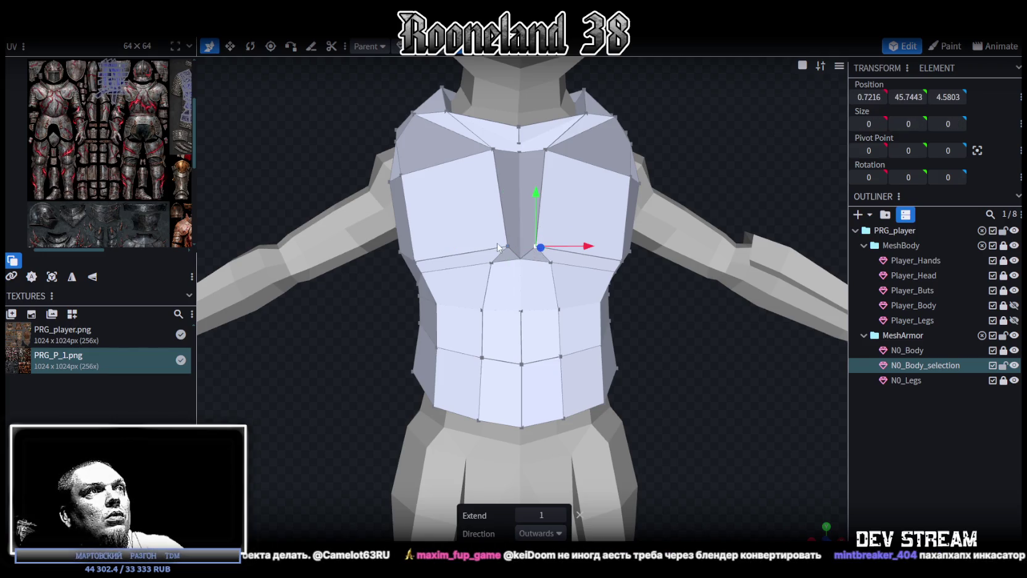
key(s)
drag(555, 249, 581, 250)
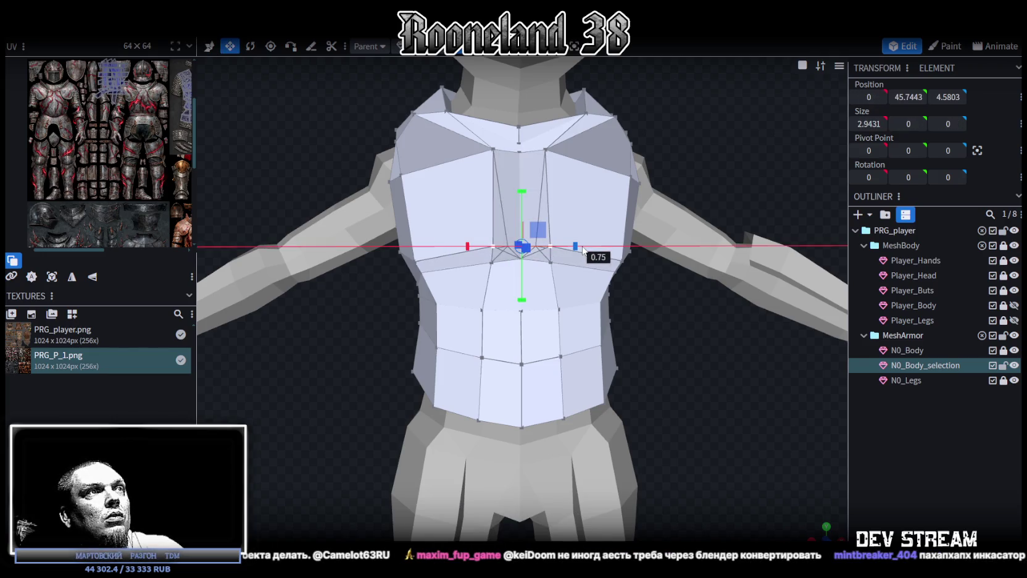
shift+click(550, 262)
drag(584, 251, 593, 253)
Step: From above, stretch two upper chest vertices farther apart sideways
drag(668, 325, 589, 293)
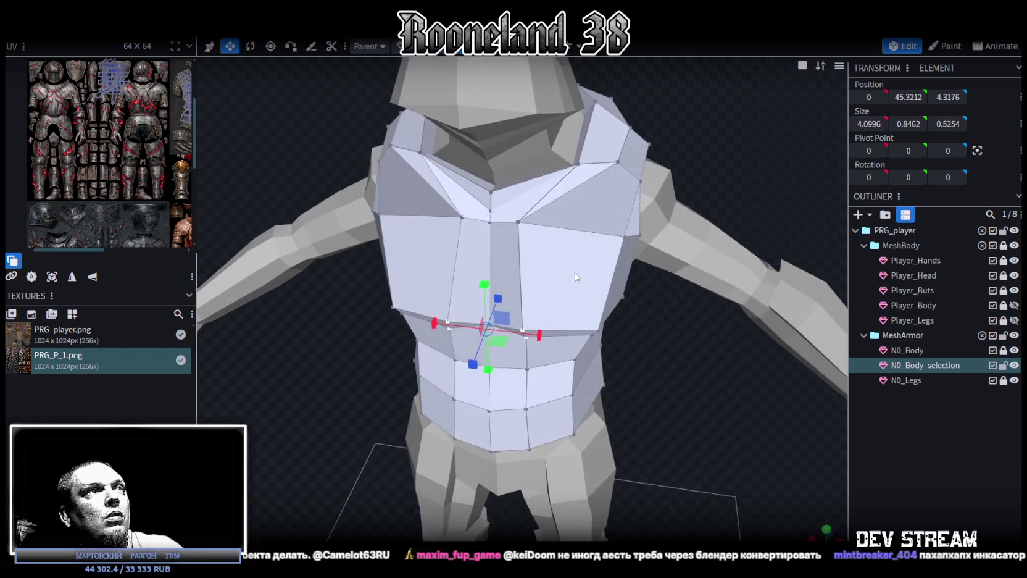
click(462, 217)
key(v)
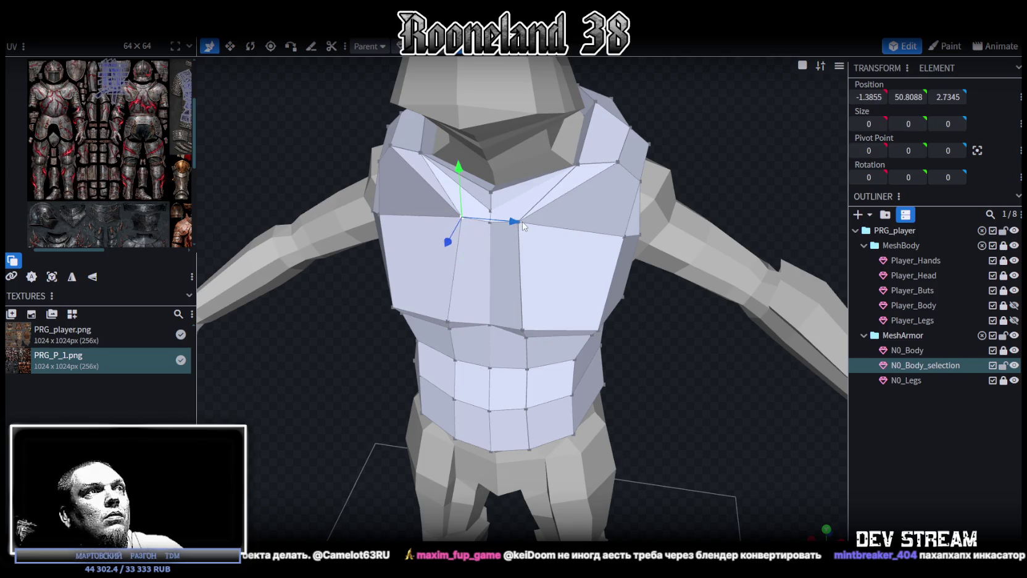
shift+click(520, 221)
key(s)
mouse_move(544, 223)
mouse_down()
mouse_move(562, 237)
mouse_move(583, 339)
mouse_move(559, 308)
mouse_up()
key(v)
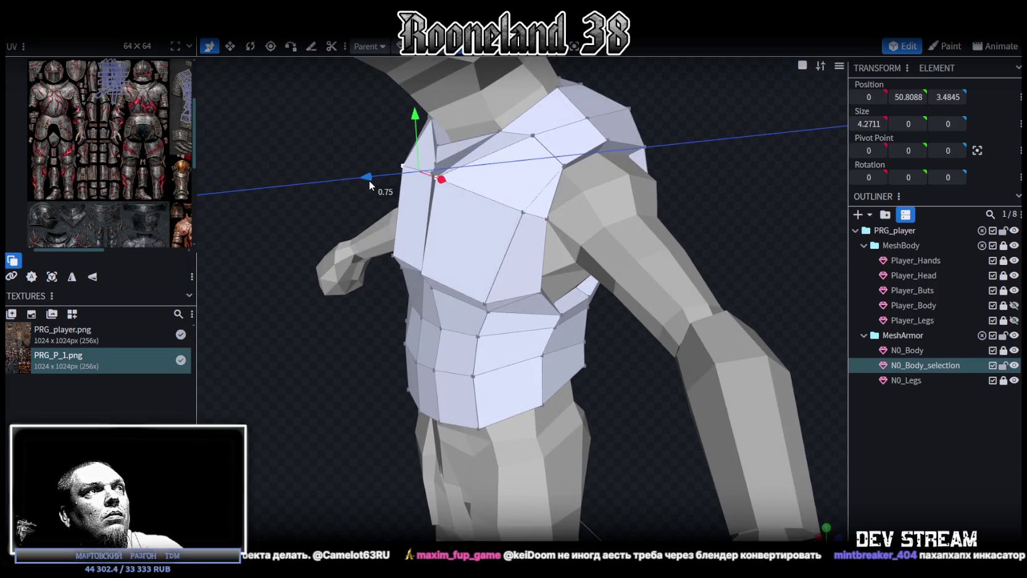
click(370, 180)
Step: Push the upper chest edge forward by 1.25 and raise it slightly
drag(369, 180, 453, 183)
click(454, 168)
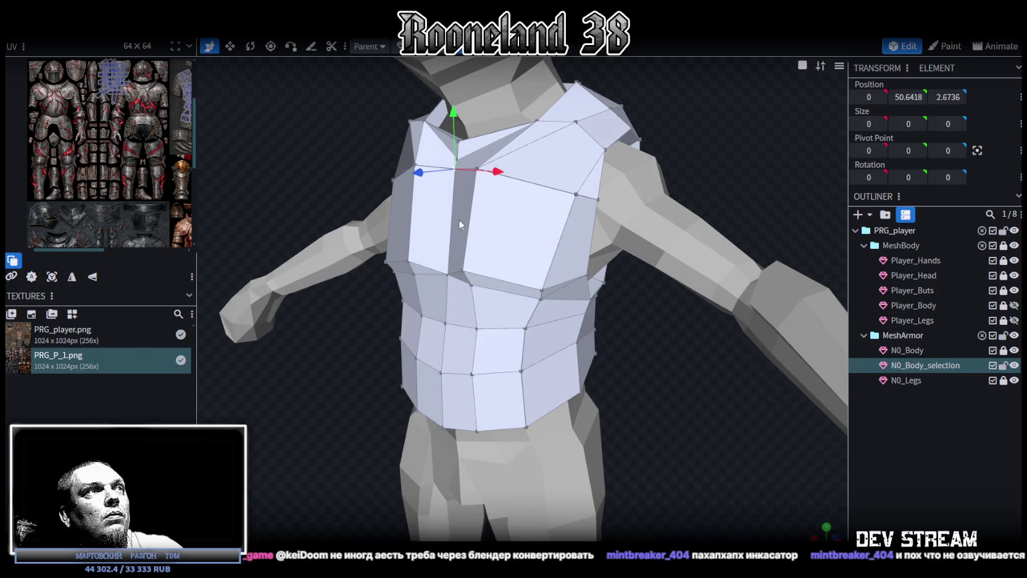
mouse_move(416, 244)
mouse_down()
mouse_move(287, 152)
mouse_move(351, 201)
mouse_up()
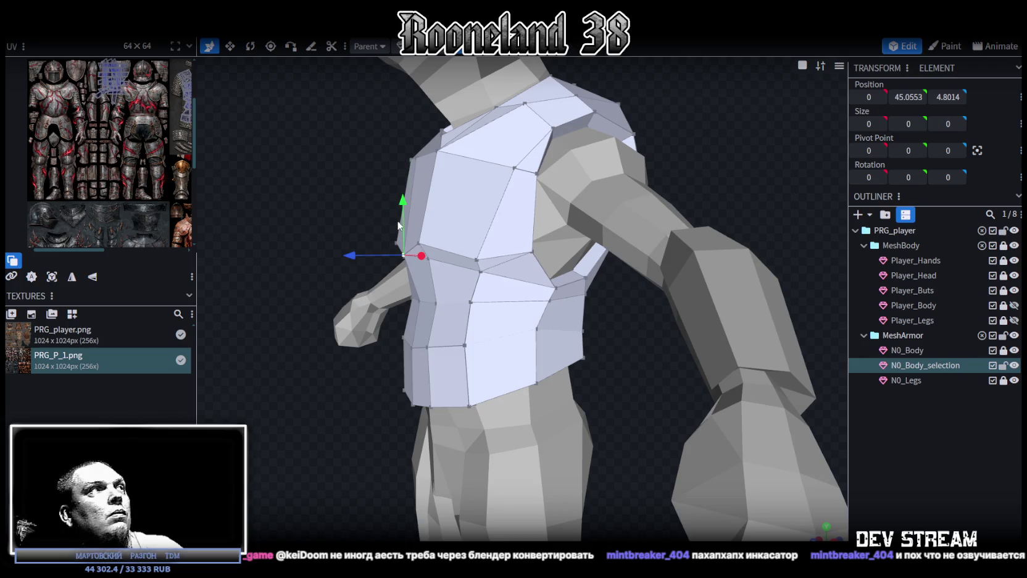
drag(405, 197, 405, 192)
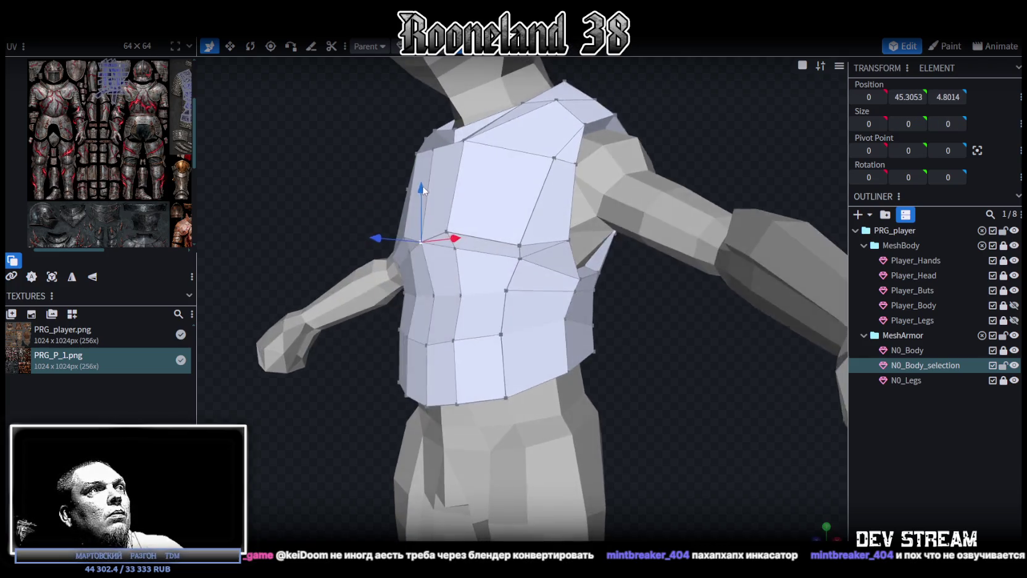
drag(395, 259, 482, 328)
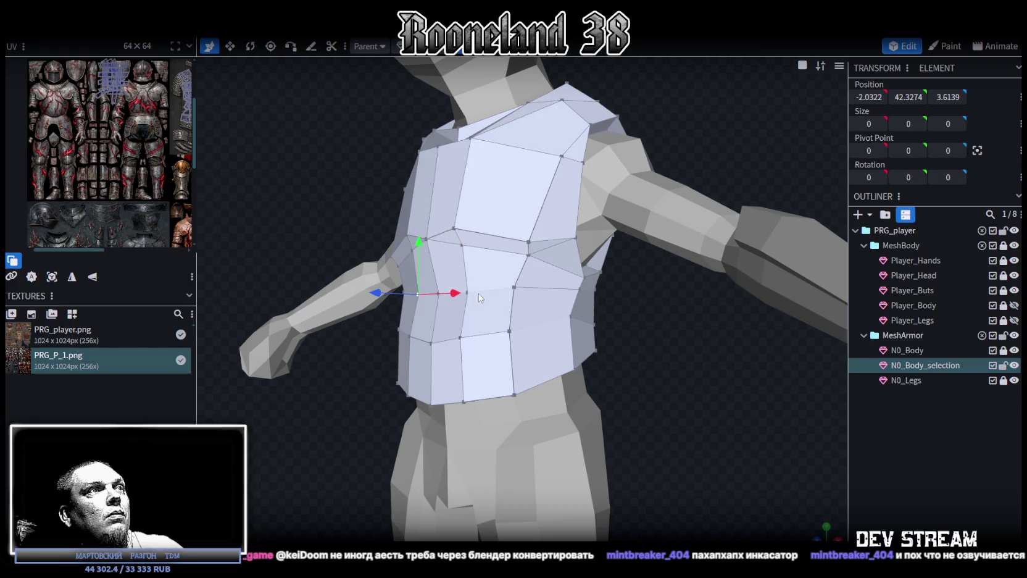
shift+click(440, 296)
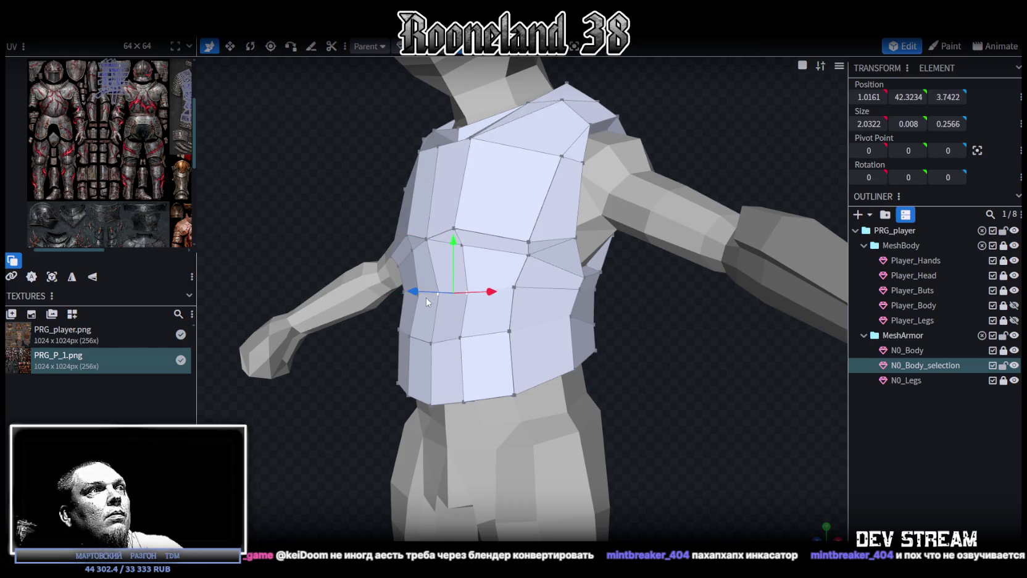
Step: Push a mid-torso face 0.75 forward along Z, to about 4.99
drag(336, 225, 478, 326)
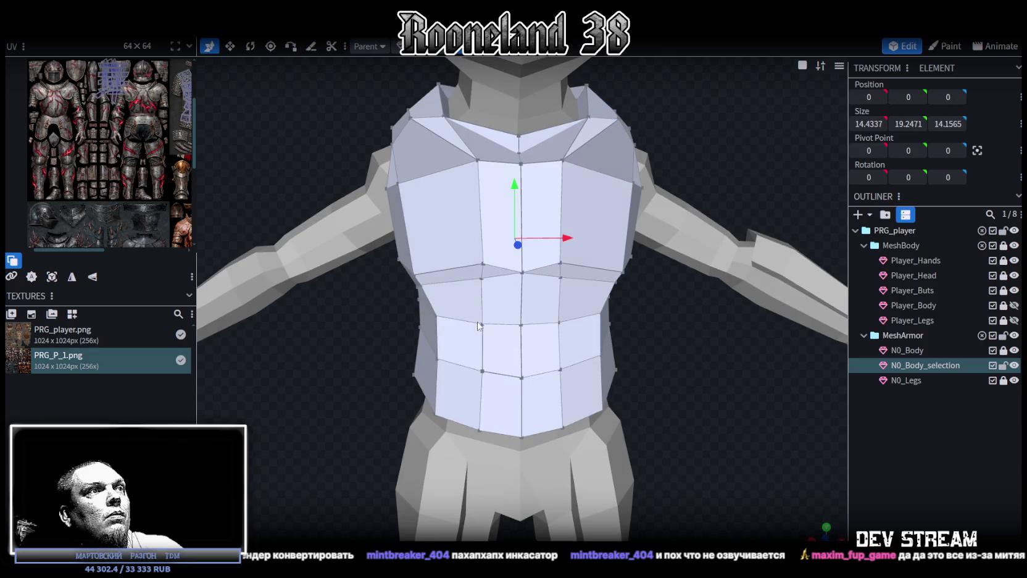
click(559, 323)
shift+click(483, 323)
mouse_move(491, 330)
mouse_down()
mouse_move(387, 323)
mouse_move(605, 363)
mouse_move(655, 361)
mouse_up()
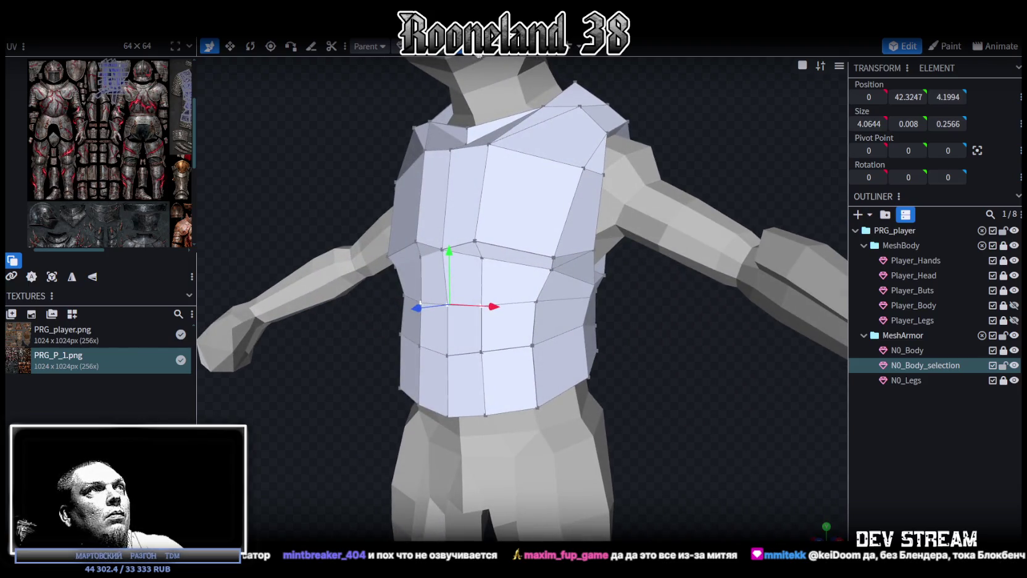
click(444, 327)
mouse_move(422, 332)
mouse_down()
mouse_move(404, 344)
mouse_move(733, 317)
mouse_move(665, 305)
mouse_move(652, 320)
mouse_move(743, 302)
mouse_move(684, 291)
mouse_move(842, 307)
mouse_up()
mouse_move(666, 197)
mouse_down()
mouse_move(680, 171)
mouse_move(706, 165)
mouse_up()
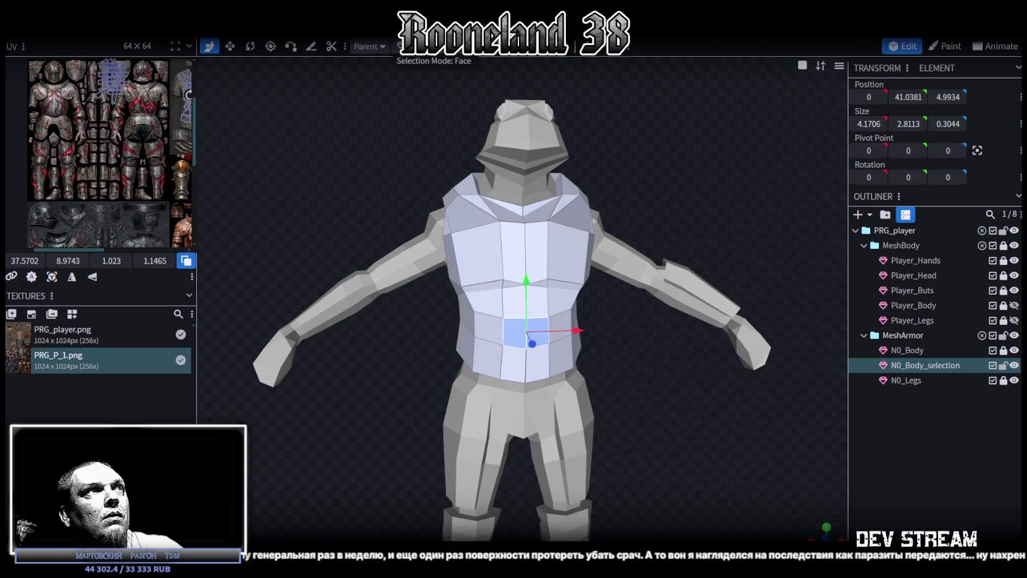
Step: Box-select all the torso armor faces of N0_Body_selection
mouse_move(717, 201)
mouse_down()
mouse_move(526, 164)
mouse_move(539, 162)
mouse_up()
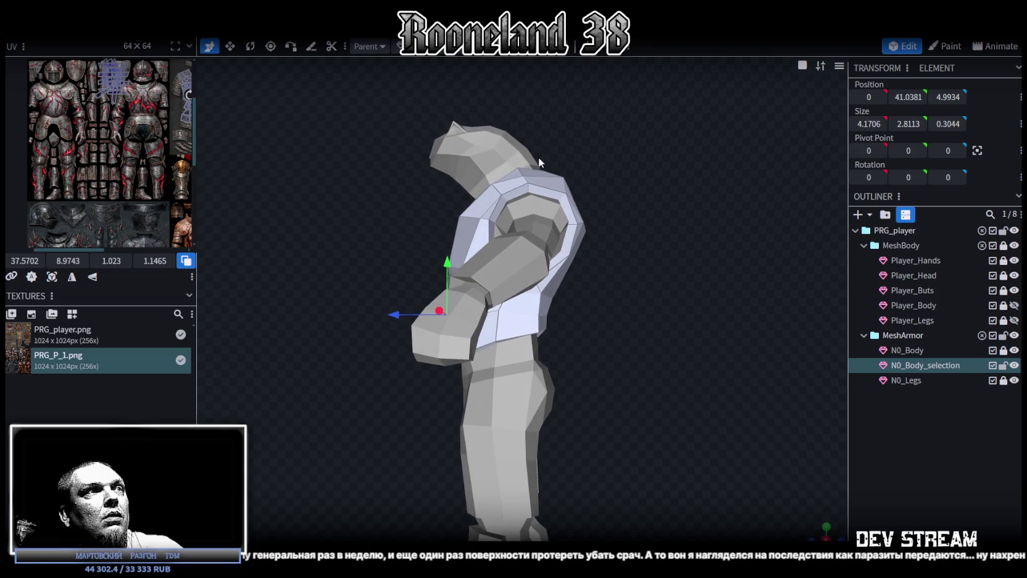
drag(784, 460, 792, 484)
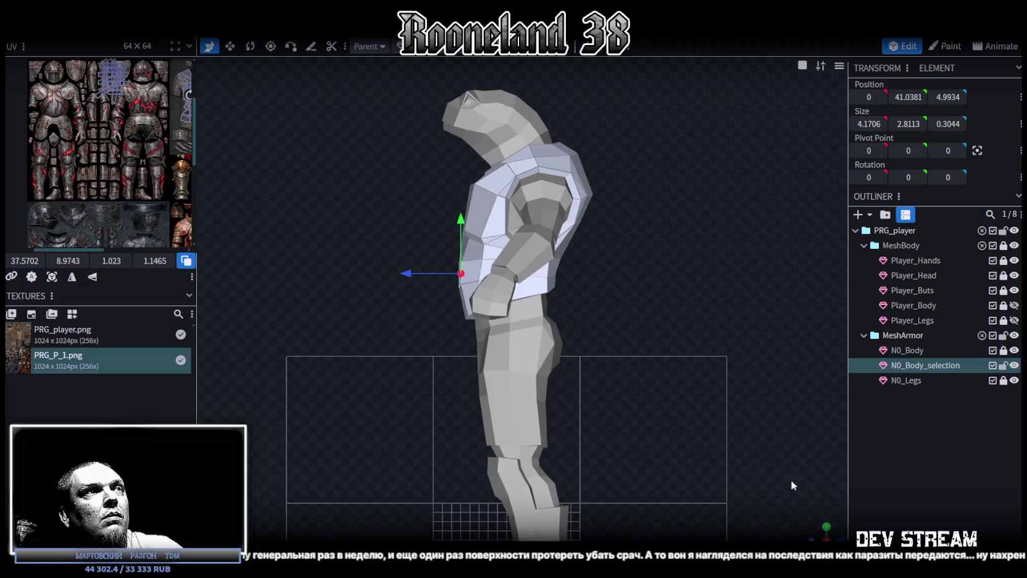
drag(329, 95, 520, 334)
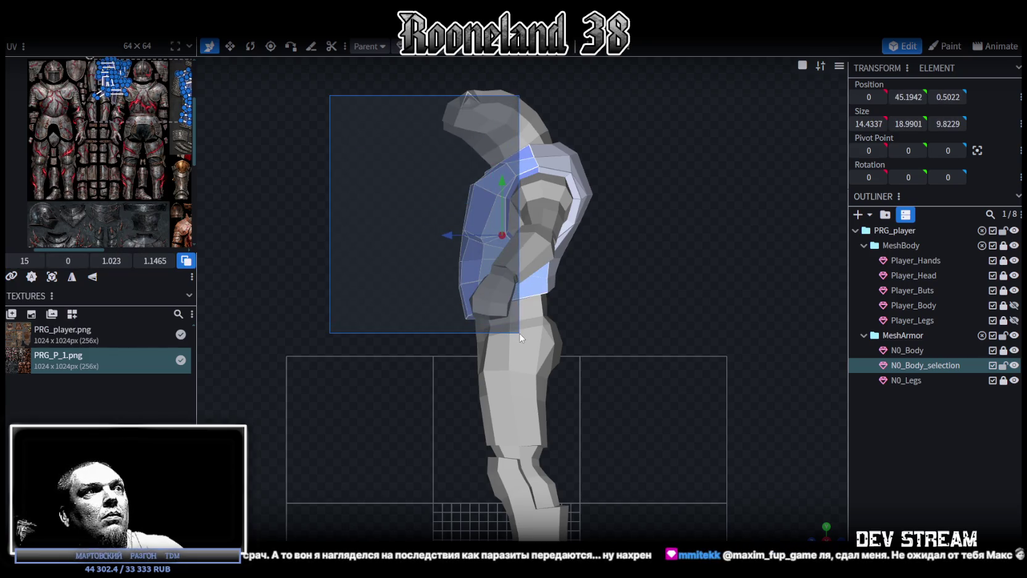
drag(520, 337, 617, 494)
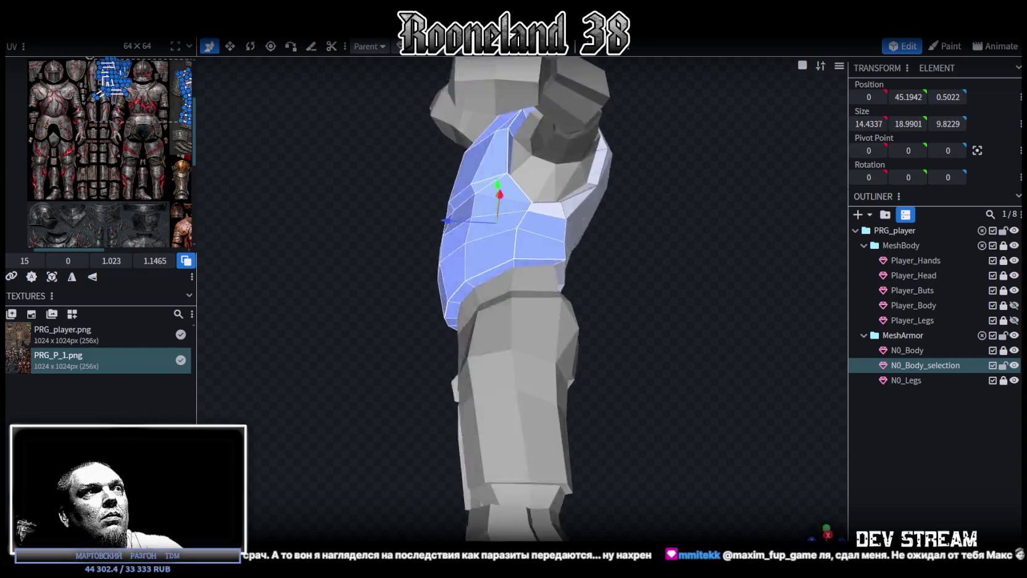
Step: Snap to front view, switch to UV checker shading, and run Project From View
key(KP_1)
key(z)
key(z)
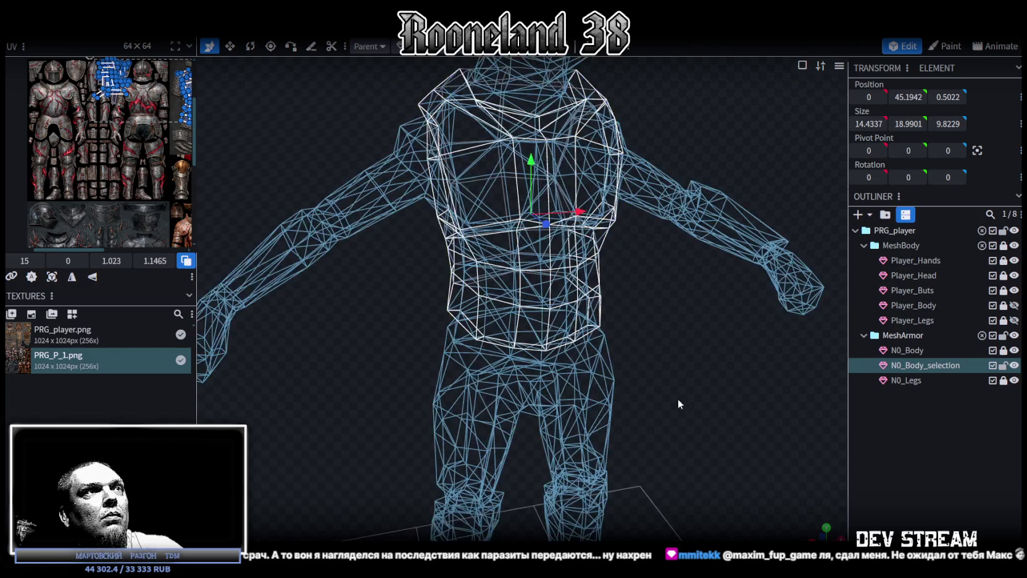
key(z)
key(z)
key(z)
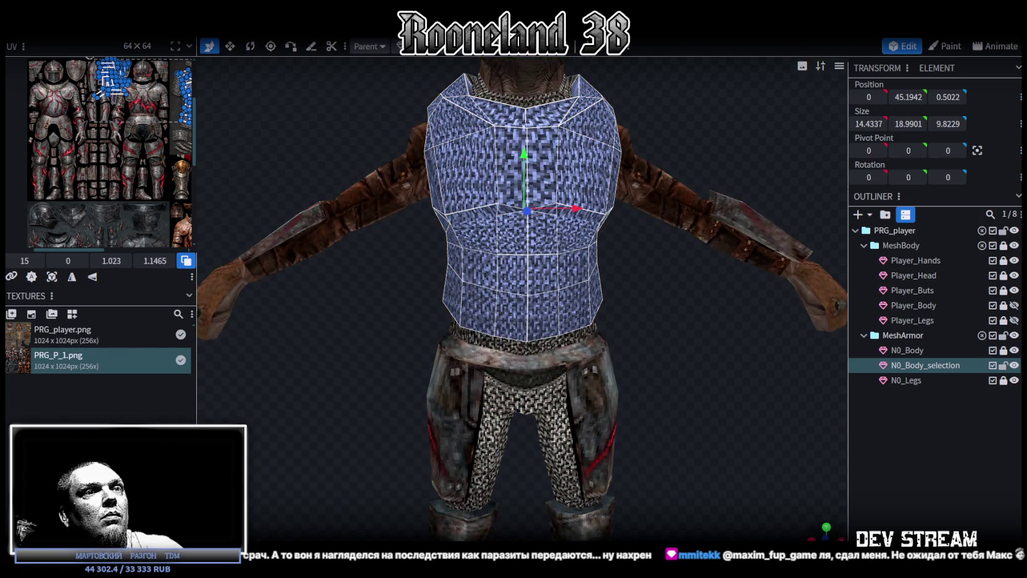
scroll(741, 469, down, 3)
scroll(641, 398, down, 2)
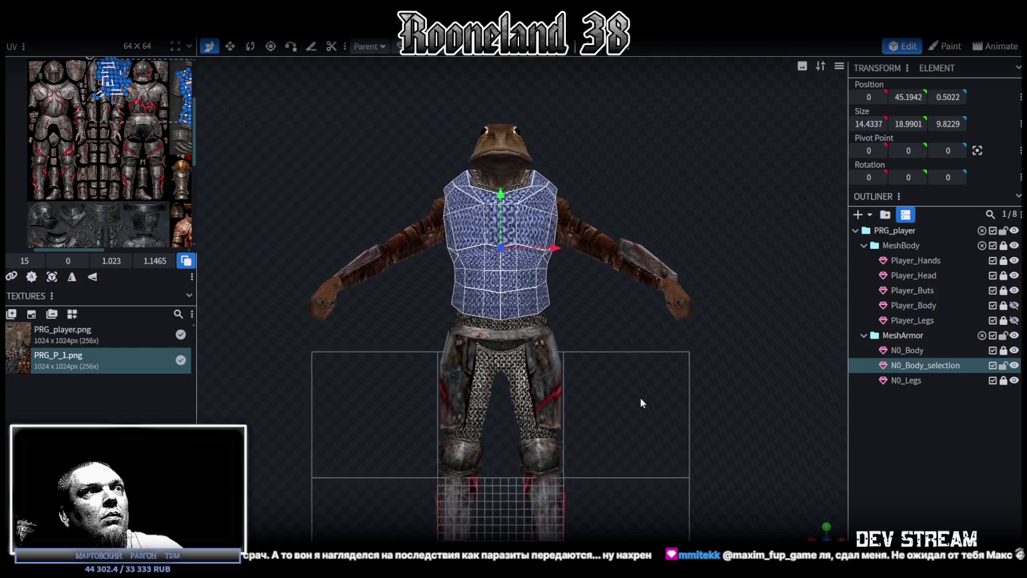
click(52, 278)
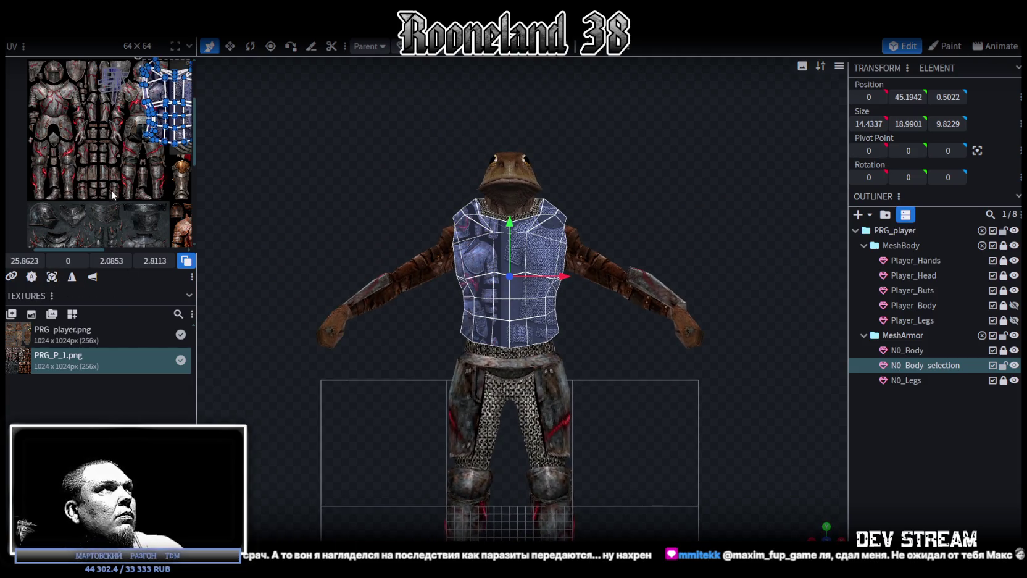
Step: Move the chest UV island down on the atlas and widen the UV editor
scroll(112, 195, down, 2)
mouse_move(161, 111)
mouse_down()
mouse_move(146, 213)
mouse_move(108, 183)
mouse_move(150, 170)
mouse_up()
scroll(98, 148, up, 3)
scroll(150, 170, down, 3)
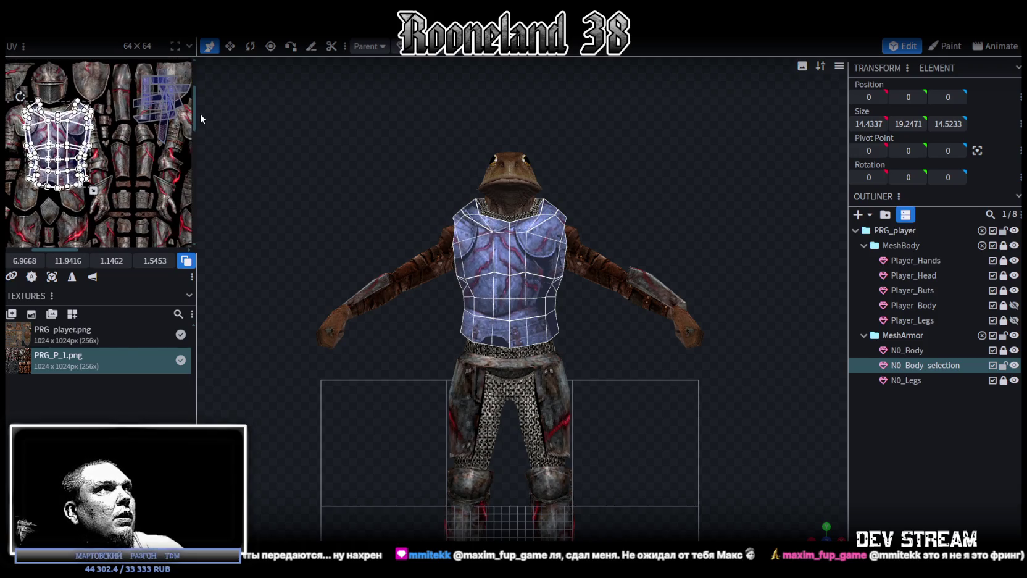
drag(198, 109, 391, 166)
Step: Shrink and slide the chest UV island to cover the atlas's front breastplate
scroll(69, 176, up, 3)
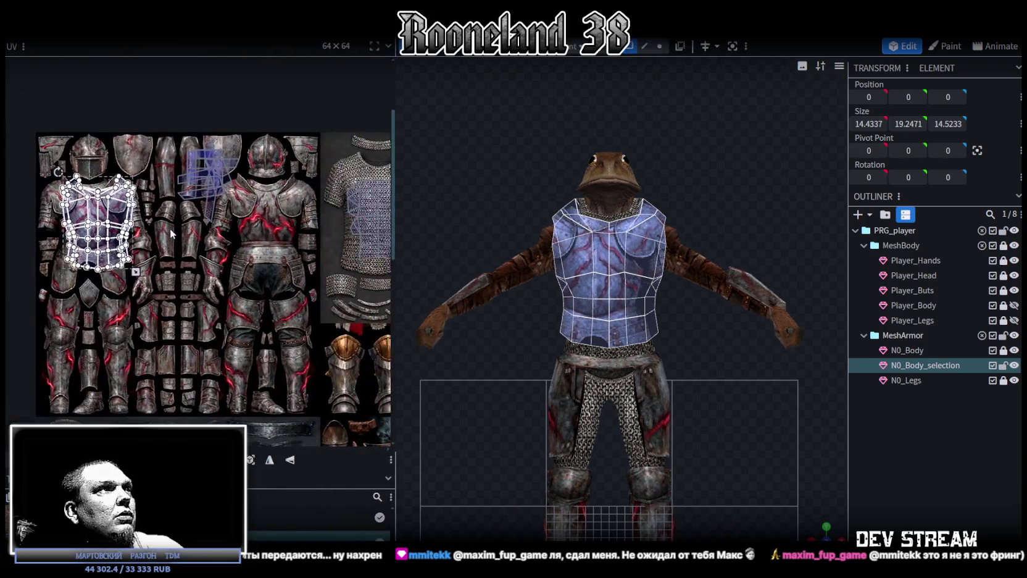
scroll(168, 237, up, 2)
scroll(168, 238, up, 2)
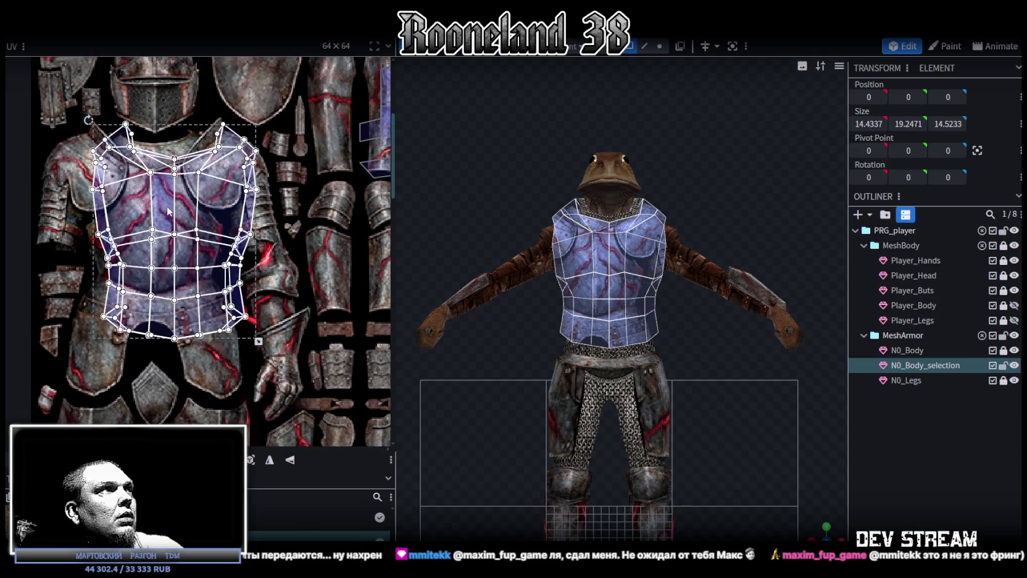
drag(168, 237, 166, 231)
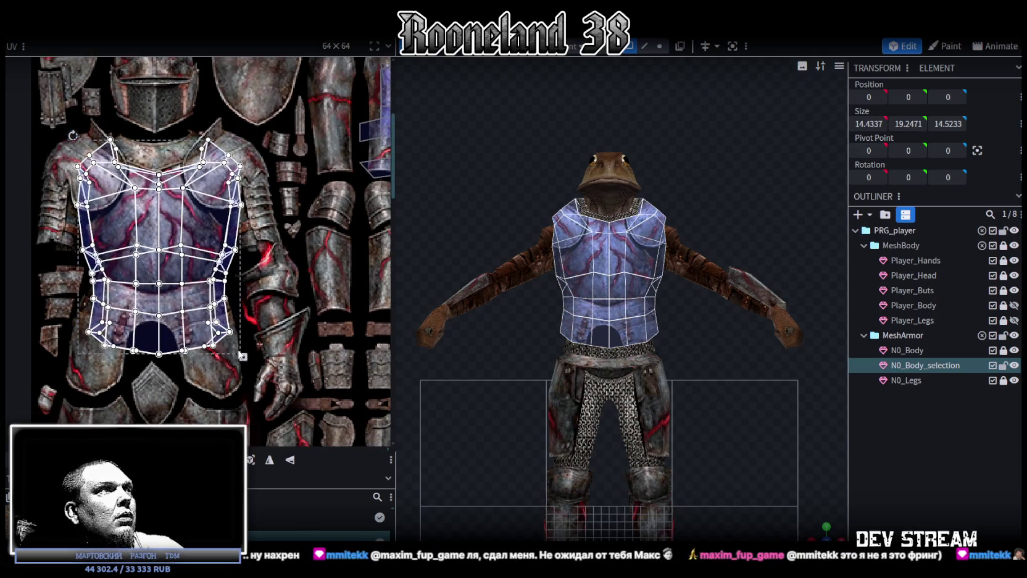
drag(243, 356, 194, 311)
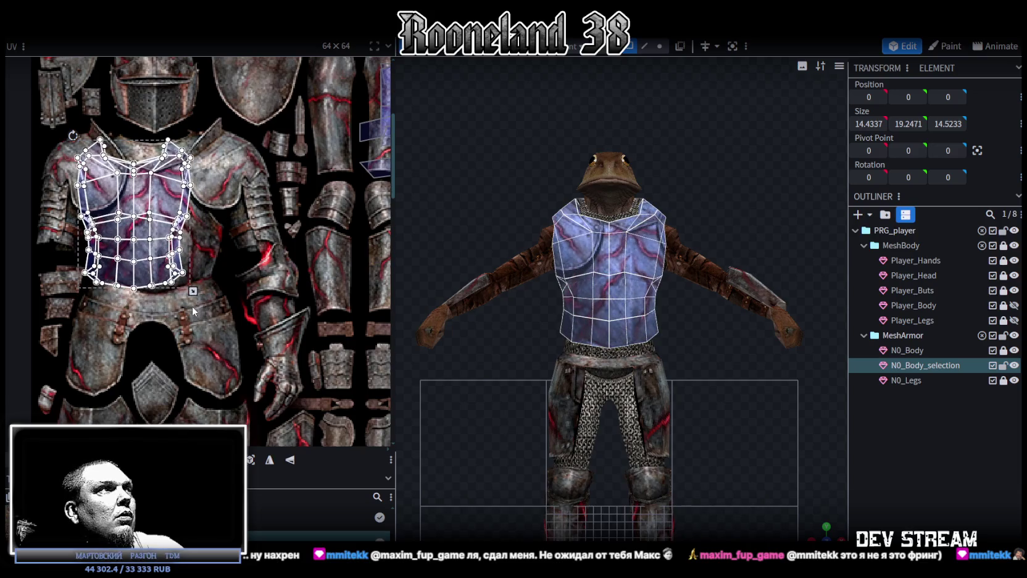
drag(137, 277, 160, 282)
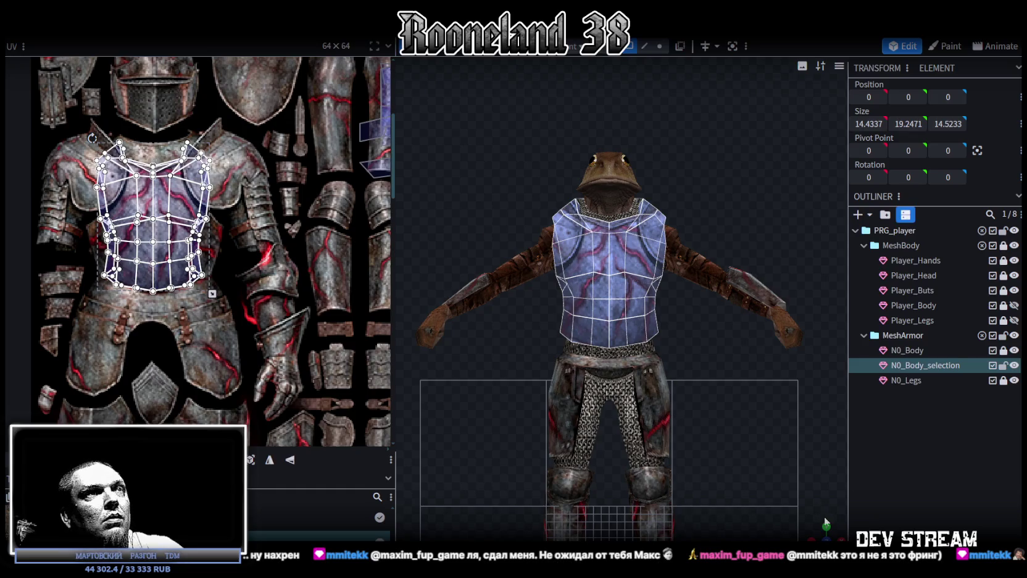
mouse_move(818, 532)
mouse_down()
mouse_move(709, 414)
mouse_move(639, 396)
mouse_move(706, 360)
mouse_move(740, 301)
mouse_move(642, 324)
mouse_up()
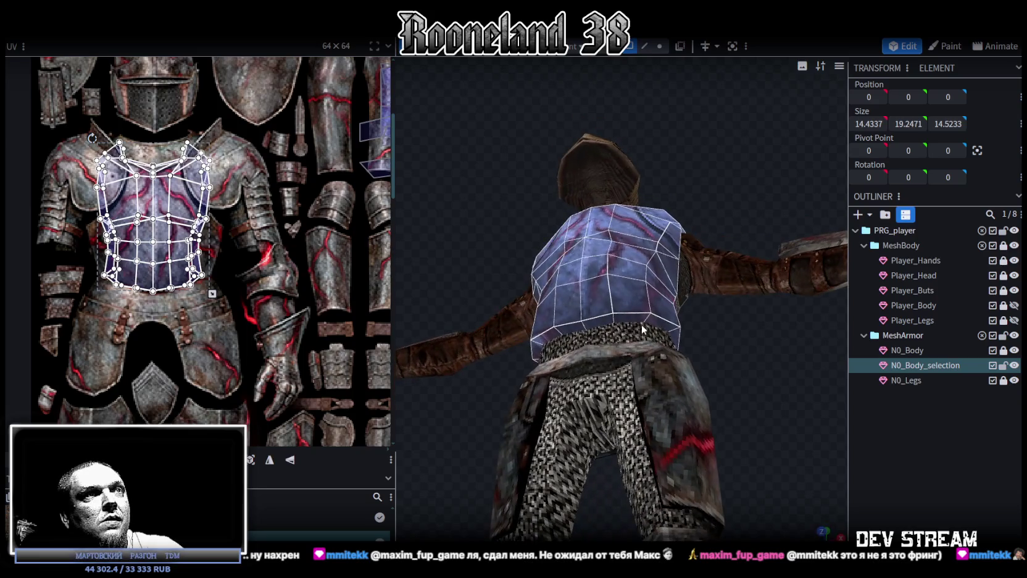
Step: Select the bottom rim edges around the chest plate's lower back
click(608, 327)
shift+click(592, 327)
shift+click(573, 327)
shift+click(552, 335)
shift+click(535, 347)
shift+click(665, 332)
shift+click(675, 339)
mouse_move(770, 357)
mouse_down()
mouse_move(527, 364)
mouse_move(620, 296)
mouse_up()
shift+click(621, 296)
mouse_move(819, 357)
mouse_down()
mouse_move(650, 425)
mouse_move(539, 496)
mouse_up()
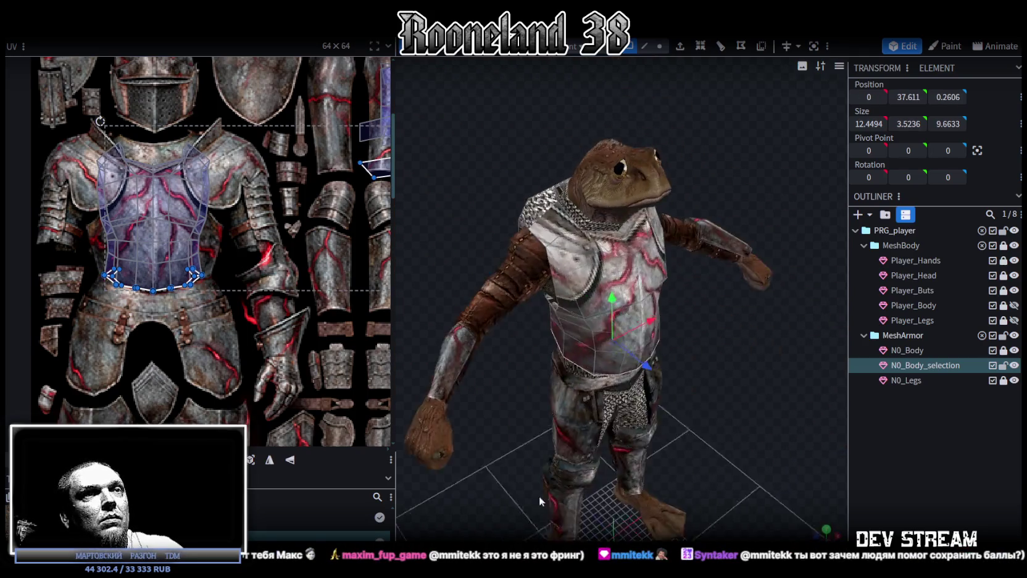
Step: In top view, move and shrink the rim UV ring onto the atlas's back belt
click(827, 532)
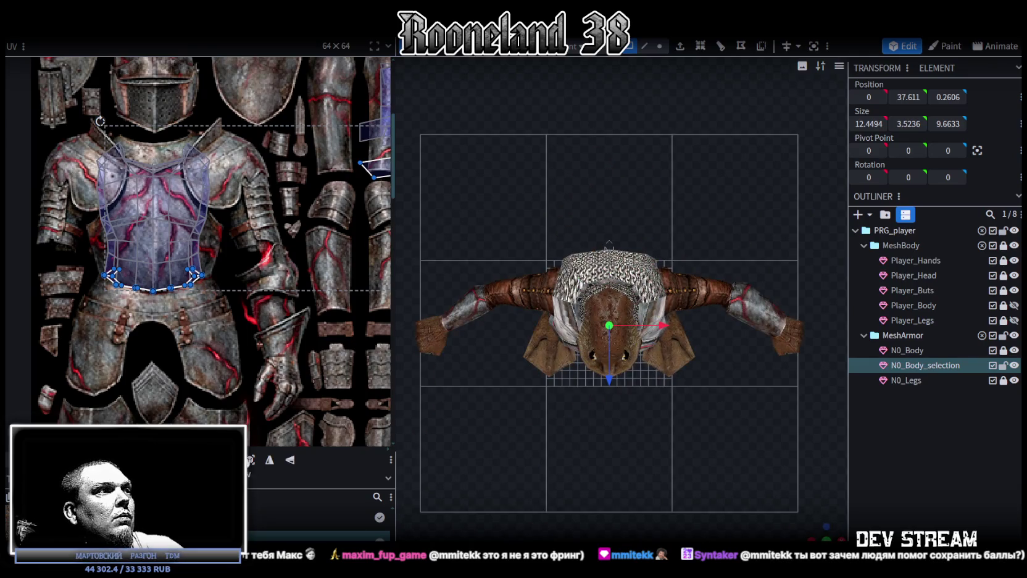
scroll(298, 346, down, 3)
scroll(298, 346, down, 2)
scroll(298, 346, down, 3)
mouse_move(337, 272)
mouse_down()
mouse_move(394, 306)
mouse_move(310, 267)
mouse_move(286, 279)
mouse_up()
scroll(297, 250, up, 5)
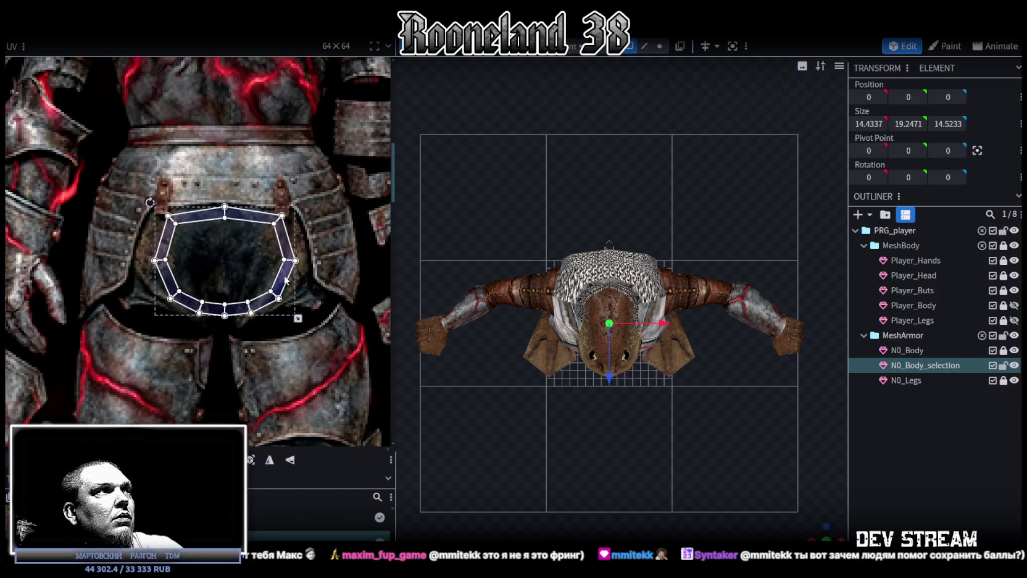
drag(308, 330, 264, 268)
Step: Check the back of the character, then reselect the N0_Body_selection mesh
mouse_move(785, 526)
mouse_down()
mouse_move(721, 479)
mouse_move(756, 320)
mouse_up()
scroll(749, 329, up, 3)
scroll(749, 329, up, 3)
scroll(606, 284, up, 2)
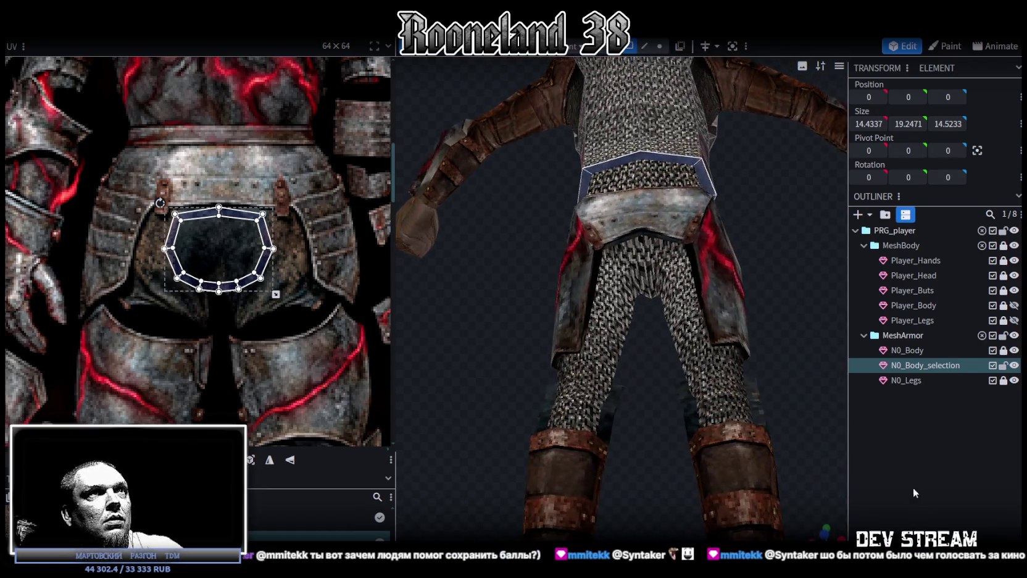
click(915, 492)
mouse_move(781, 225)
mouse_down()
mouse_move(676, 225)
mouse_move(567, 275)
mouse_move(592, 211)
mouse_up()
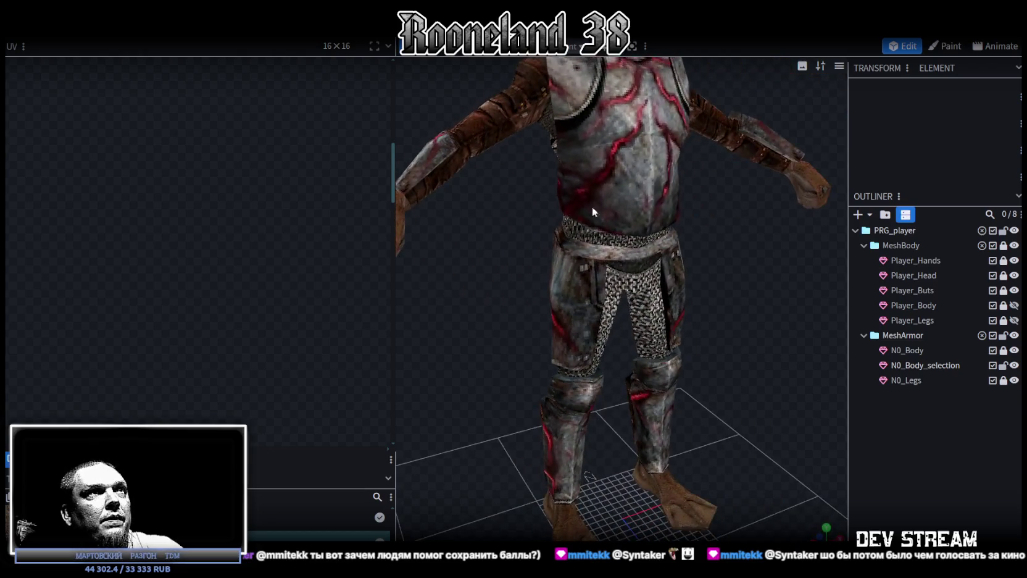
click(592, 211)
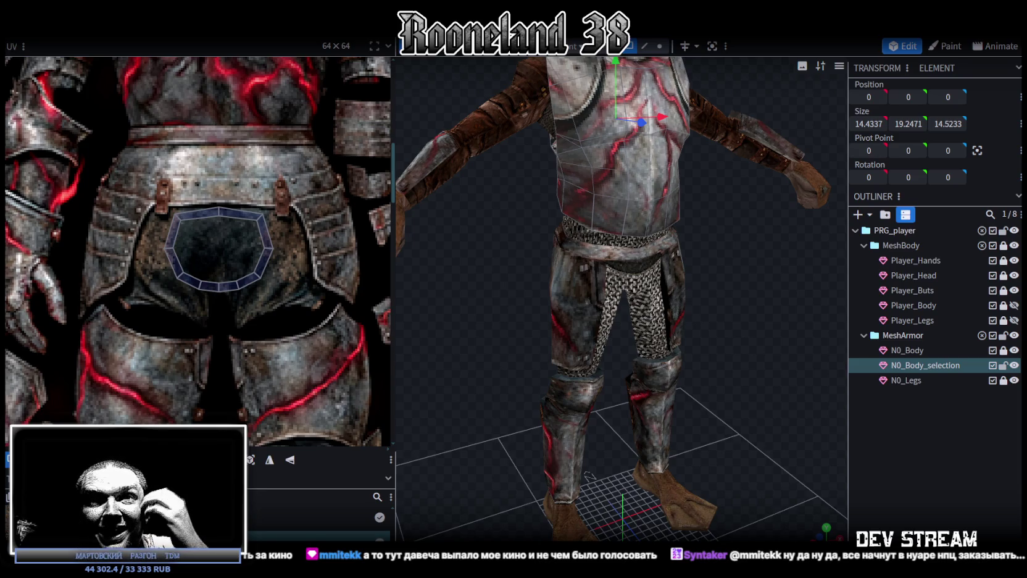
mouse_move(765, 463)
mouse_down()
mouse_move(728, 375)
mouse_move(677, 332)
mouse_move(644, 235)
mouse_move(706, 355)
mouse_move(687, 367)
mouse_move(714, 319)
mouse_move(681, 351)
mouse_move(650, 177)
mouse_up()
Step: Select a shoulder face of the chest plate
click(650, 178)
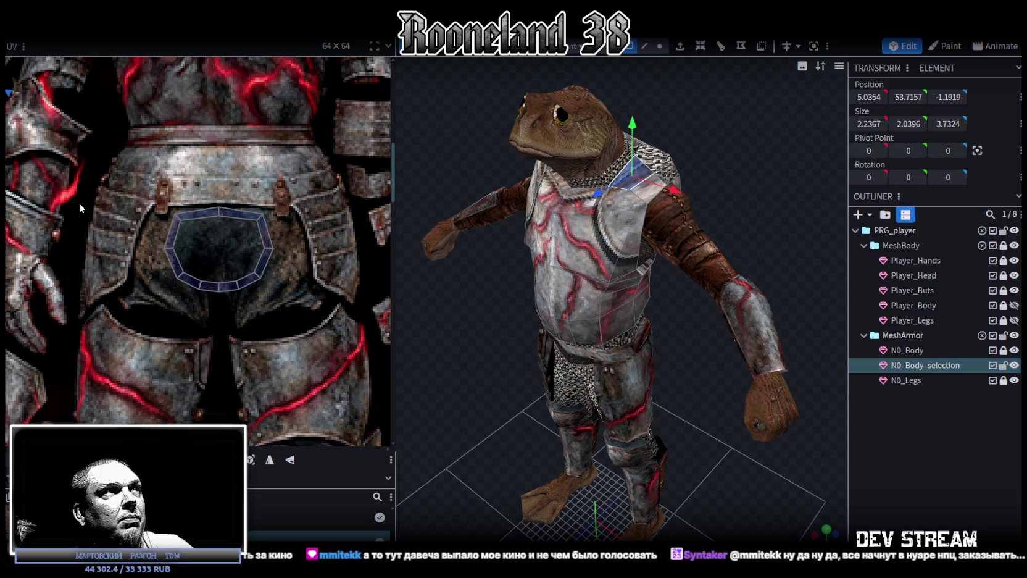
scroll(97, 208, down, 2)
scroll(154, 204, down, 1)
scroll(247, 201, down, 1)
scroll(328, 197, down, 2)
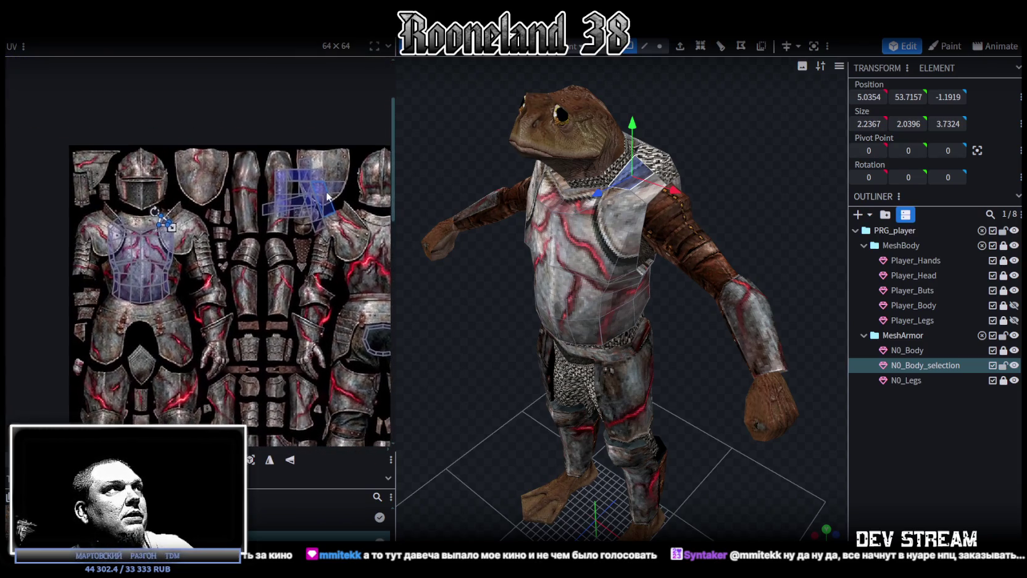
scroll(278, 183, down, 1)
scroll(268, 207, up, 1)
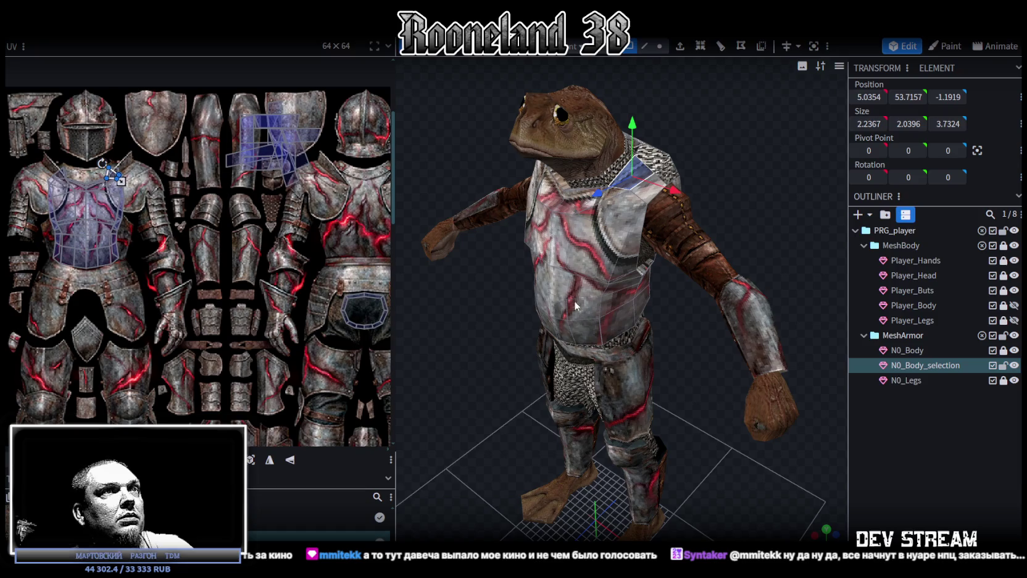
Step: Add the side and back armor faces to the selection
drag(629, 297, 667, 94)
click(604, 270)
scroll(704, 232, up, 3)
shift+click(596, 201)
shift+click(613, 186)
shift+click(627, 226)
shift+click(629, 247)
shift+click(658, 253)
shift+click(666, 182)
Step: Box-select the chainmail-mapped UVs, add torso faces, and deselect the side faces
scroll(266, 274, down, 5)
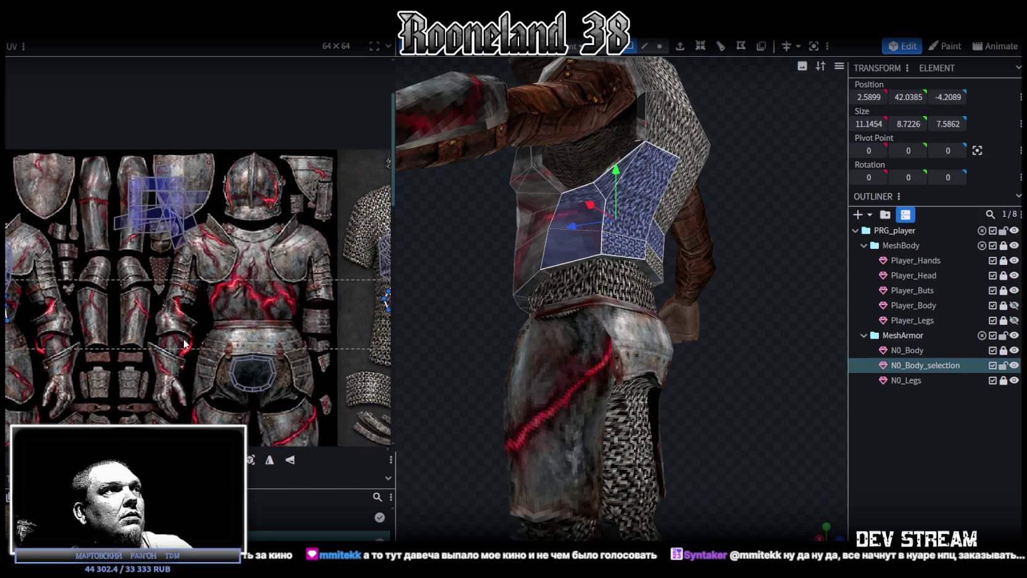
drag(205, 328, 269, 239)
shift+click(574, 225)
mouse_move(742, 224)
mouse_down()
mouse_move(642, 248)
mouse_move(604, 243)
mouse_move(690, 239)
mouse_up()
shift+click(688, 266)
drag(724, 155, 778, 156)
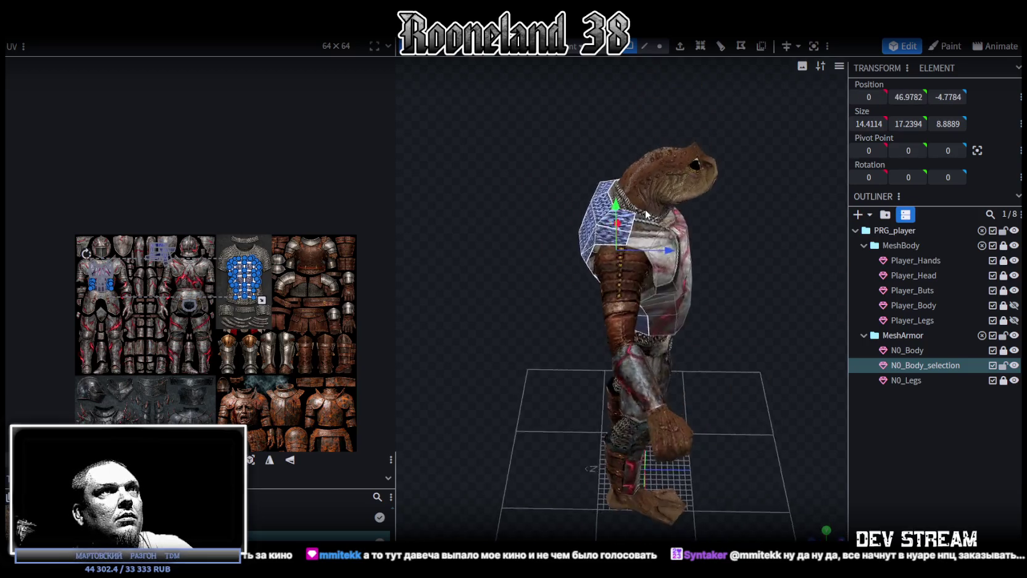
Step: From the back view, move the back UV island off the chainmail onto the plate back panel
key(ctrl+KP_1)
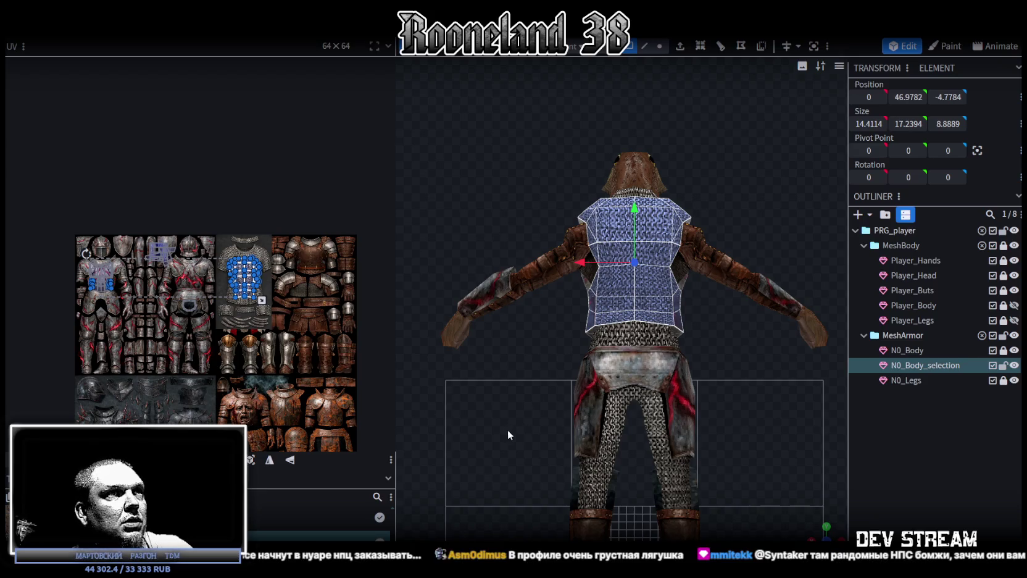
mouse_move(740, 376)
mouse_down()
mouse_move(839, 412)
mouse_move(773, 411)
mouse_move(842, 527)
mouse_up()
scroll(787, 368, up, 3)
scroll(710, 396, down, 5)
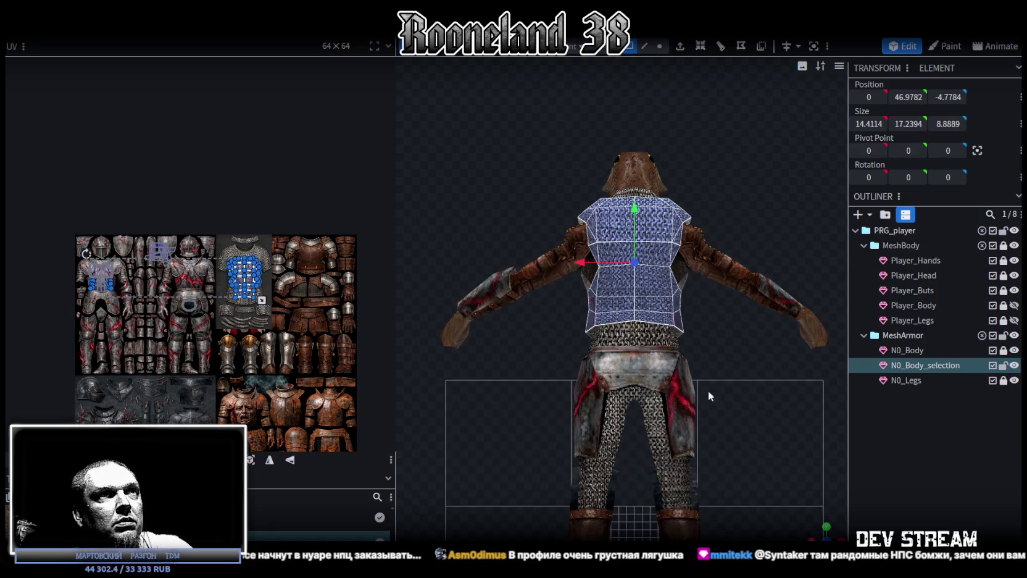
drag(245, 272, 208, 277)
scroll(235, 281, up, 2)
scroll(265, 292, up, 2)
scroll(380, 282, left, 1)
mouse_move(346, 316)
mouse_down()
mouse_move(347, 400)
mouse_move(301, 339)
mouse_move(275, 242)
mouse_up()
Step: Shrink and nudge the back UV island to fit the plate panel, then inspect the frog
scroll(265, 253, up, 2)
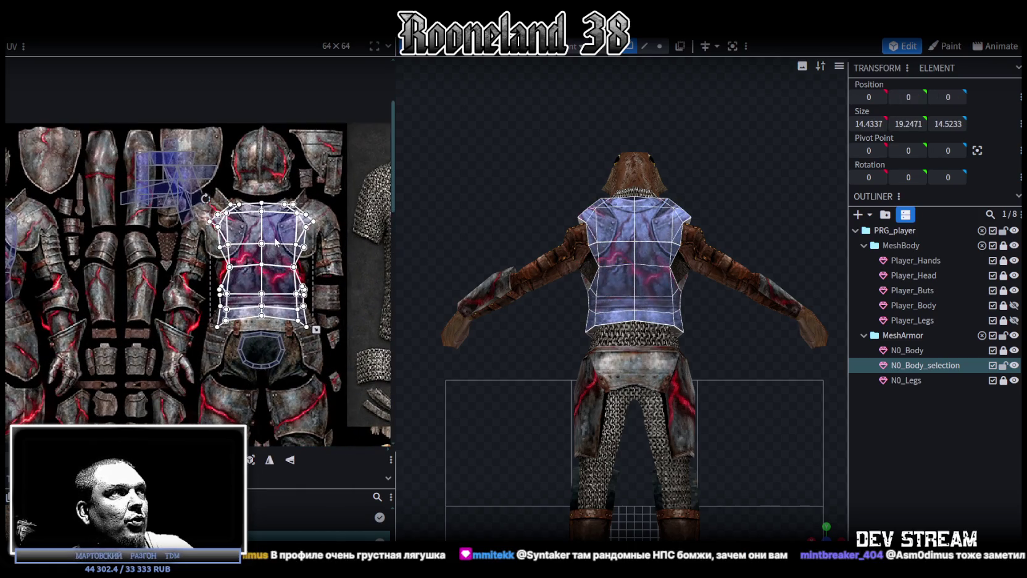
mouse_move(316, 330)
mouse_down()
mouse_move(276, 277)
mouse_move(274, 294)
mouse_up()
scroll(244, 211, up, 2)
drag(258, 249, 294, 249)
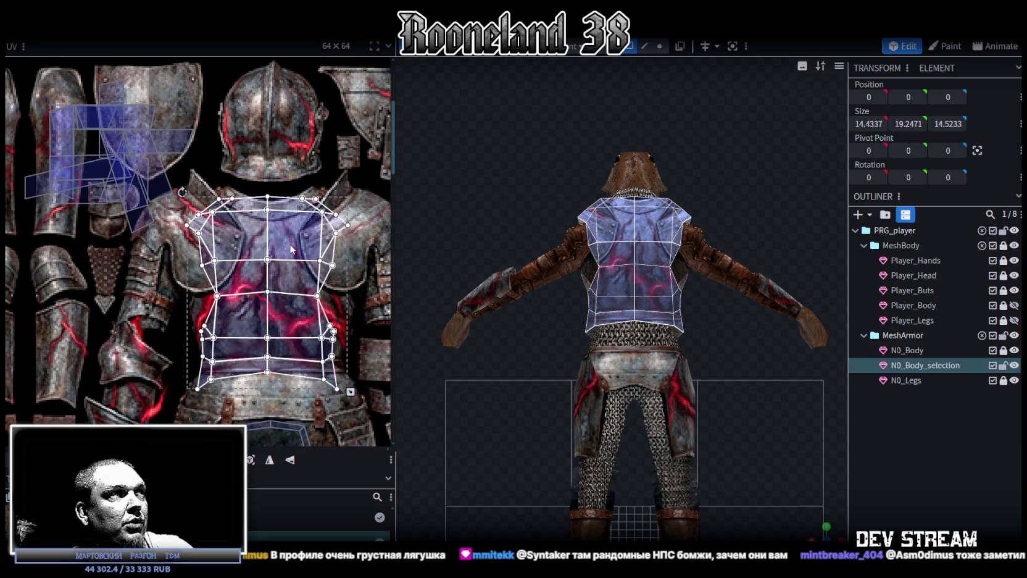
drag(354, 399, 347, 398)
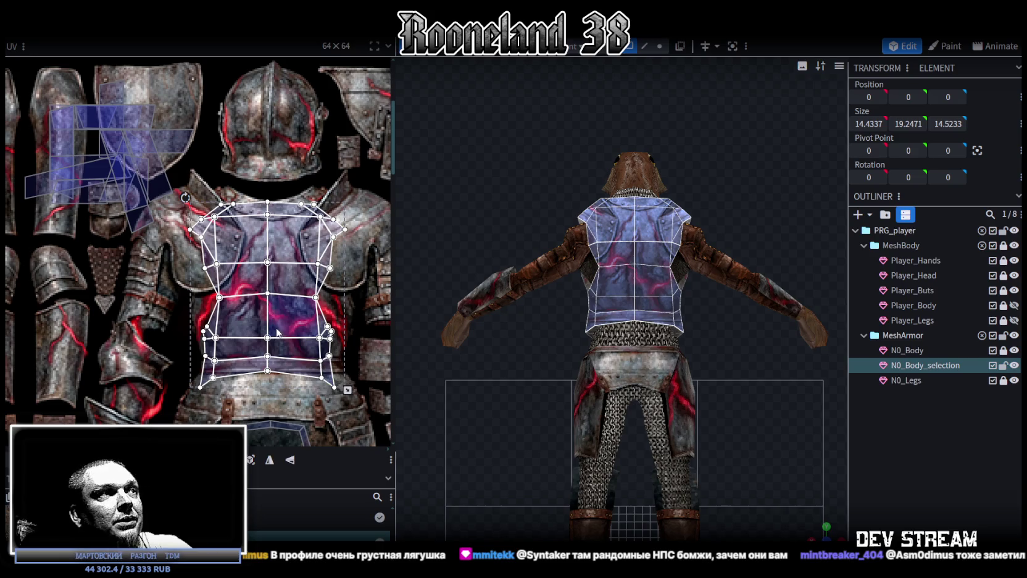
drag(288, 352, 289, 353)
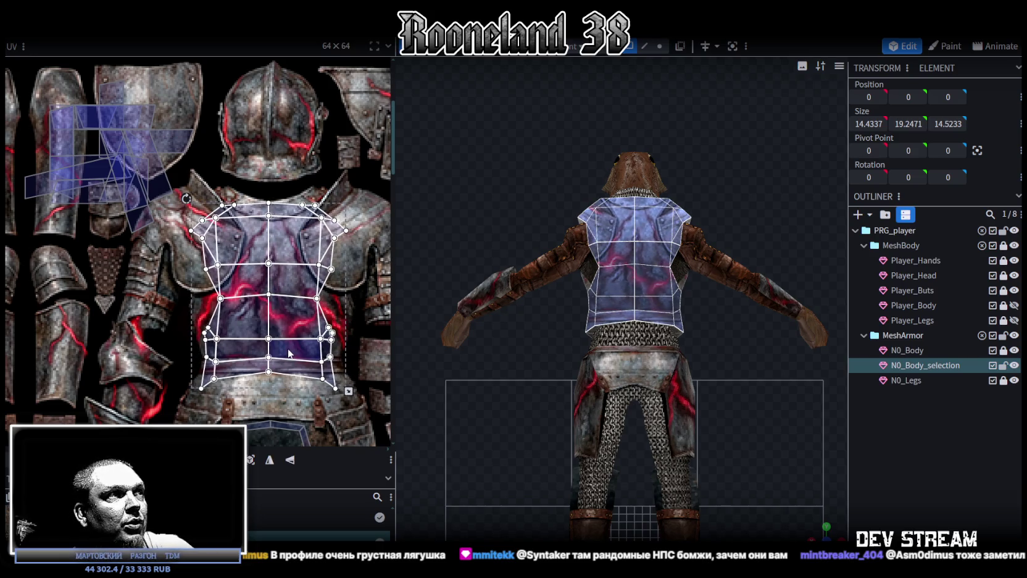
scroll(290, 311, down, 3)
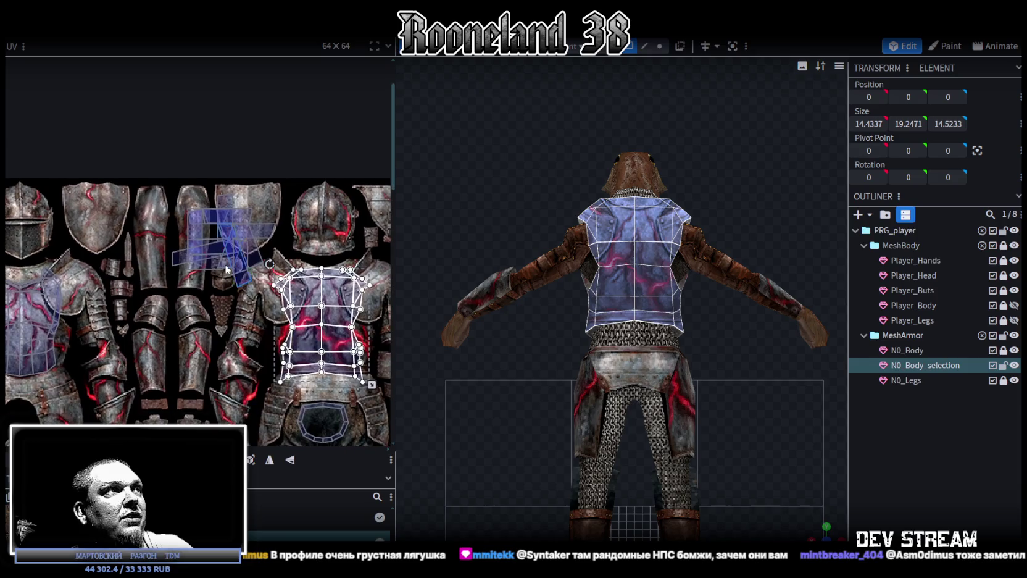
drag(820, 529, 755, 377)
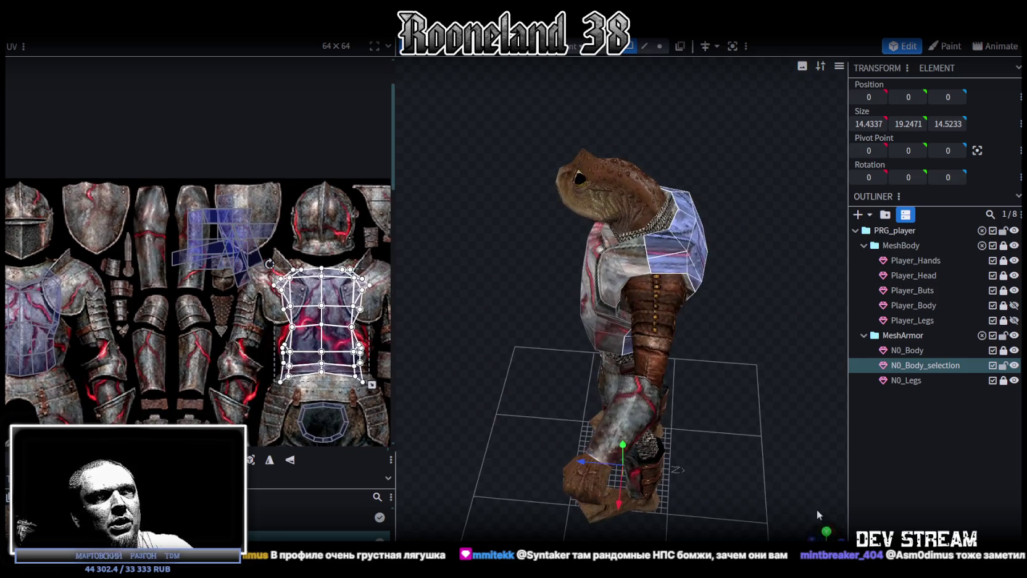
drag(754, 376, 771, 370)
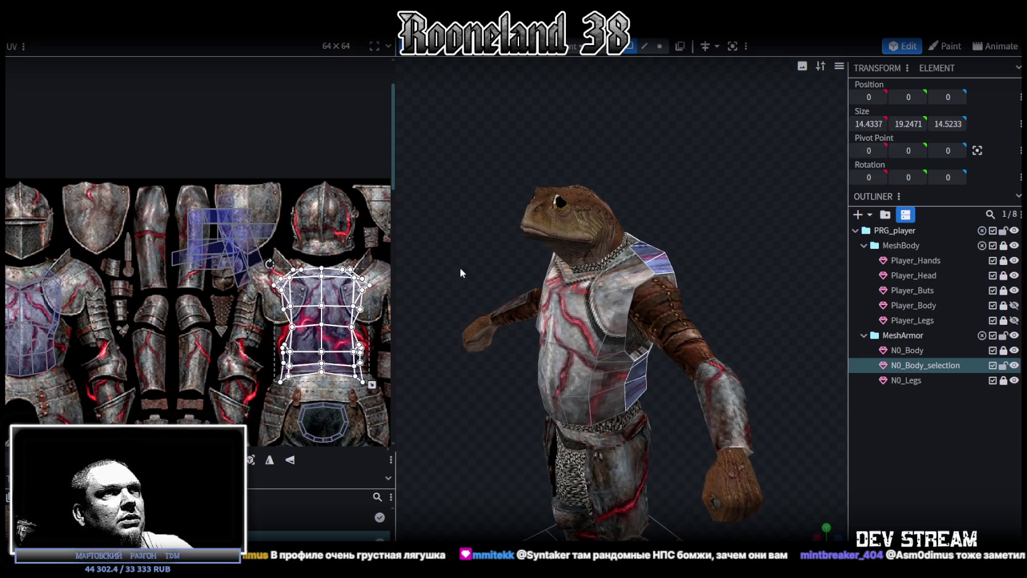
drag(704, 267, 714, 292)
Step: Inspect various faces around the chest piece and its neck area
click(665, 326)
click(645, 283)
click(641, 278)
drag(641, 278, 704, 173)
click(637, 257)
mouse_move(637, 256)
mouse_down()
mouse_move(527, 201)
mouse_move(573, 216)
mouse_move(485, 192)
mouse_move(505, 248)
mouse_up()
click(605, 240)
click(569, 285)
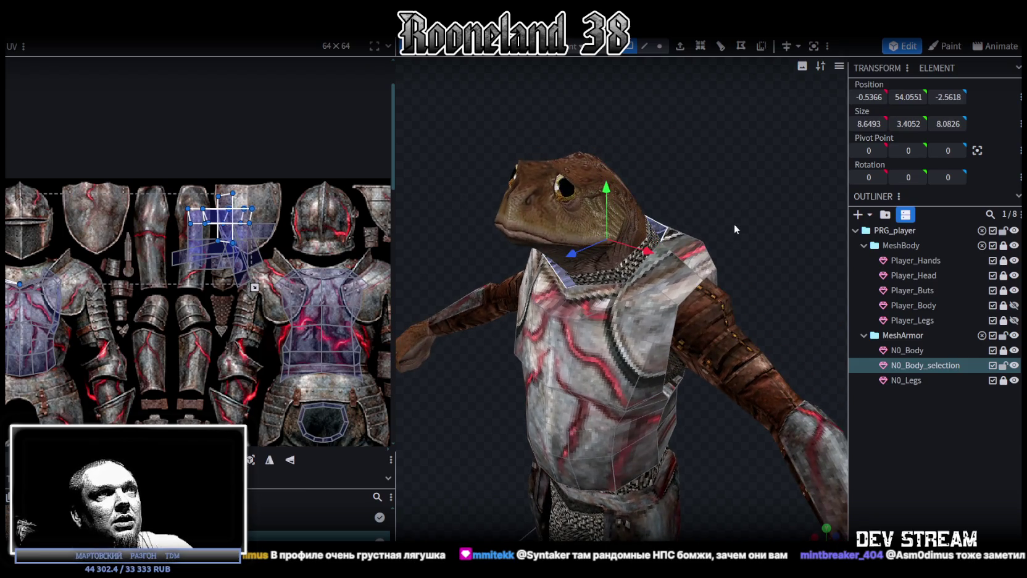
drag(733, 226, 591, 343)
click(592, 344)
mouse_move(703, 253)
mouse_down()
mouse_move(508, 220)
mouse_move(635, 342)
mouse_move(605, 210)
mouse_up()
click(620, 346)
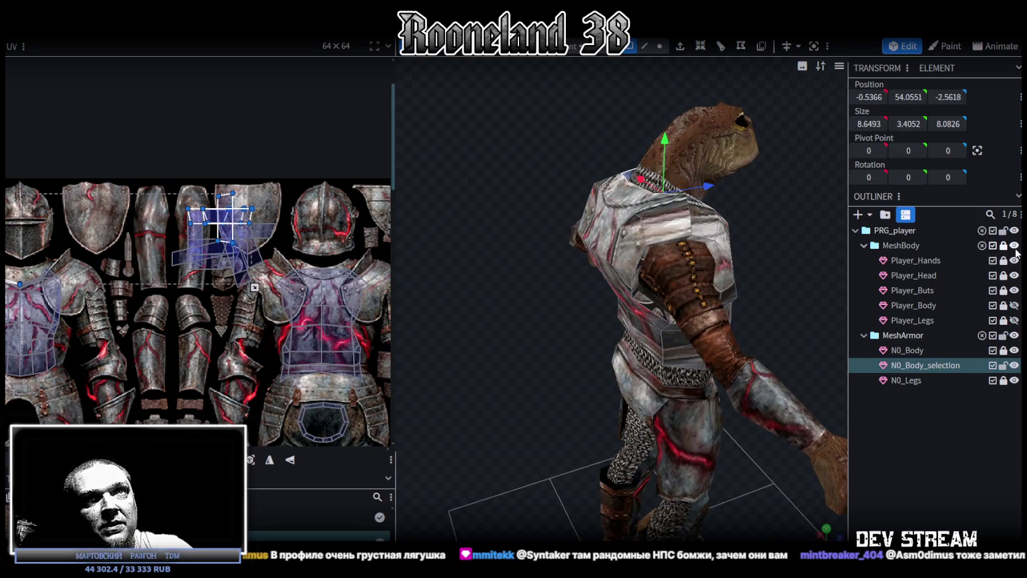
Step: Hide the MeshBody group and select the faces around the neck opening
click(1014, 245)
mouse_move(815, 185)
mouse_down()
mouse_move(628, 213)
mouse_move(585, 255)
mouse_up()
scroll(598, 224, up, 3)
click(770, 390)
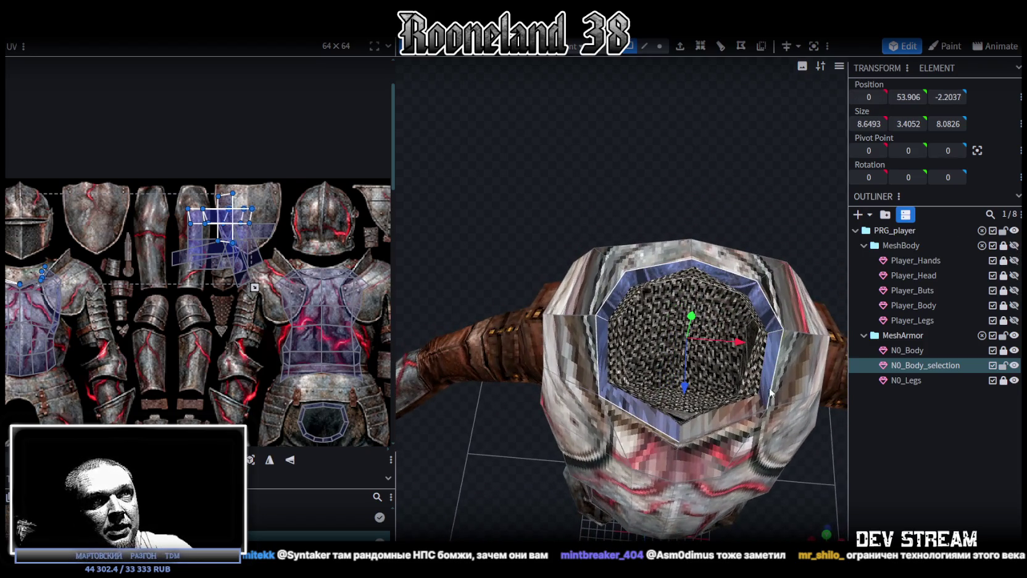
Step: Switch to a top-down view and drag the neck-ring UV down toward the atlas's leg area
scroll(792, 440, down, 3)
scroll(822, 529, down, 3)
click(825, 526)
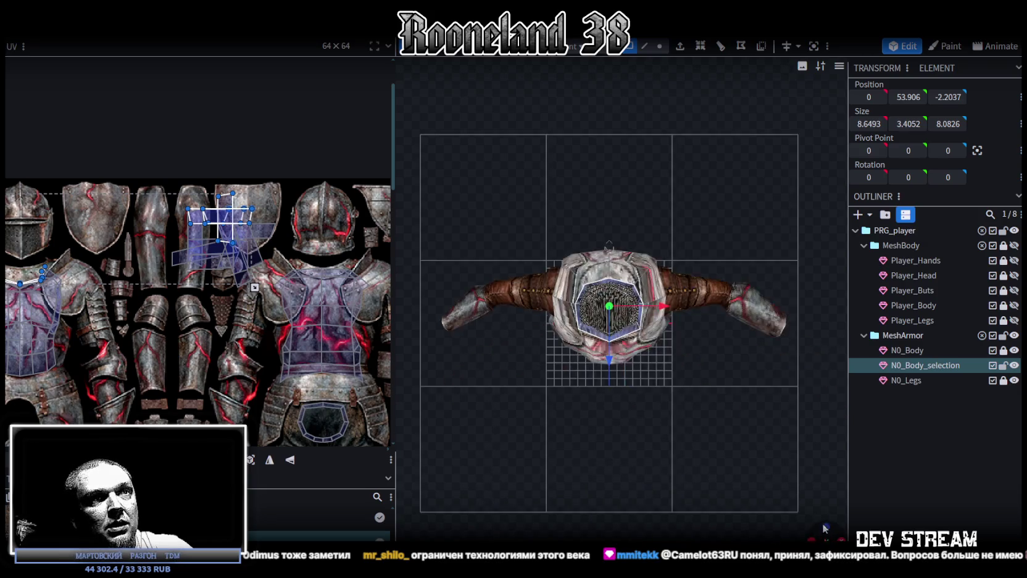
right_drag(691, 449, 674, 407)
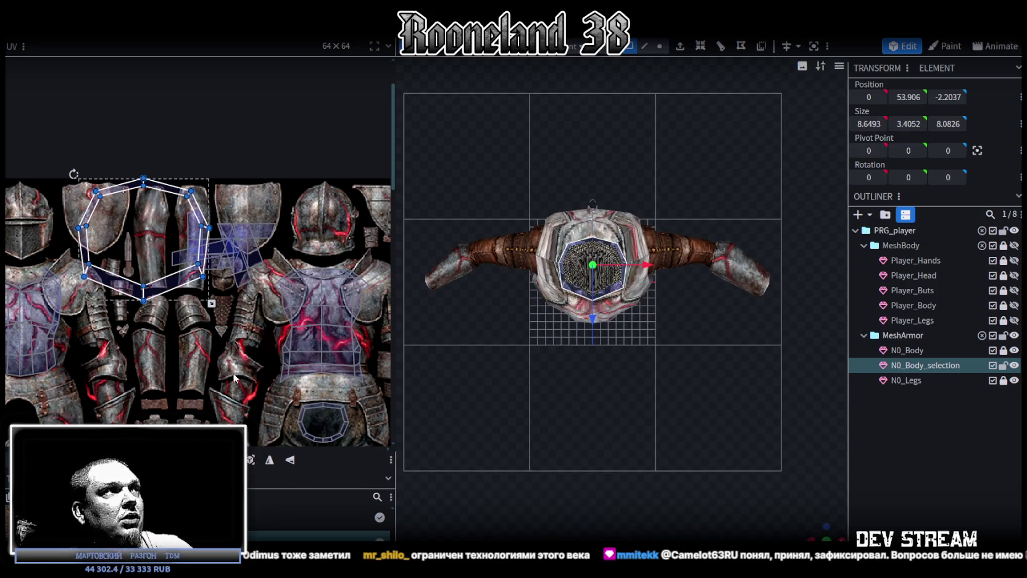
scroll(196, 213, down, 3)
scroll(197, 213, down, 2)
scroll(197, 279, up, 2)
scroll(196, 279, down, 2)
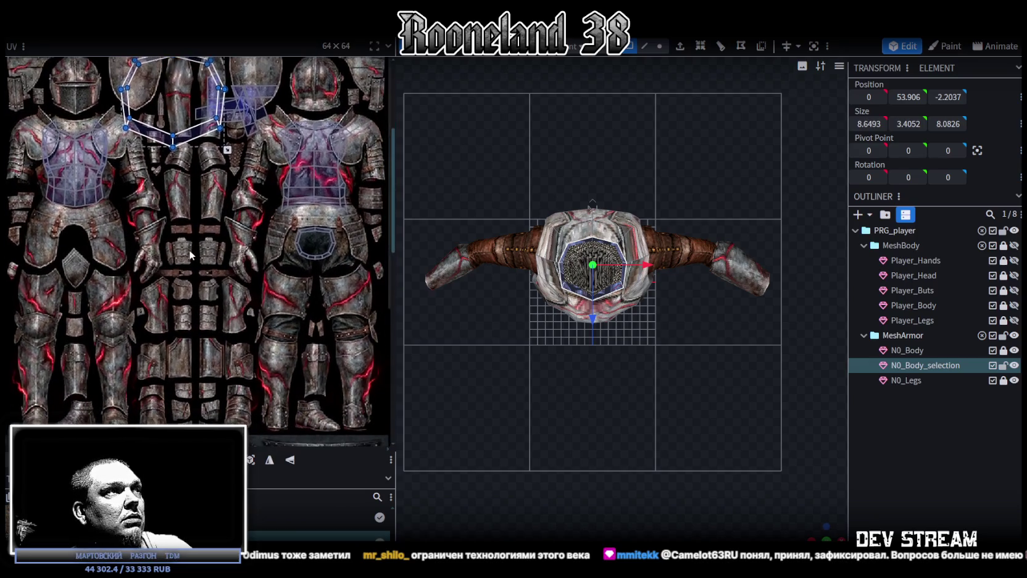
scroll(183, 275, up, 1)
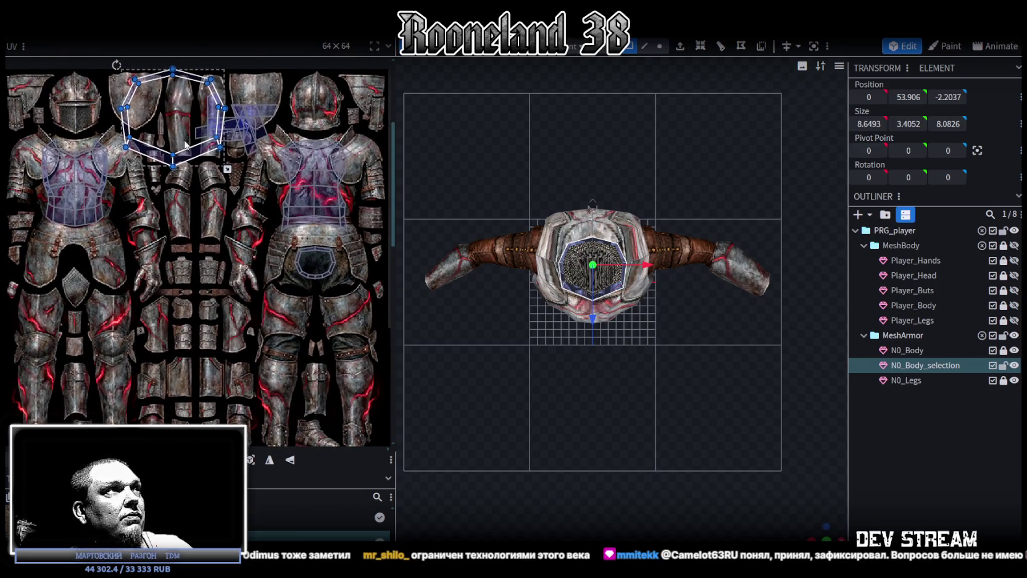
drag(191, 160, 320, 429)
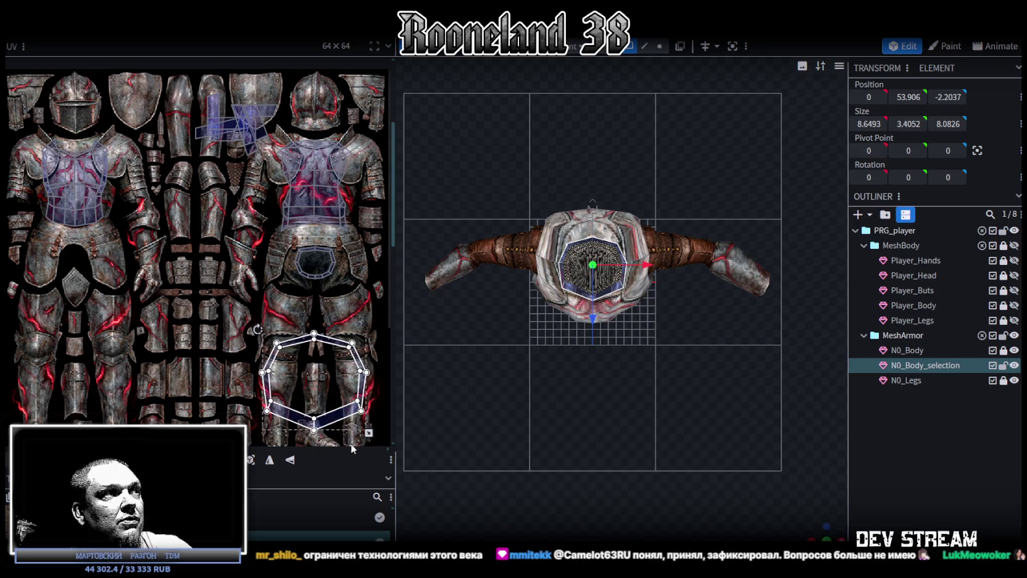
Step: Shrink the neck-ring UV and place it over the dark crotch hexagon
scroll(344, 402, down, 2)
mouse_move(344, 388)
mouse_down()
mouse_move(267, 343)
mouse_move(265, 309)
mouse_move(239, 339)
mouse_up()
scroll(263, 285, up, 2)
scroll(233, 322, up, 2)
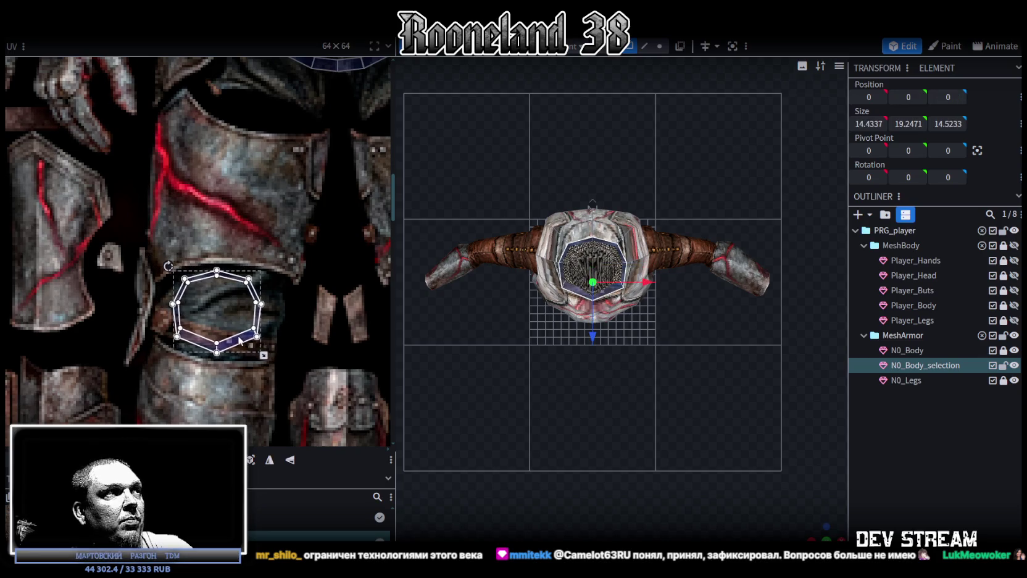
scroll(239, 339, down, 3)
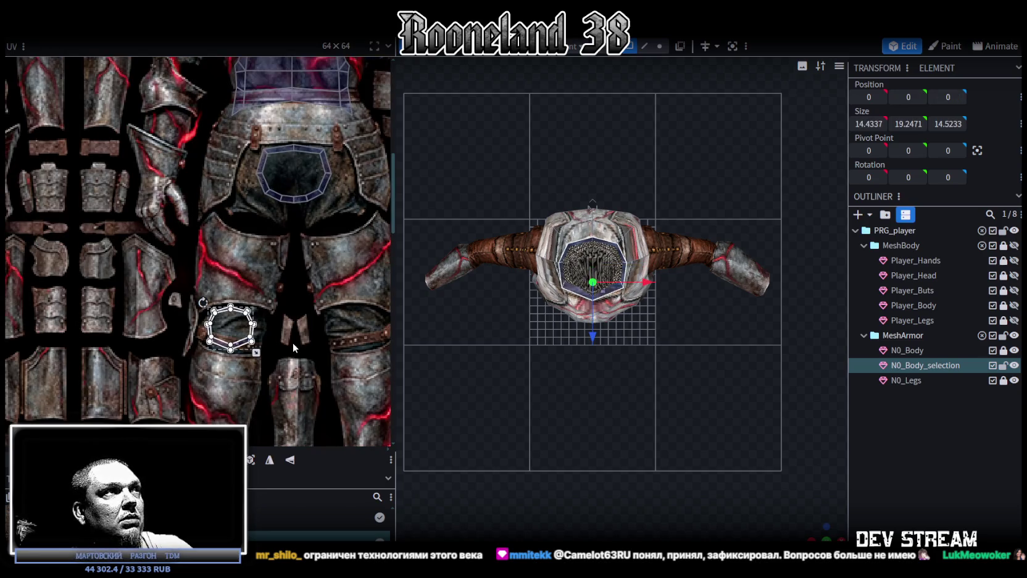
scroll(280, 351, up, 2)
mouse_move(223, 368)
mouse_down()
mouse_move(290, 212)
mouse_move(288, 221)
mouse_up()
scroll(656, 383, up, 2)
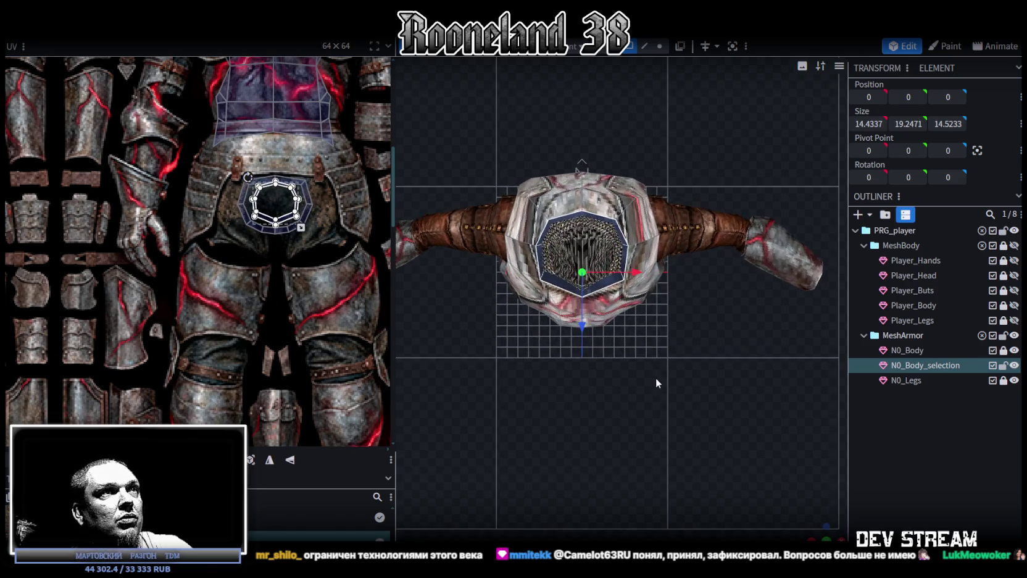
mouse_move(809, 501)
mouse_down()
mouse_move(712, 310)
mouse_move(670, 401)
mouse_move(724, 403)
mouse_move(735, 382)
mouse_move(721, 329)
mouse_move(713, 378)
mouse_move(671, 220)
mouse_move(712, 147)
mouse_move(725, 142)
mouse_up()
scroll(713, 310, down, 5)
scroll(713, 383, up, 3)
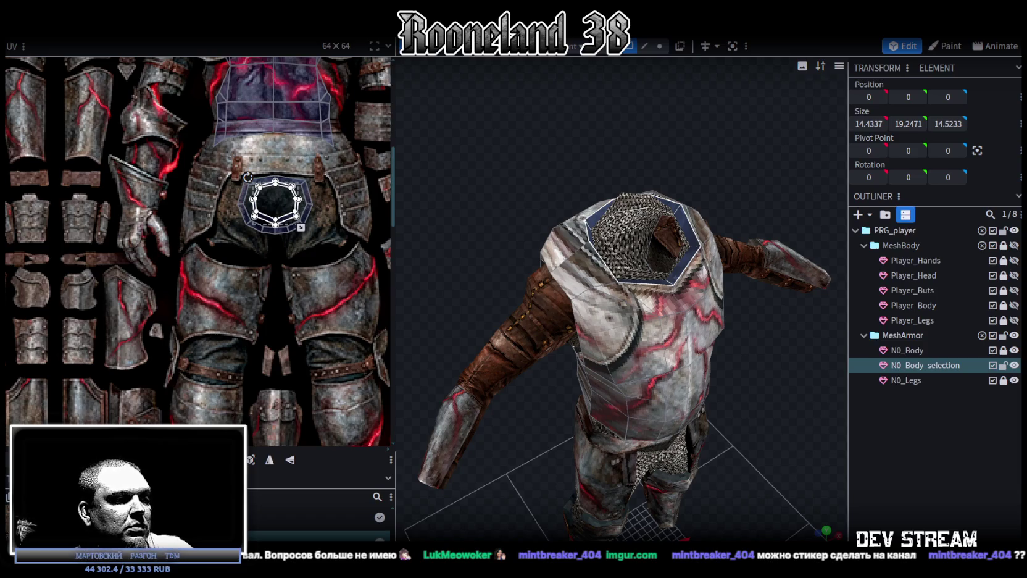
Step: Unhide the frog's MeshBody and orbit around to inspect the armoured character from several angles
key(super+d)
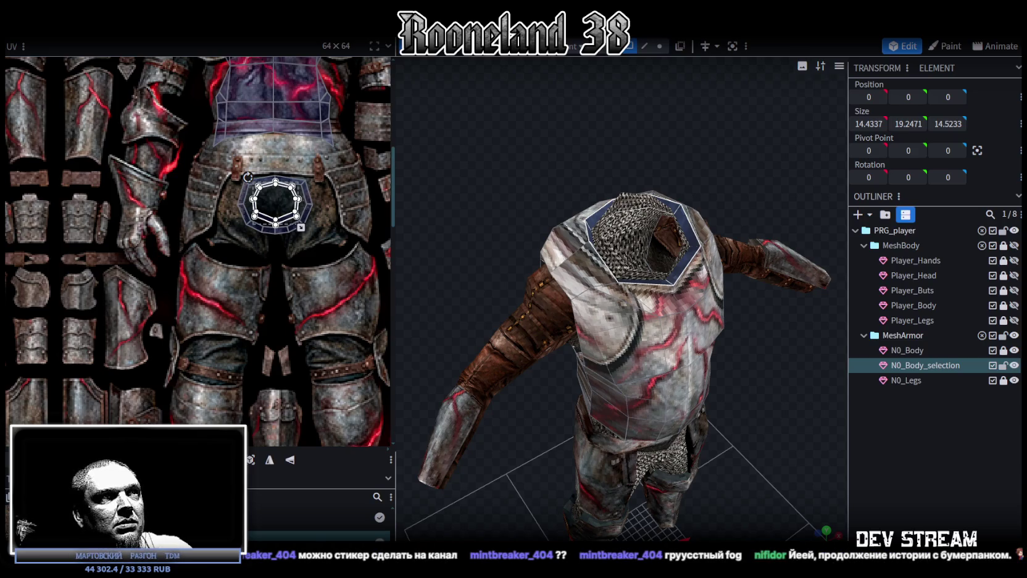
drag(740, 407, 909, 287)
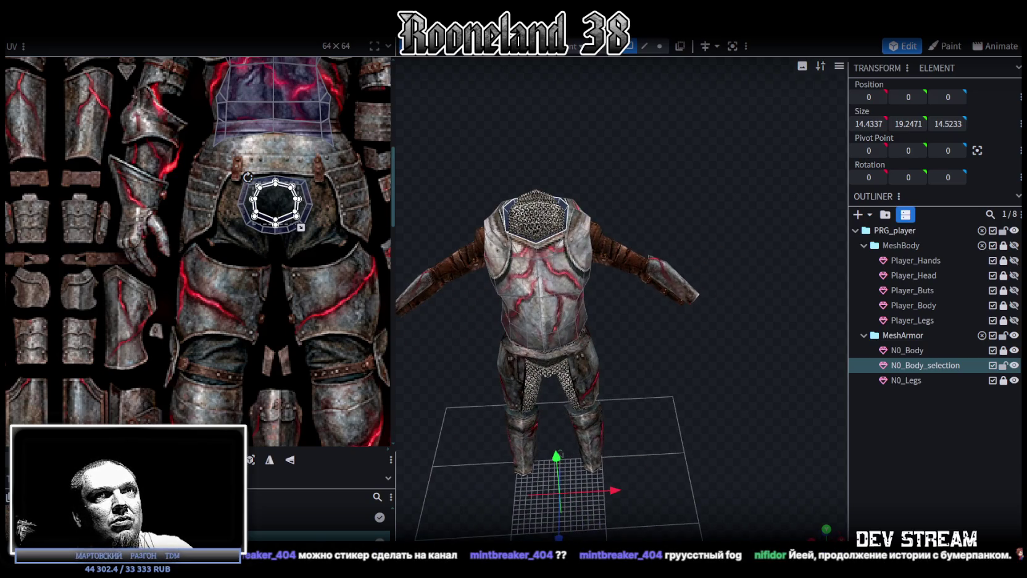
click(1014, 246)
scroll(675, 419, up, 5)
mouse_move(619, 404)
mouse_down()
mouse_move(701, 230)
mouse_move(719, 262)
mouse_move(690, 219)
mouse_up()
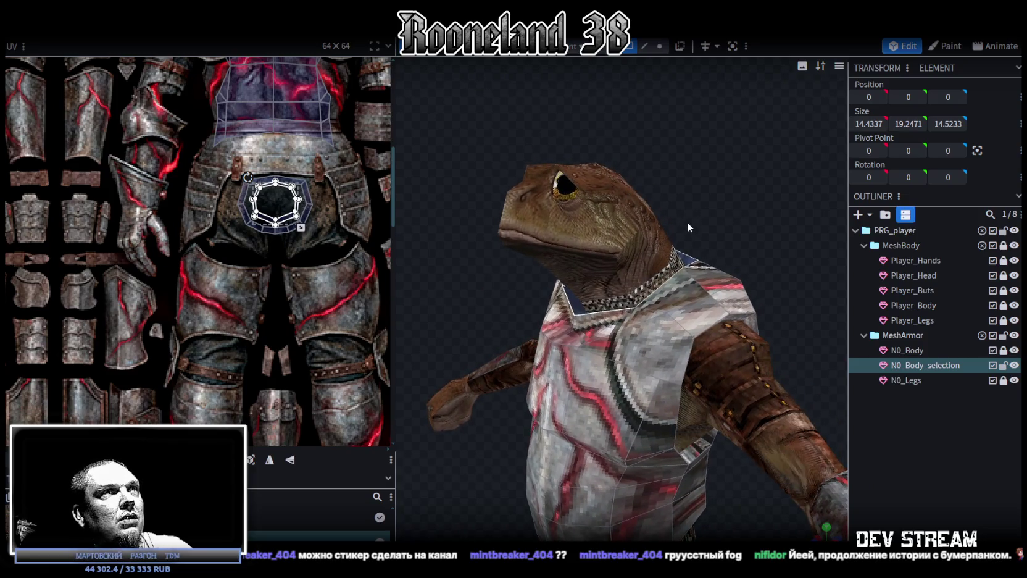
mouse_move(773, 326)
mouse_down()
mouse_move(739, 195)
mouse_move(722, 224)
mouse_move(735, 212)
mouse_move(710, 205)
mouse_up()
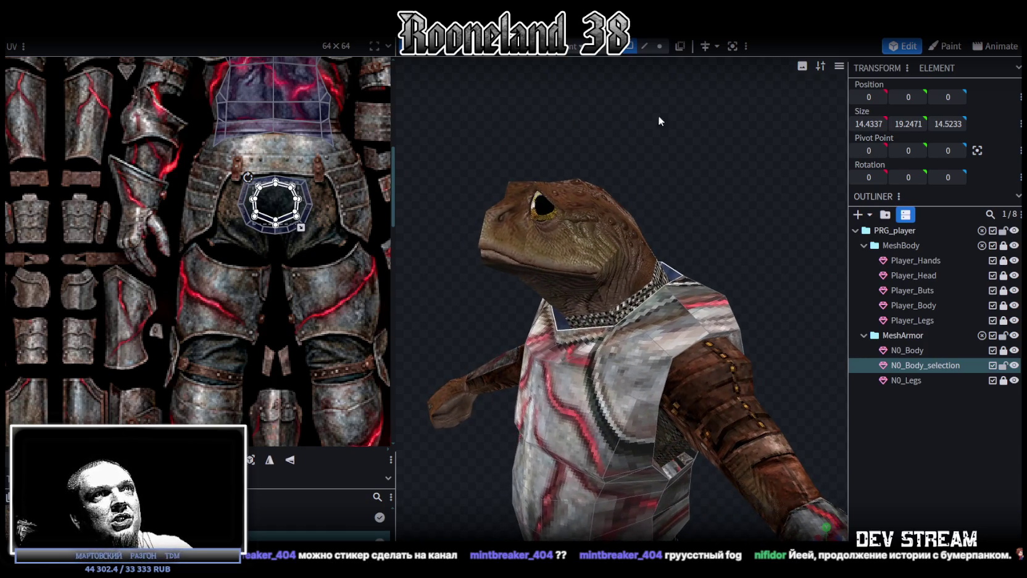
drag(525, 195, 732, 223)
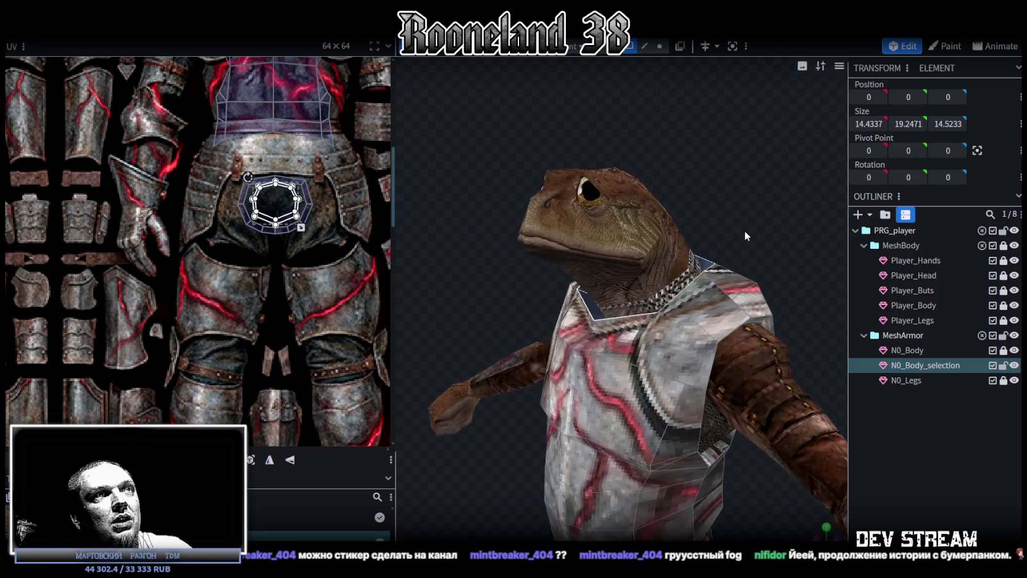
scroll(745, 230, down, 3)
scroll(654, 421, down, 2)
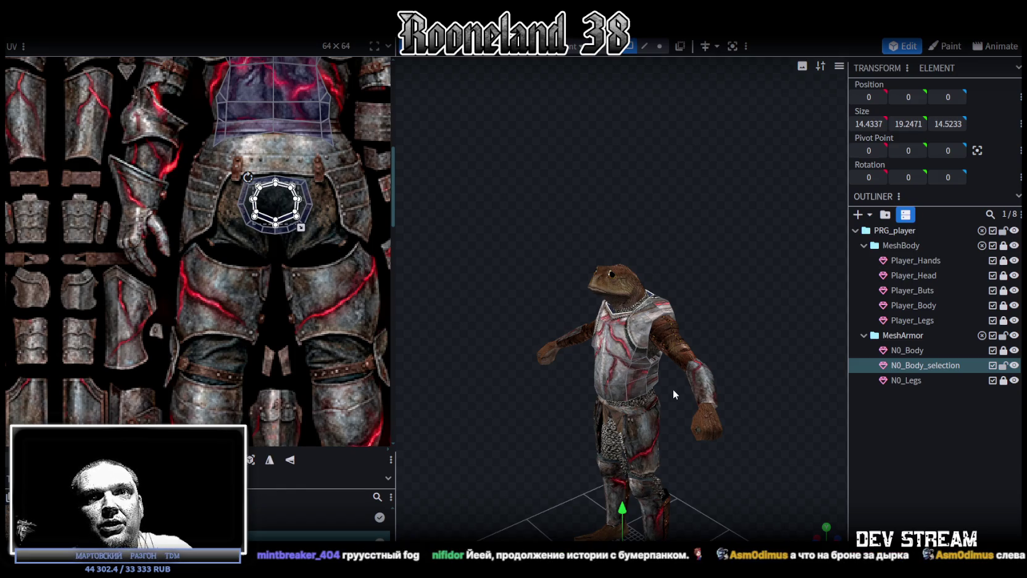
mouse_move(672, 389)
mouse_down()
mouse_move(737, 395)
mouse_move(709, 303)
mouse_up()
Step: Select the thin shoulder face and stretch its UV top corner up-left
scroll(389, 276, down, 2)
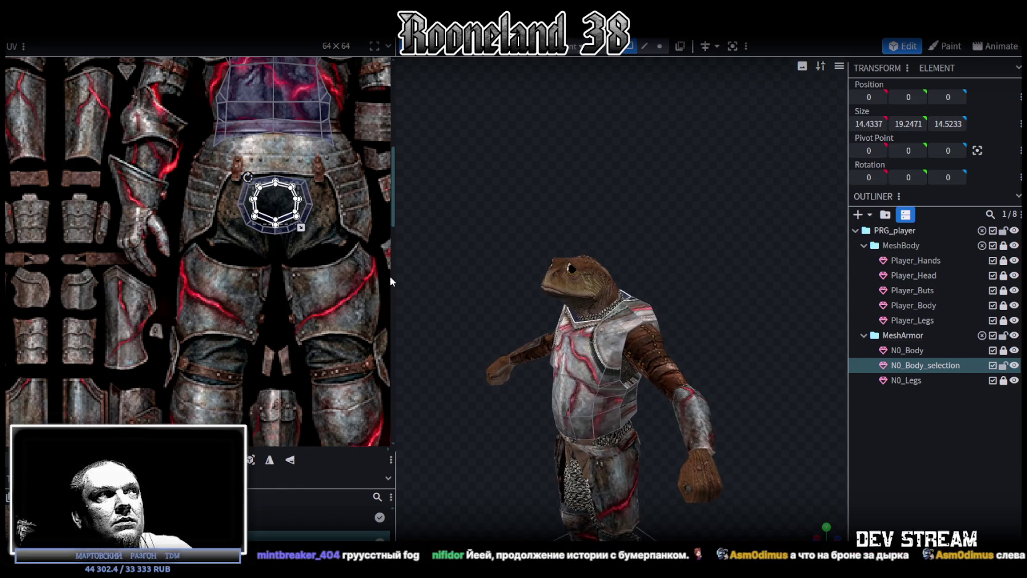
scroll(310, 257, down, 3)
scroll(311, 258, down, 2)
scroll(492, 260, up, 2)
scroll(303, 180, up, 2)
scroll(302, 179, up, 2)
scroll(303, 179, up, 1)
scroll(303, 179, up, 1)
scroll(301, 178, up, 1)
scroll(290, 173, up, 1)
scroll(247, 157, up, 1)
scroll(226, 149, up, 1)
click(238, 182)
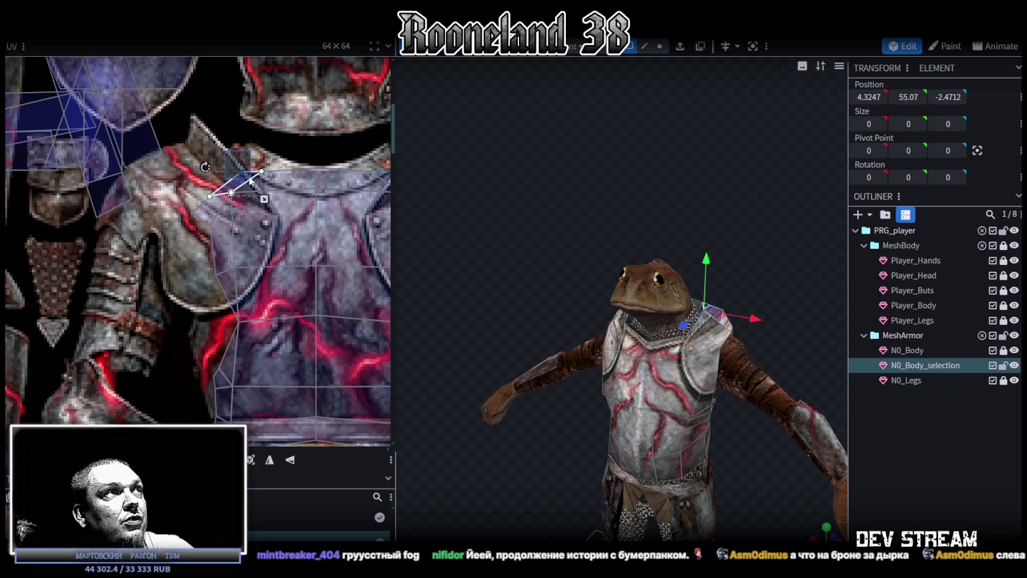
drag(241, 169, 194, 144)
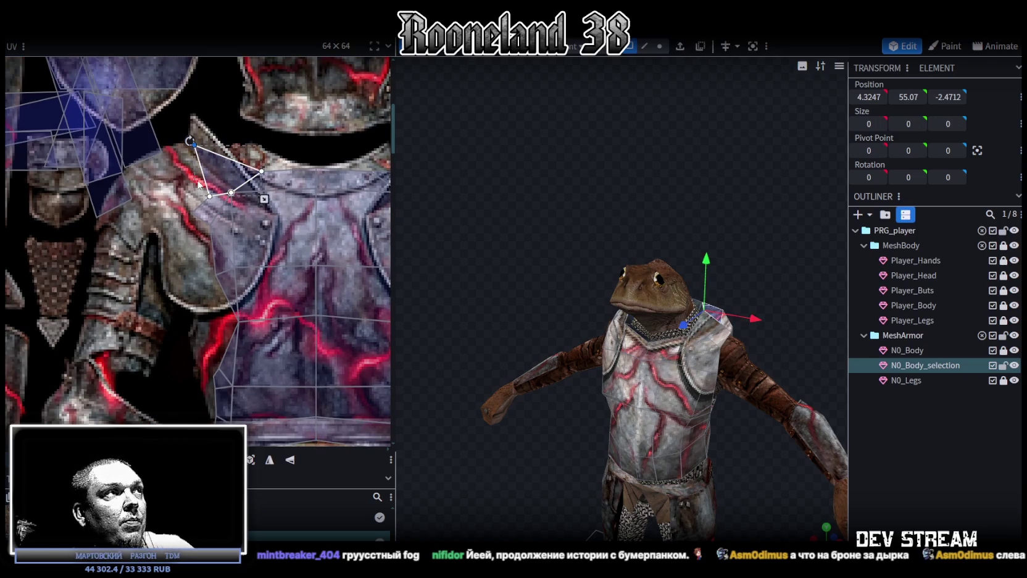
Step: Add more chest plate faces to the selection and orbit to a side view
scroll(182, 176, down, 2)
scroll(182, 176, down, 1)
shift+click(570, 337)
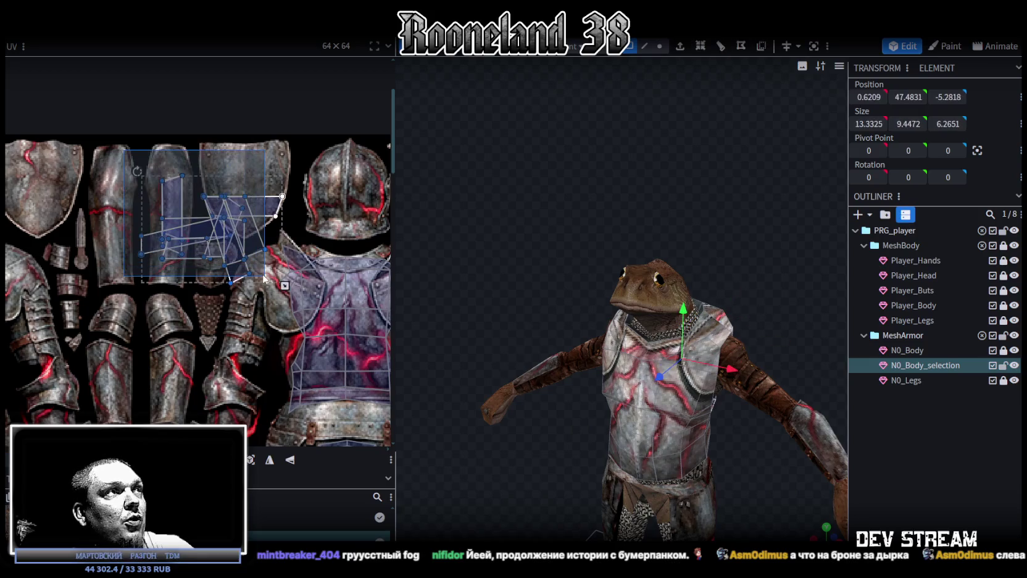
scroll(679, 309, down, 1)
mouse_move(772, 302)
mouse_down()
mouse_move(626, 239)
mouse_move(632, 277)
mouse_move(396, 301)
mouse_move(414, 284)
mouse_move(134, 309)
mouse_up()
scroll(135, 309, down, 3)
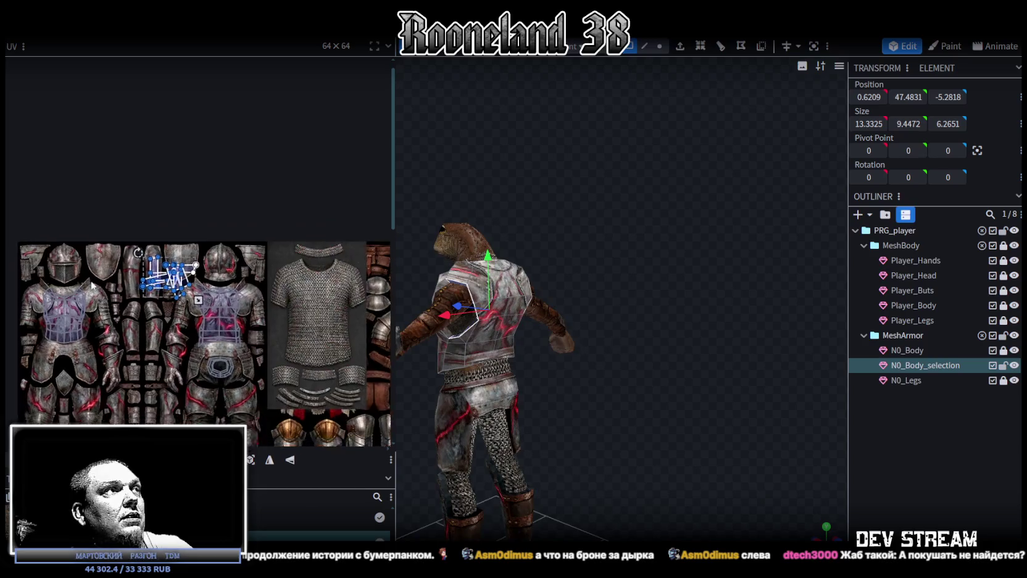
Step: Select the faces around both arm openings of the chest plate
drag(546, 285, 662, 212)
scroll(684, 223, up, 4)
shift+click(522, 247)
shift+click(506, 264)
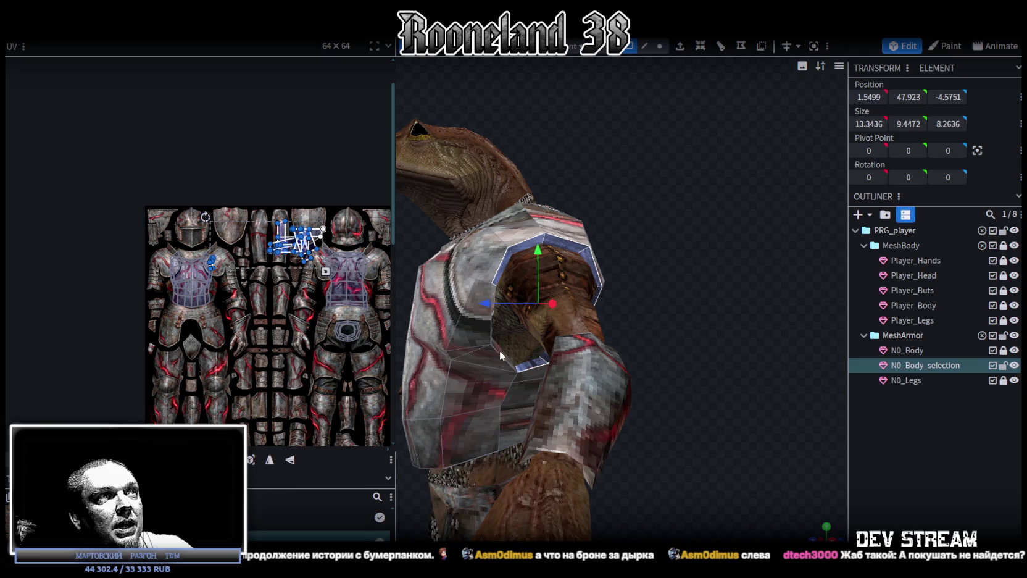
mouse_move(501, 351)
mouse_down()
mouse_move(656, 331)
mouse_move(642, 338)
mouse_up()
scroll(492, 208, down, 5)
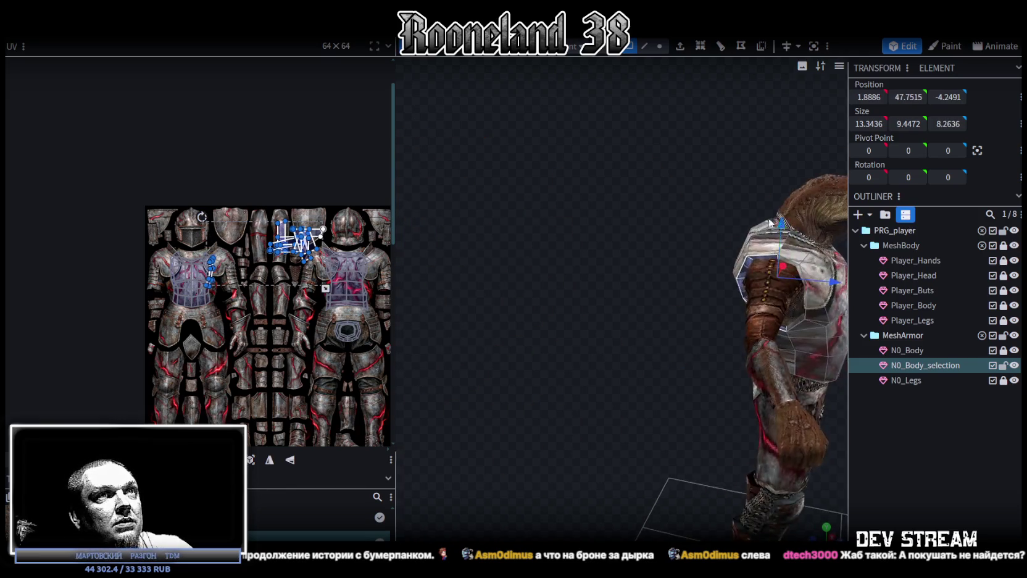
drag(492, 208, 486, 236)
scroll(520, 191, up, 3)
drag(521, 190, 548, 217)
drag(655, 338, 681, 357)
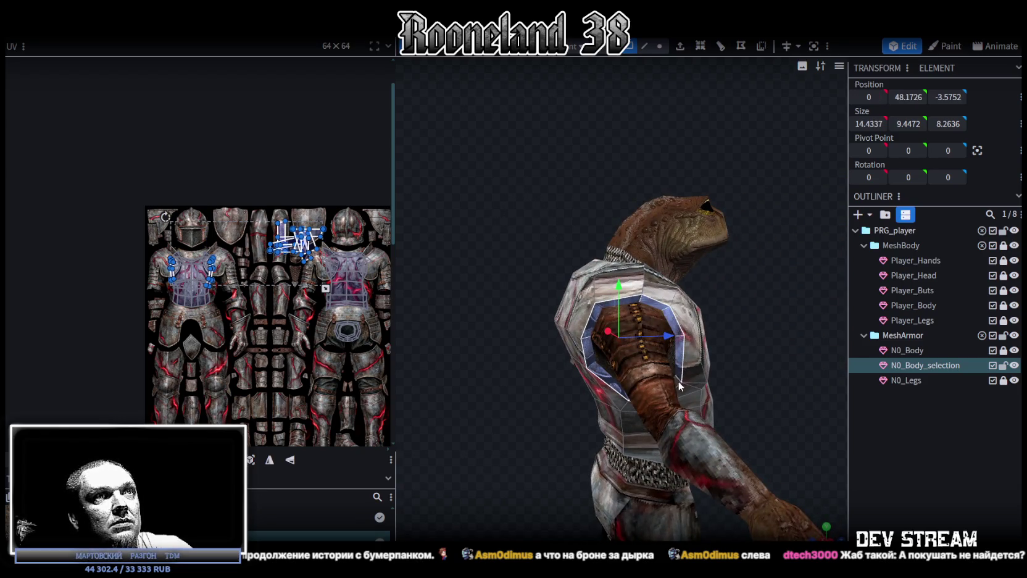
mouse_move(783, 324)
mouse_down()
mouse_move(708, 303)
mouse_move(453, 283)
mouse_move(462, 319)
mouse_up()
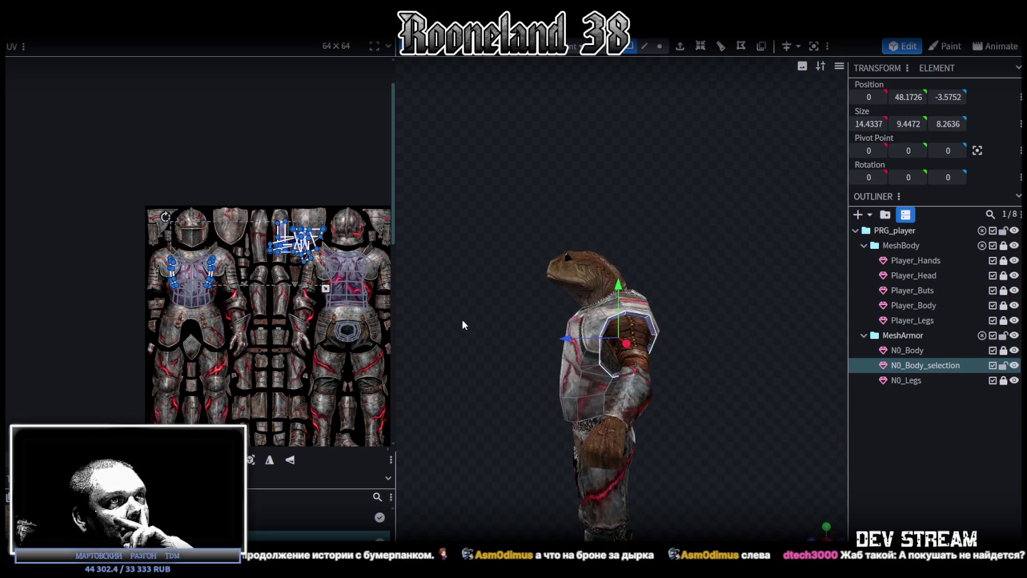
scroll(617, 309, up, 2)
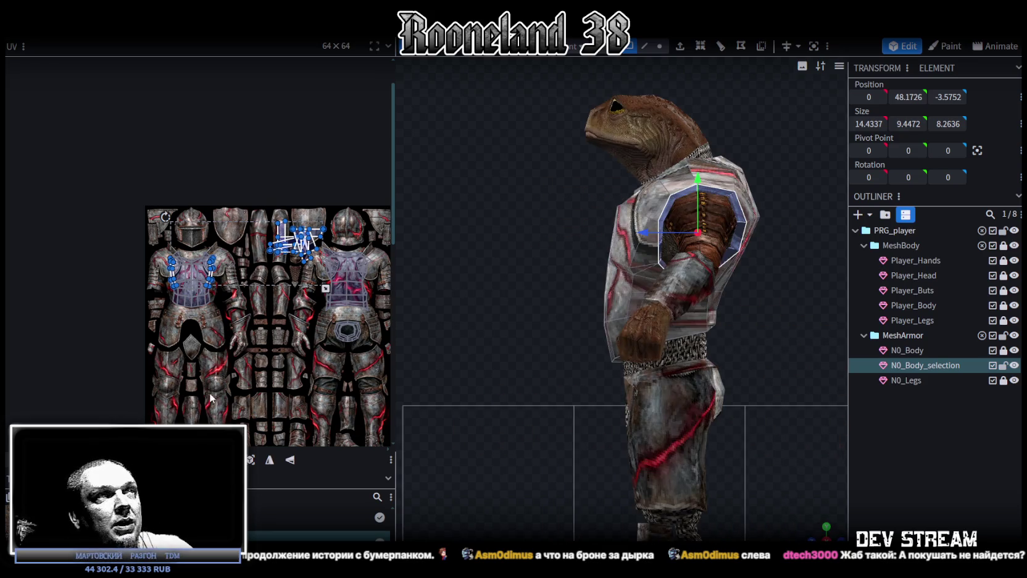
Step: Unwrap the selected arm-opening faces into a flat octagonal UV ring and move it down
click(250, 460)
scroll(259, 227, up, 2)
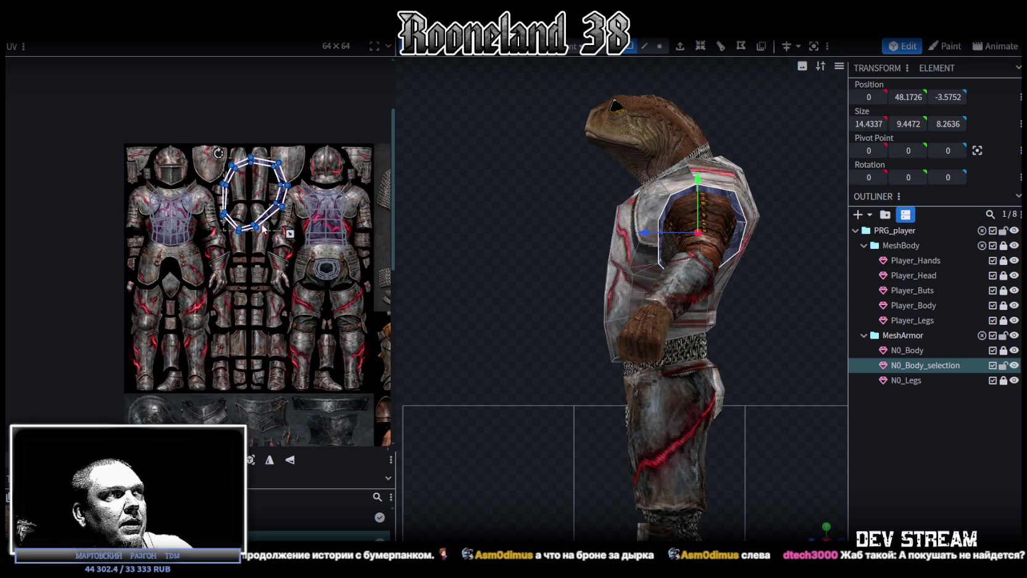
mouse_move(272, 217)
mouse_down()
mouse_move(264, 334)
mouse_move(300, 384)
mouse_up()
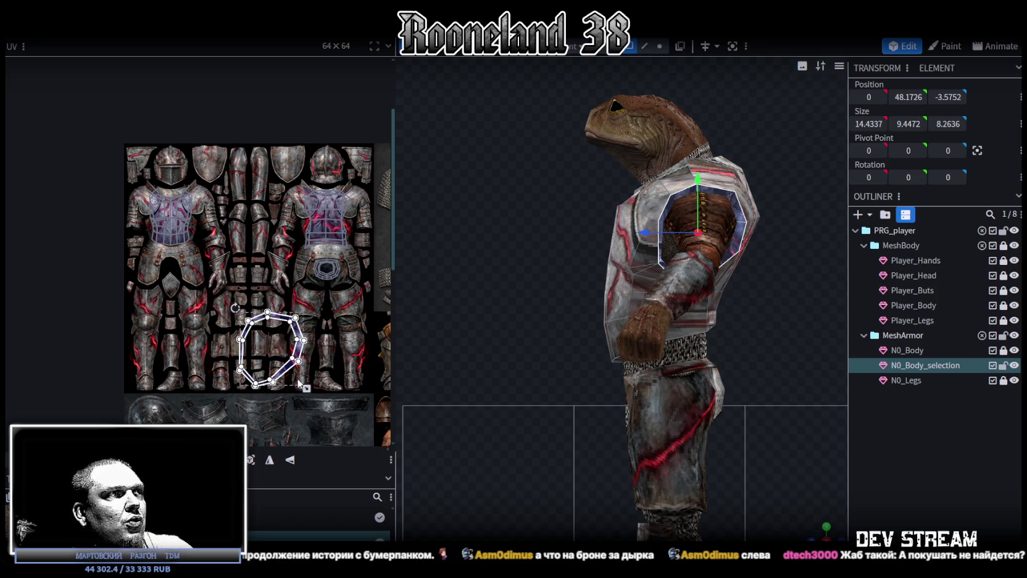
drag(300, 384, 285, 371)
Step: Move the octagon ring off the leg area and place it beside the chainmail collar
scroll(275, 357, up, 1)
scroll(275, 357, up, 2)
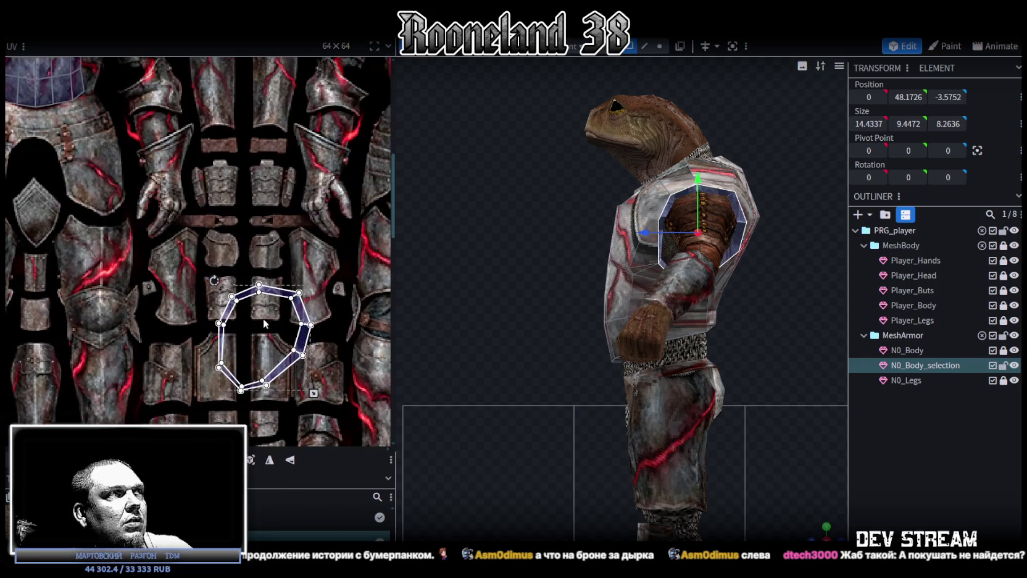
scroll(272, 364, up, 2)
scroll(268, 372, down, 2)
scroll(263, 376, down, 1)
scroll(253, 380, down, 1)
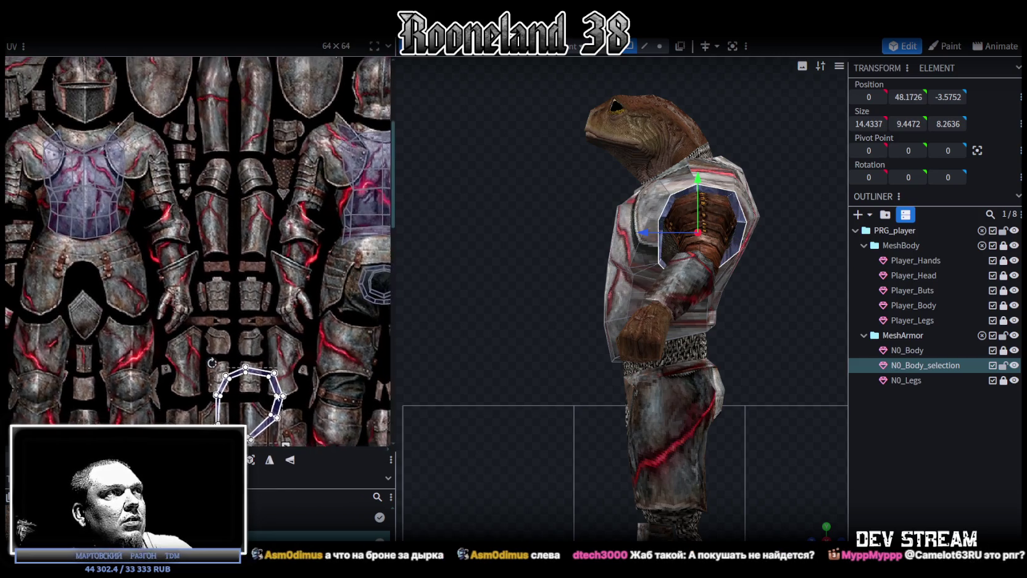
scroll(210, 396, down, 1)
scroll(197, 400, down, 1)
scroll(161, 370, down, 1)
scroll(124, 329, up, 1)
scroll(124, 329, up, 1)
drag(112, 348, 302, 142)
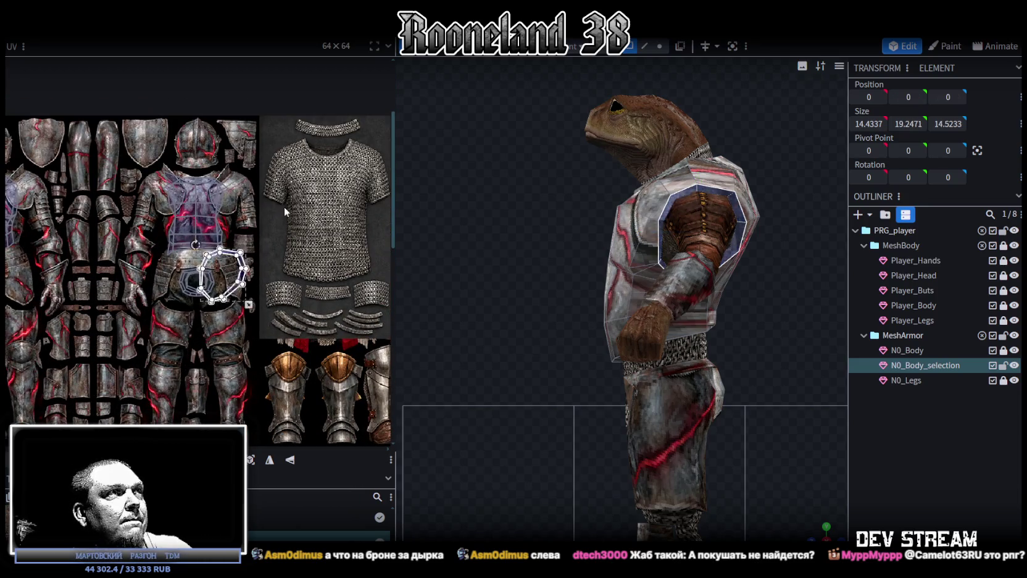
middle_drag(302, 142, 302, 247)
scroll(303, 247, up, 1)
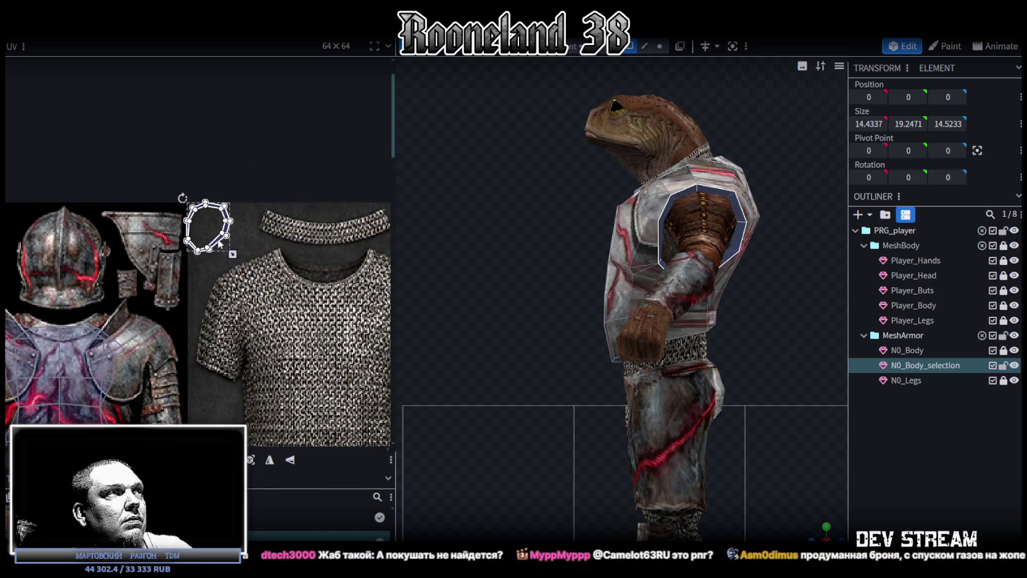
Step: Clear the selection and hide the Player_Body and Player_Legs meshes
click(886, 474)
drag(667, 384, 491, 360)
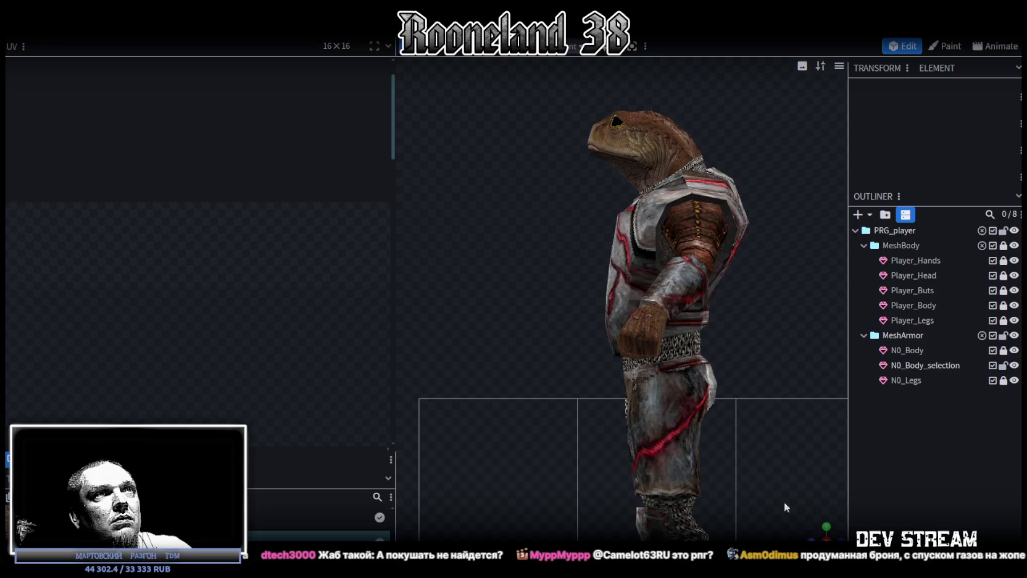
mouse_move(816, 532)
mouse_down()
mouse_move(493, 339)
mouse_move(617, 321)
mouse_up()
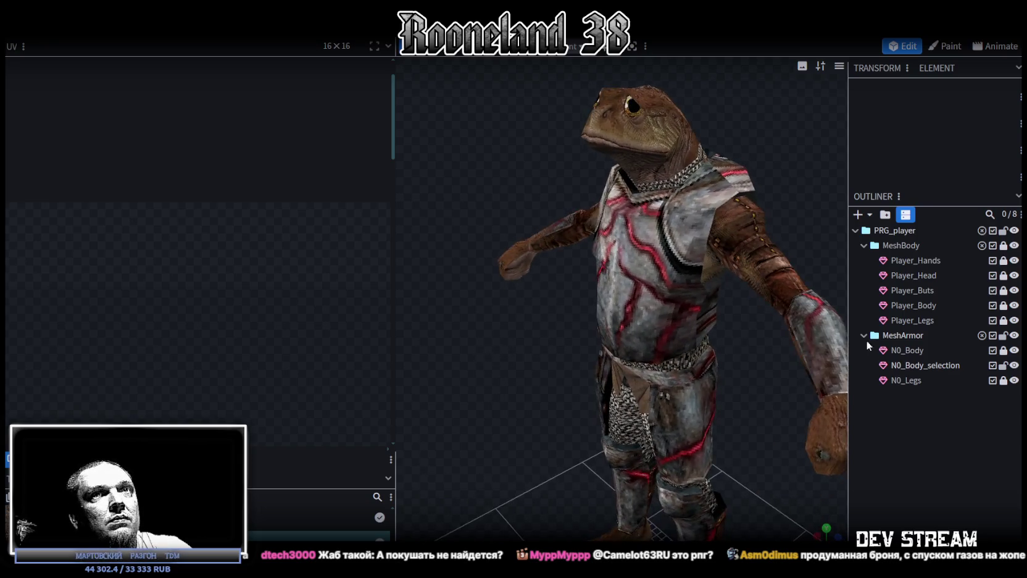
click(1014, 305)
click(1014, 320)
mouse_move(494, 370)
mouse_down()
mouse_move(706, 334)
mouse_move(706, 243)
mouse_move(722, 248)
mouse_move(574, 254)
mouse_up()
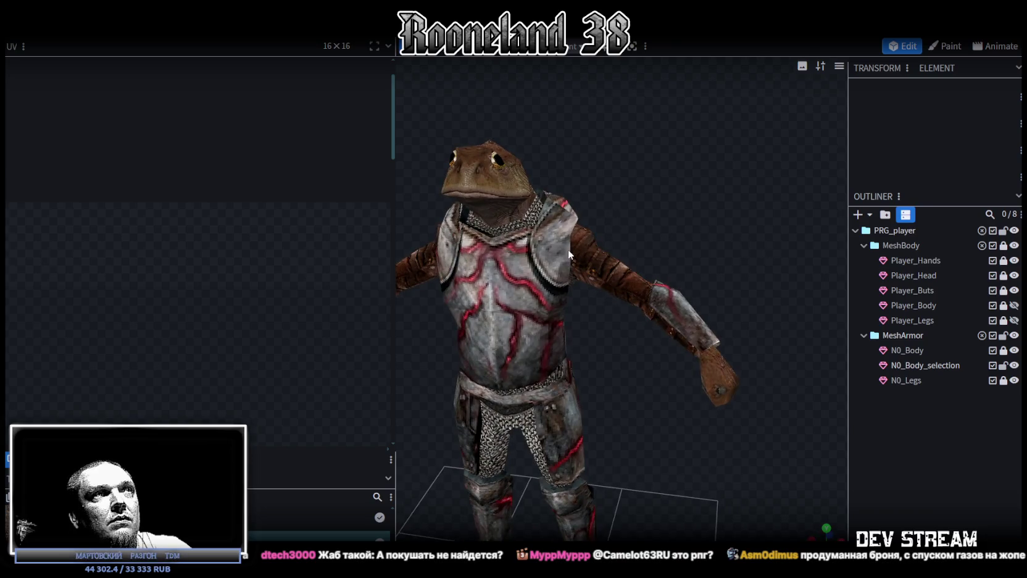
Step: Select N0_Body_selection, zoom the UV editor in, and pick a shoulder face
click(556, 265)
scroll(353, 209, down, 2)
scroll(353, 209, up, 1)
scroll(309, 206, up, 2)
scroll(259, 205, up, 1)
scroll(229, 186, up, 2)
scroll(201, 163, up, 1)
click(241, 191)
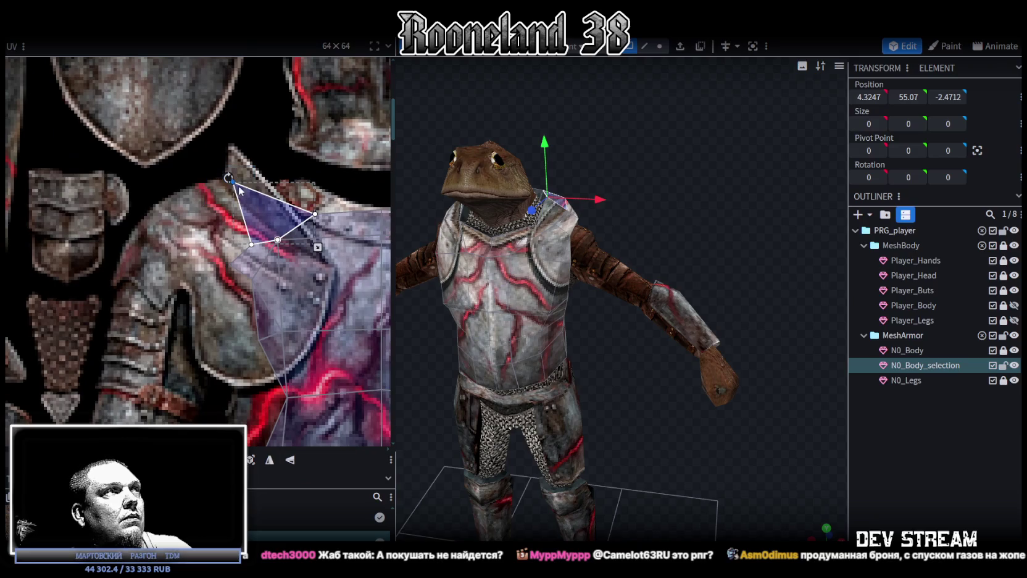
Step: Pull the shoulder faces' UV points up-left onto the shoulder plate
drag(230, 180, 220, 180)
click(253, 246)
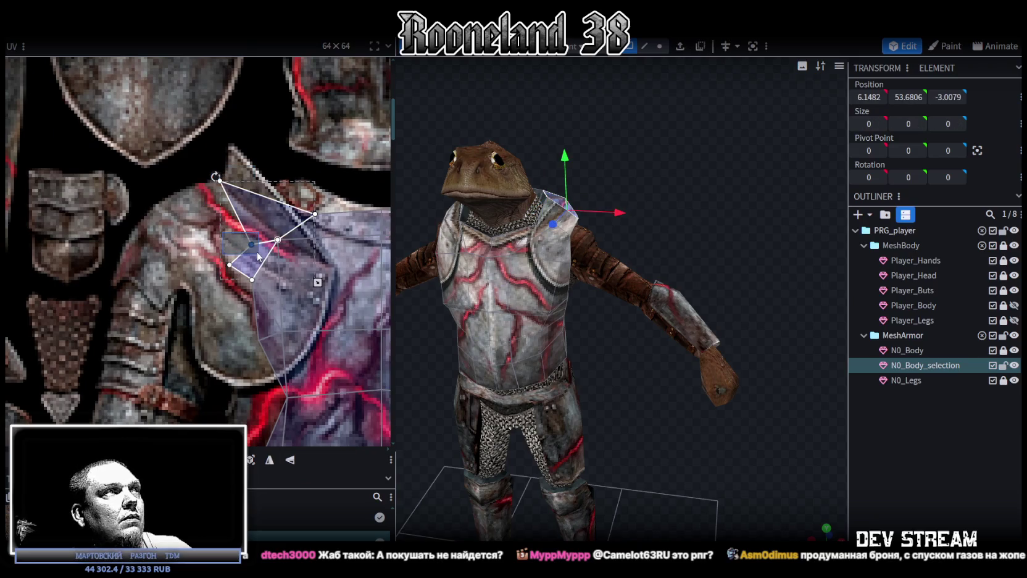
drag(253, 246, 183, 193)
mouse_move(191, 250)
mouse_down()
mouse_move(247, 279)
mouse_move(146, 220)
mouse_up()
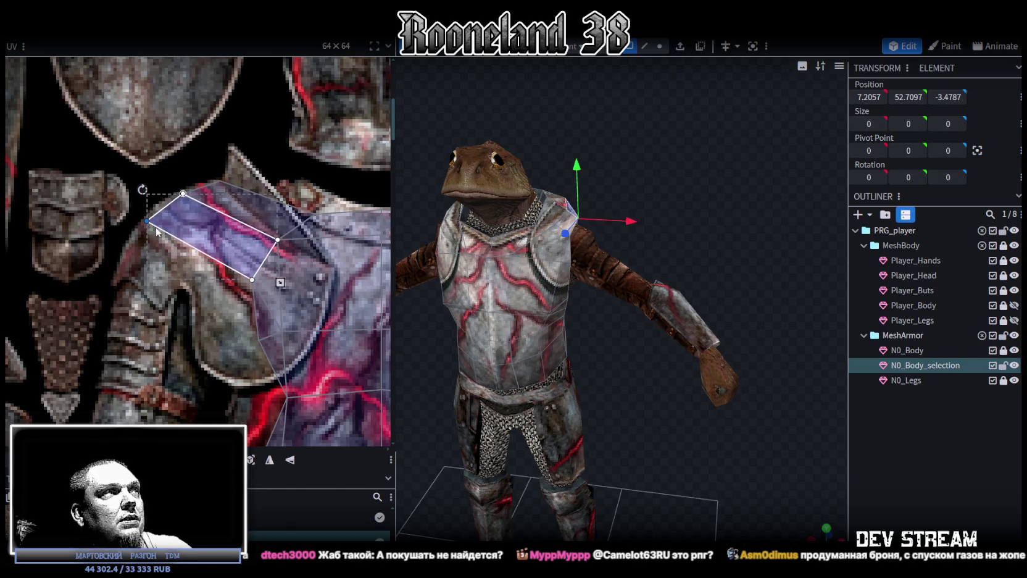
middle_drag(229, 294, 208, 253)
mouse_move(206, 255)
mouse_down()
mouse_move(291, 172)
mouse_move(249, 185)
mouse_up()
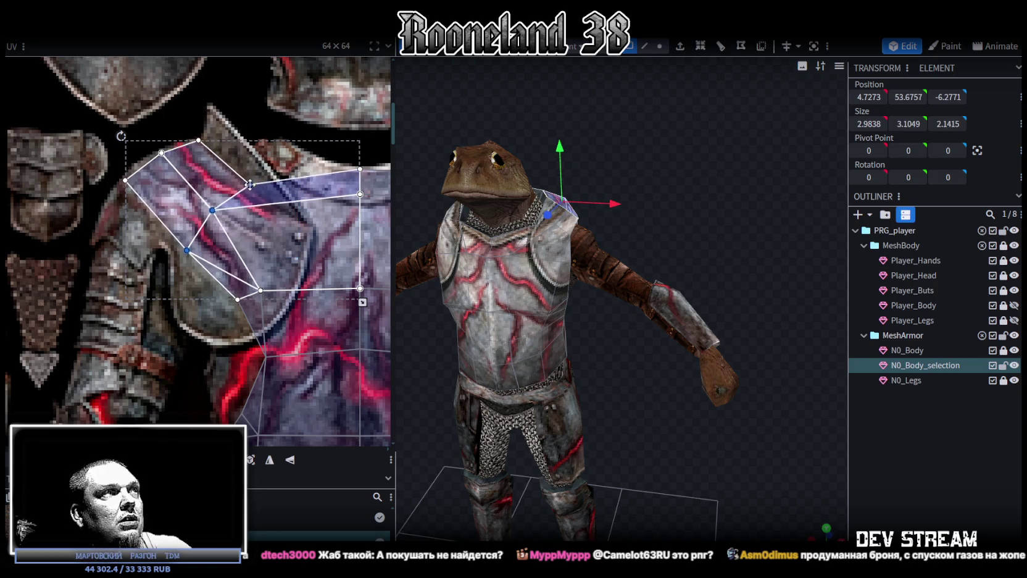
middle_drag(250, 185, 220, 193)
Step: Lower the top-centre collar UV points along the chest centre line
click(239, 193)
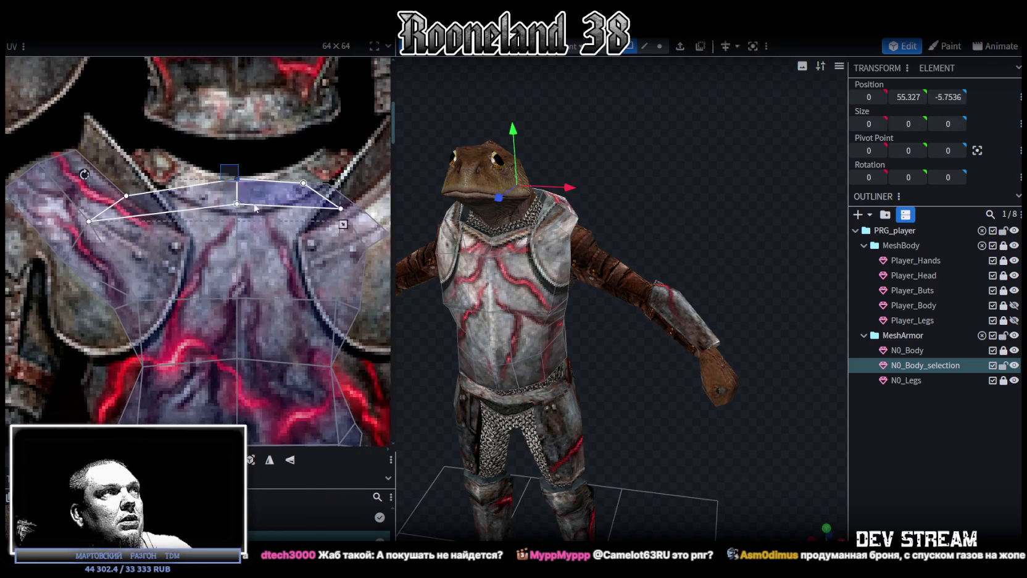
middle_drag(321, 235, 253, 250)
scroll(191, 205, down, 2)
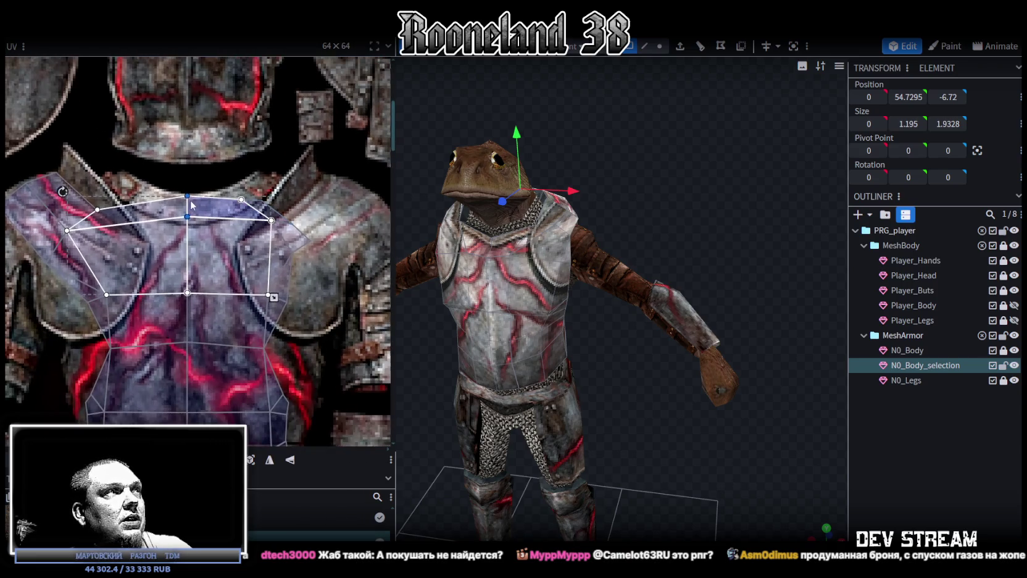
drag(188, 196, 189, 221)
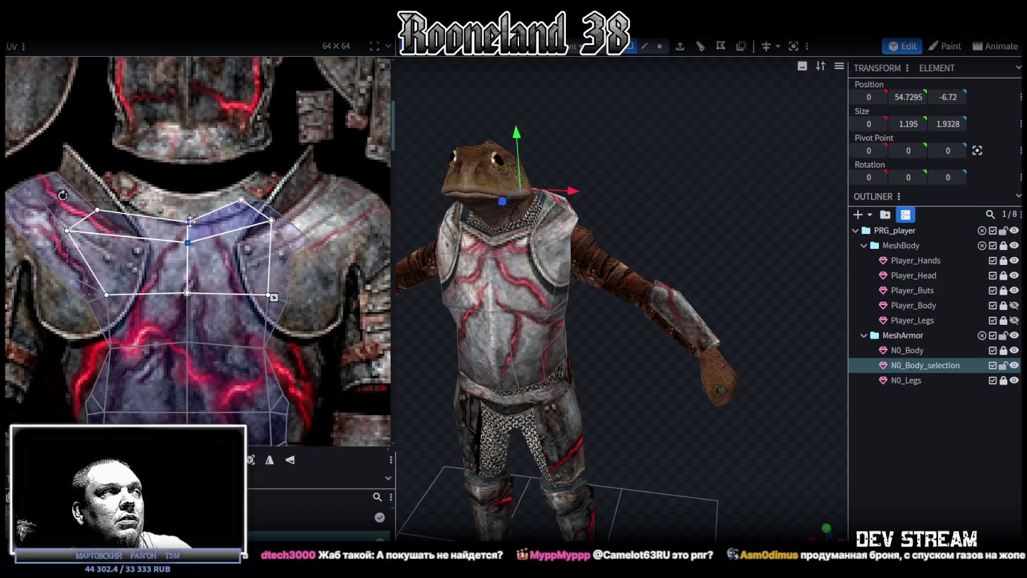
scroll(234, 247, up, 1)
middle_drag(234, 246, 211, 197)
scroll(212, 197, down, 1)
Step: Stretch the collar's small triangles up-right onto the right pauldron
click(239, 212)
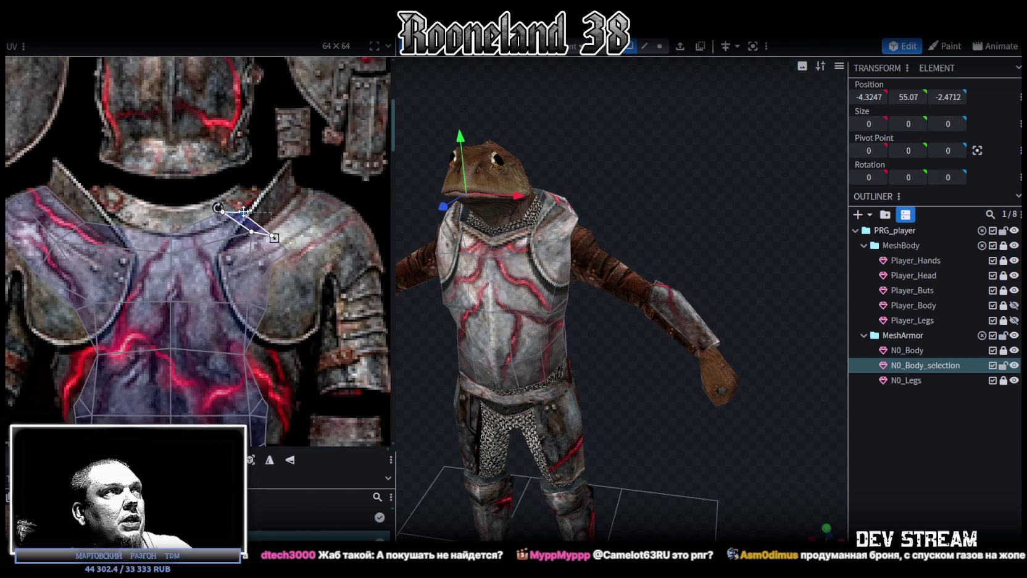
drag(247, 212, 307, 188)
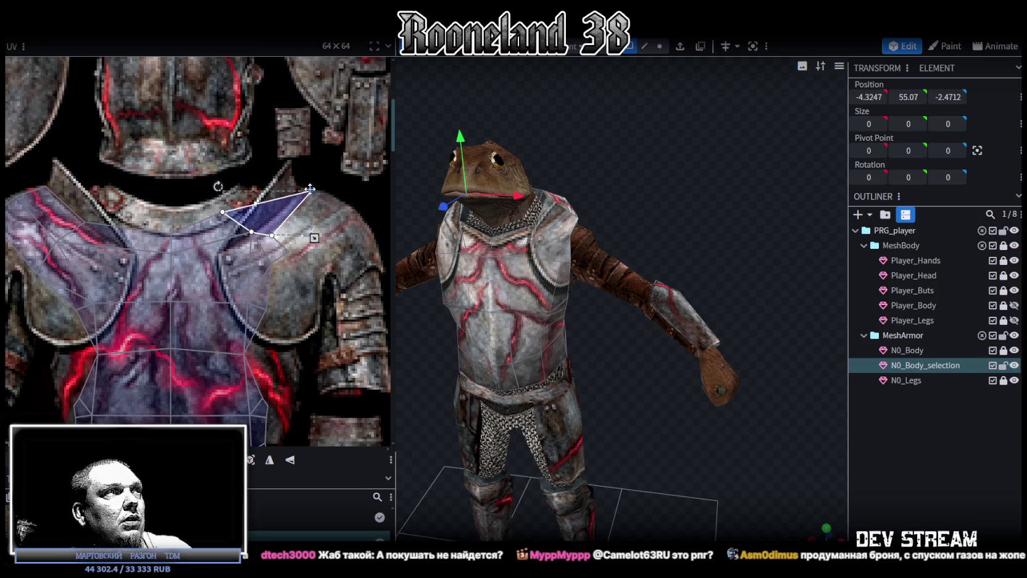
click(271, 235)
drag(276, 233, 330, 198)
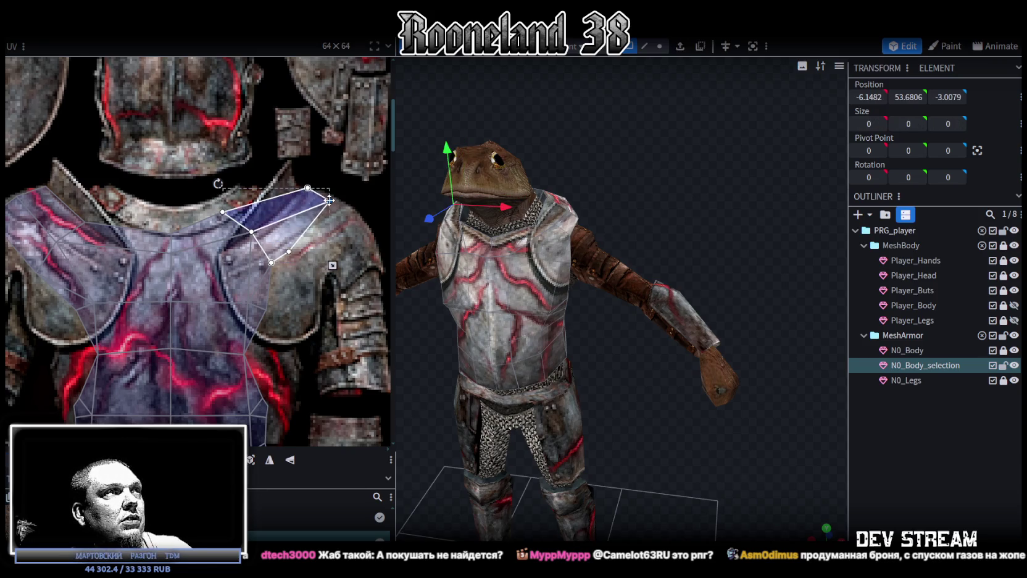
click(288, 251)
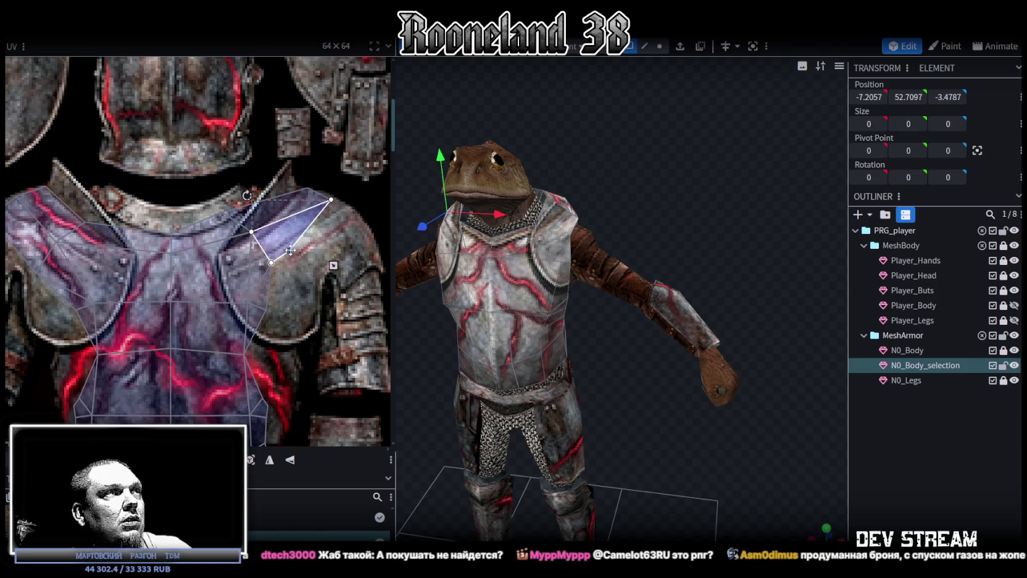
middle_drag(302, 277, 340, 279)
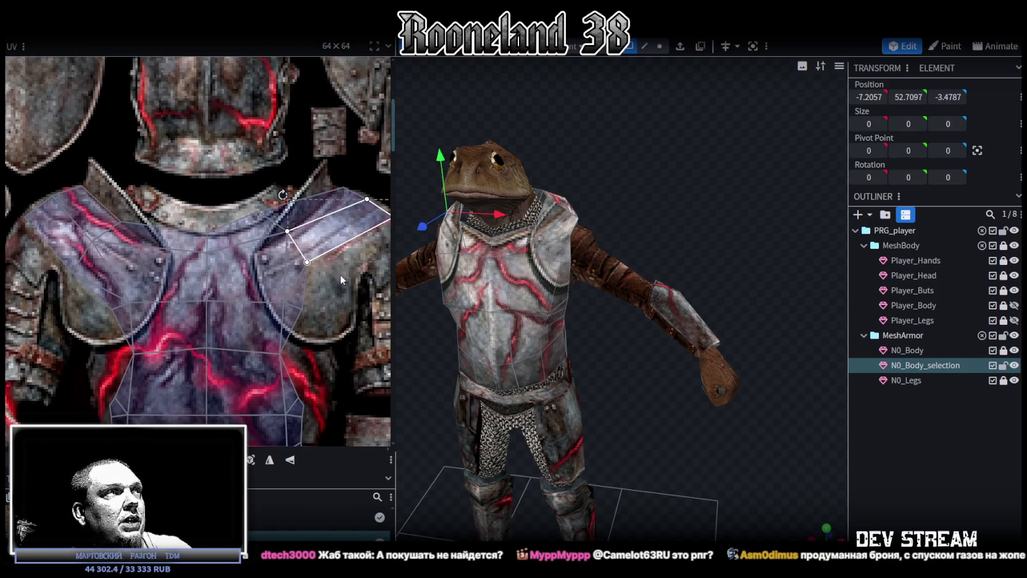
drag(341, 279, 238, 192)
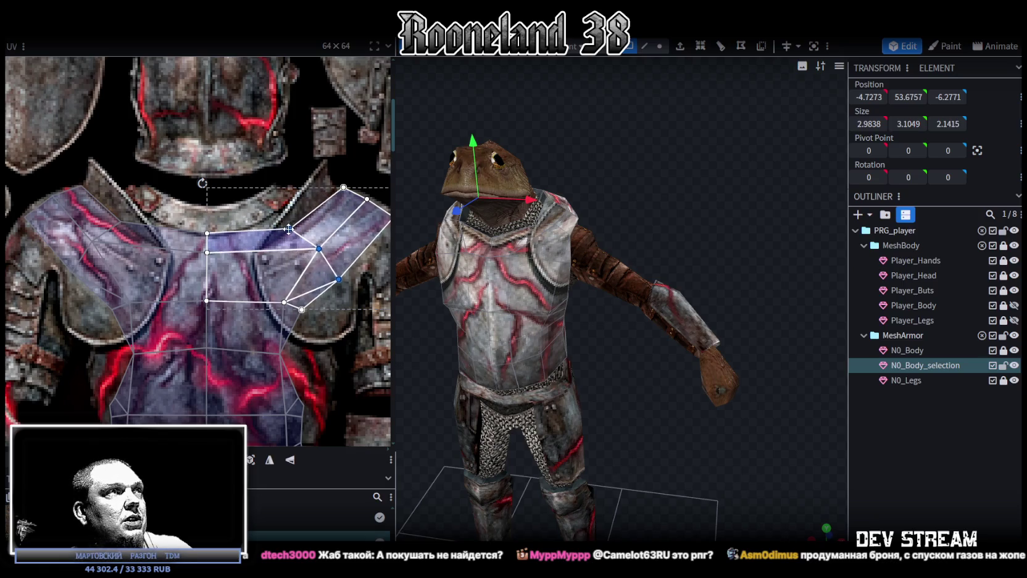
Step: Adjust a triangle on the left pauldron, then orbit to view the model from behind
mouse_move(109, 296)
middle_down()
mouse_move(176, 236)
mouse_move(148, 268)
middle_up()
click(148, 268)
drag(129, 280, 128, 278)
scroll(196, 243, down, 2)
mouse_move(494, 371)
mouse_down()
mouse_move(741, 369)
mouse_move(727, 409)
mouse_move(800, 418)
mouse_up()
Step: Fit the mirrored chest triangle and shoulder vertex UVs to the texture
middle_drag(187, 227, 159, 195)
click(161, 269)
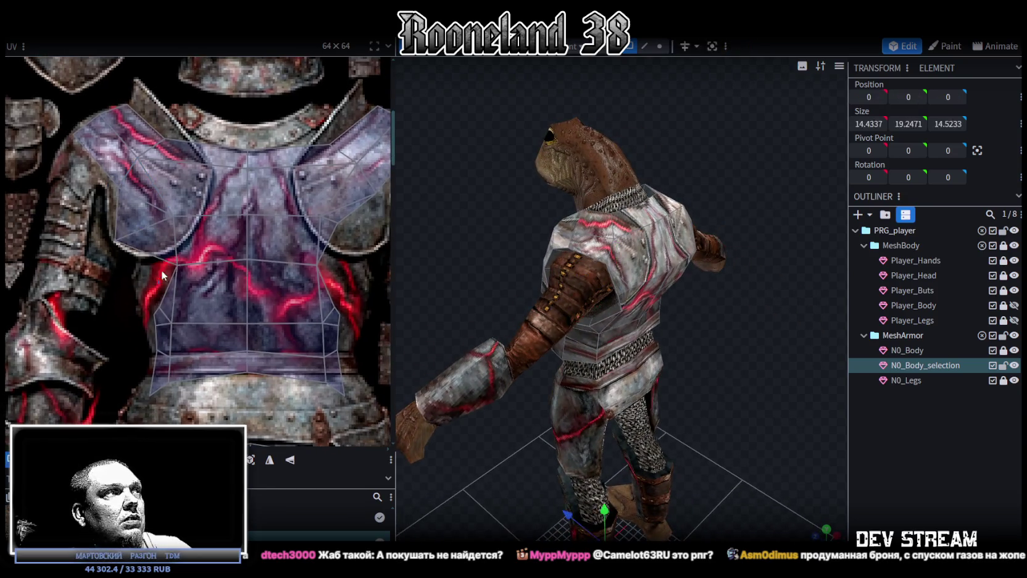
shift+click(187, 266)
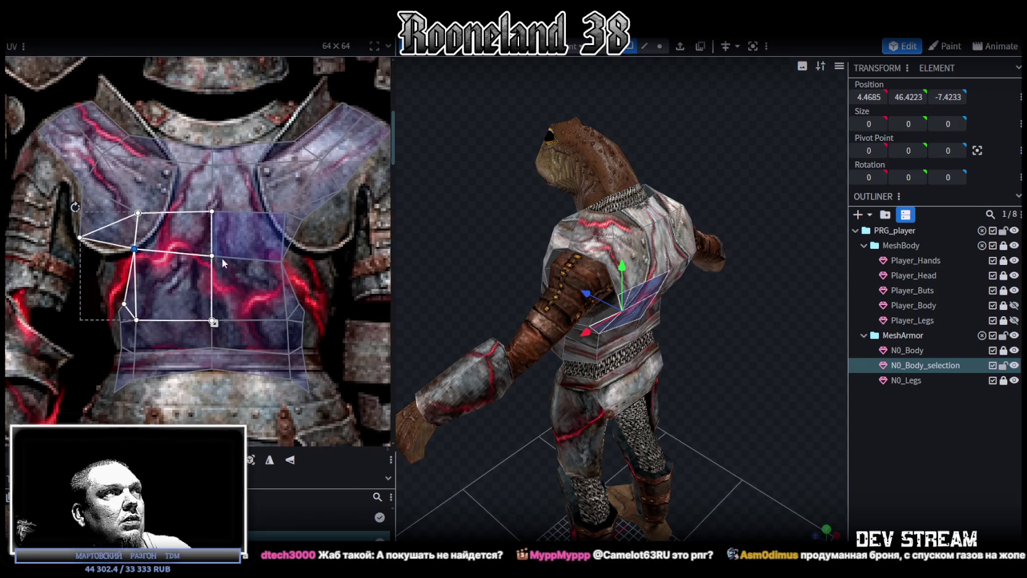
middle_drag(257, 260, 221, 257)
click(234, 265)
shift+click(259, 263)
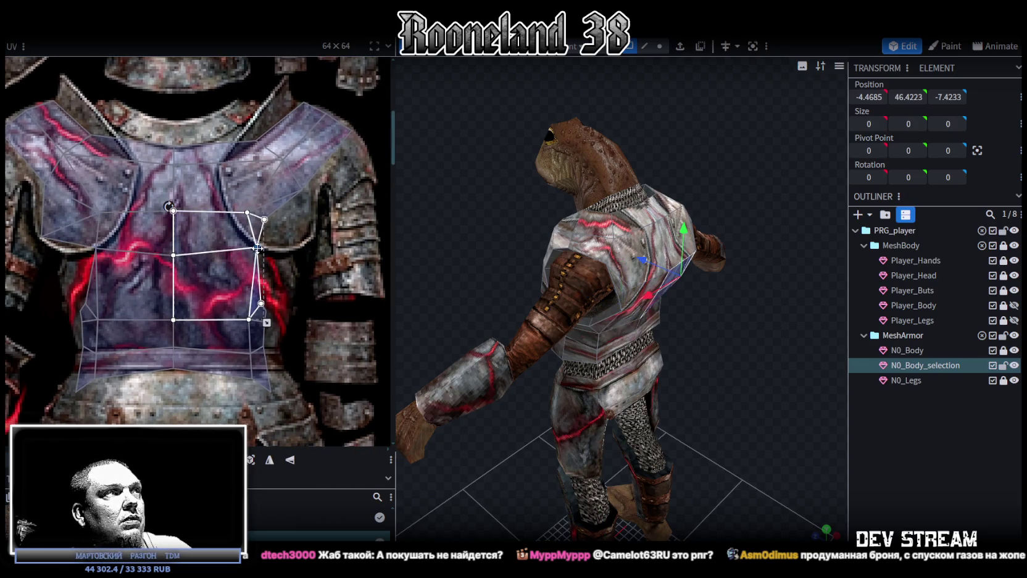
click(260, 219)
drag(288, 228, 308, 241)
shift+click(306, 187)
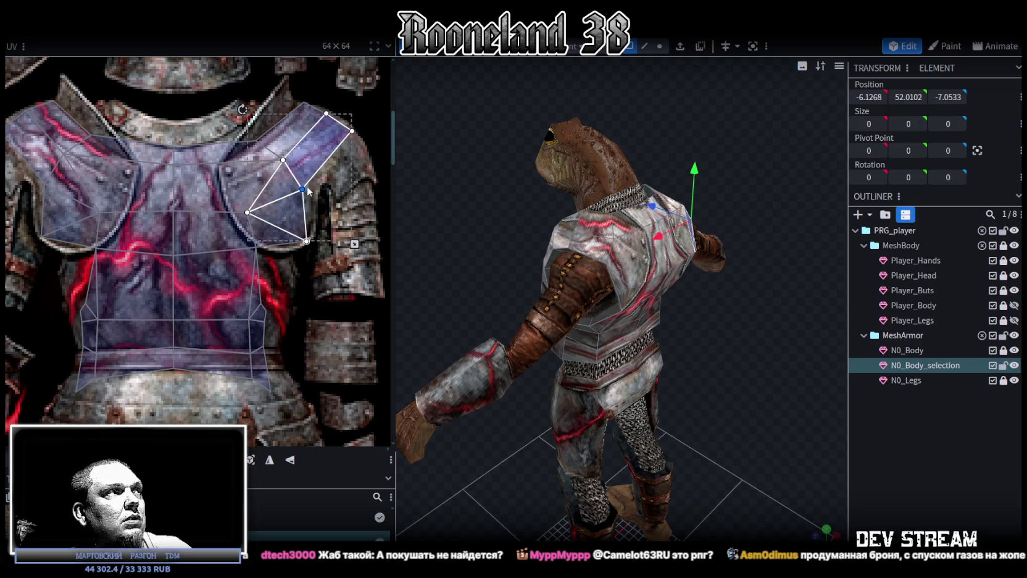
click(219, 223)
drag(167, 193, 156, 190)
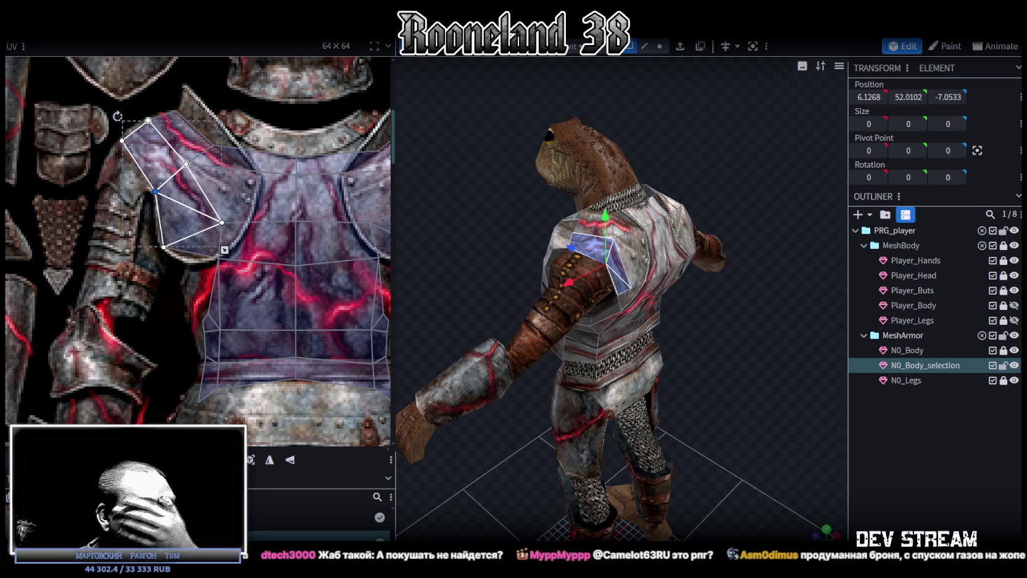
Step: From a rear view, select the back shoulder and upper back faces together
drag(703, 314, 680, 313)
click(645, 237)
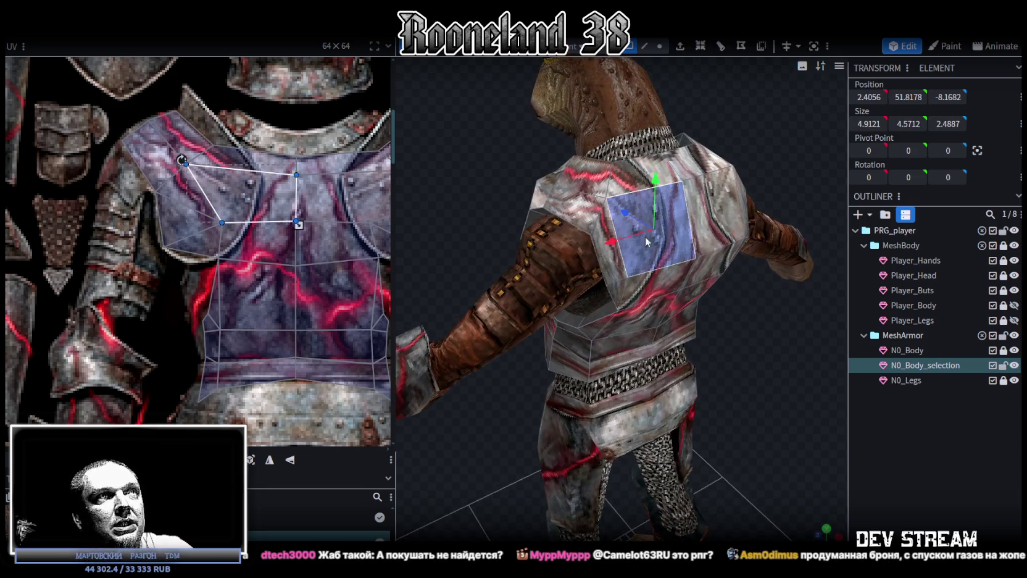
click(586, 184)
mouse_move(259, 180)
middle_down()
mouse_move(227, 203)
mouse_move(250, 225)
middle_up()
click(253, 203)
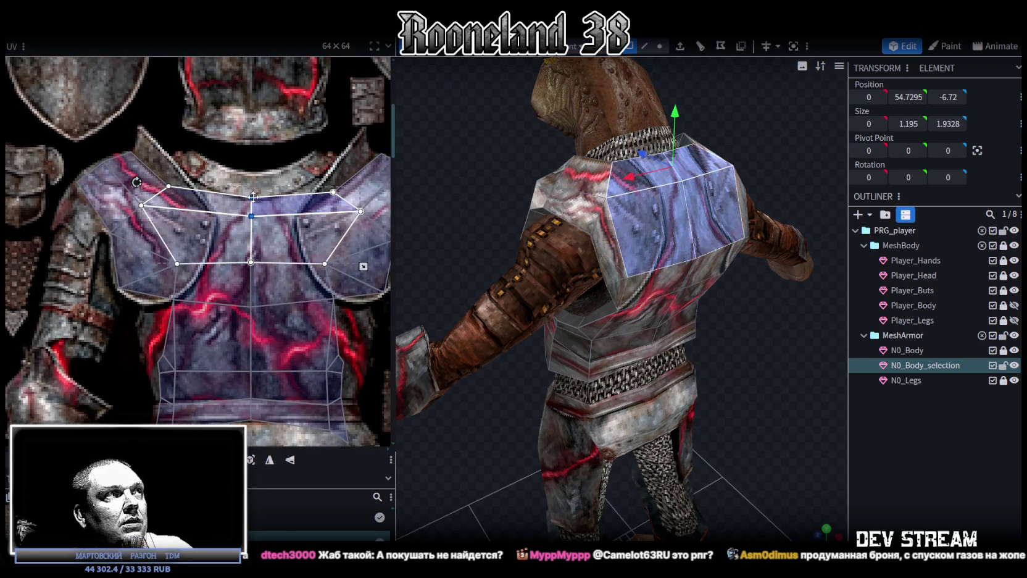
scroll(250, 223, down, 3)
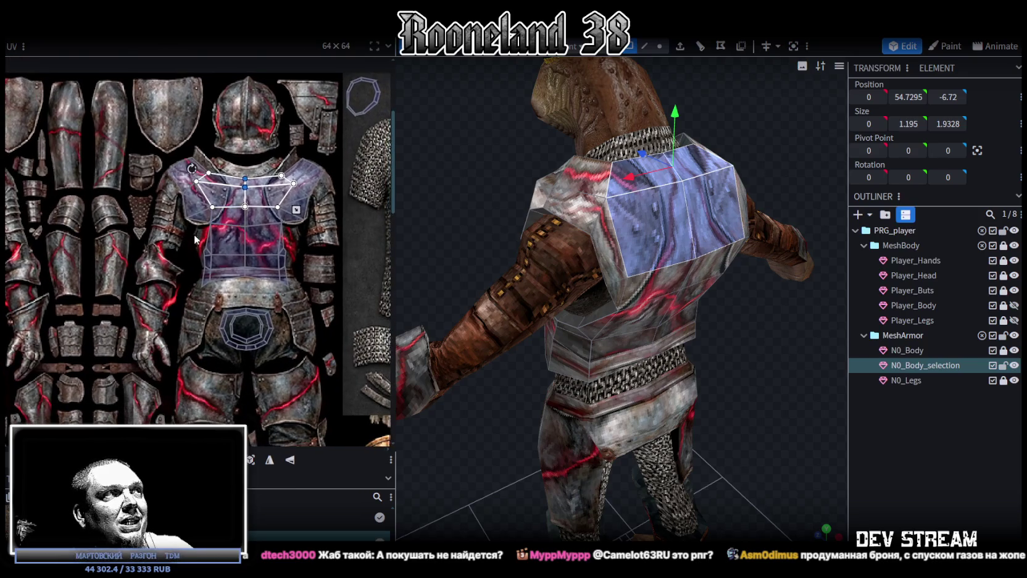
Step: Pull the corners of the left and mirrored right lower side faces up to the torso edges
scroll(206, 244, up, 2)
click(213, 254)
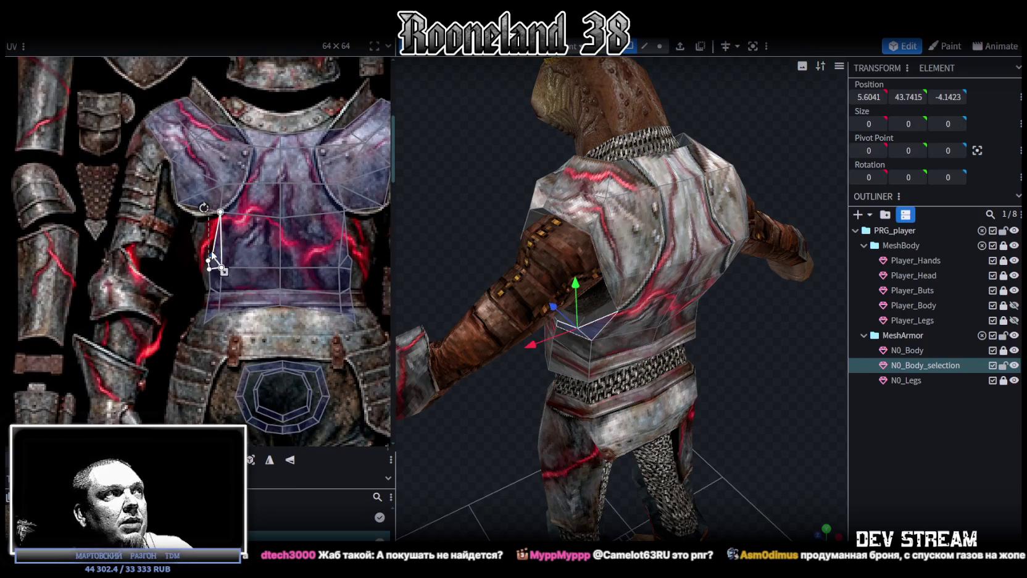
drag(213, 253, 201, 219)
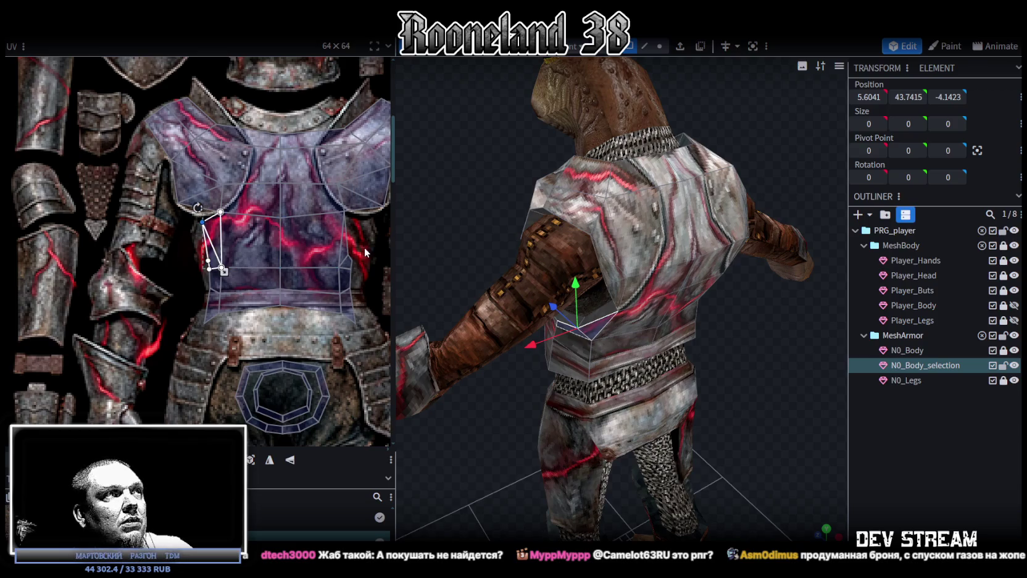
middle_drag(366, 248, 320, 238)
click(299, 244)
mouse_move(303, 244)
mouse_down()
mouse_move(312, 214)
mouse_move(303, 251)
mouse_move(329, 229)
mouse_up()
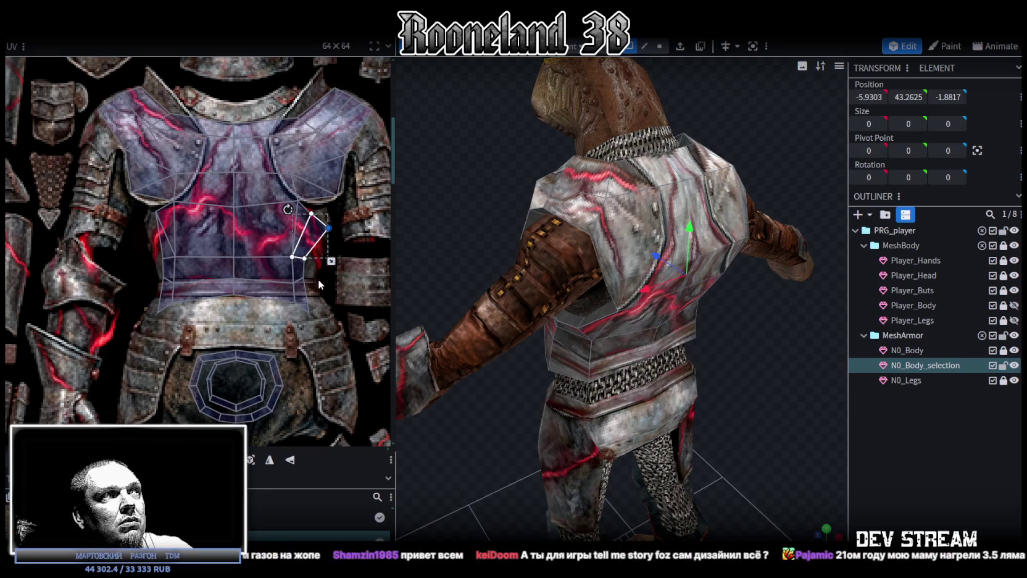
Step: Move the left band's small face vertex out to the torso edge, then select the whole waist band
scroll(318, 290, up, 2)
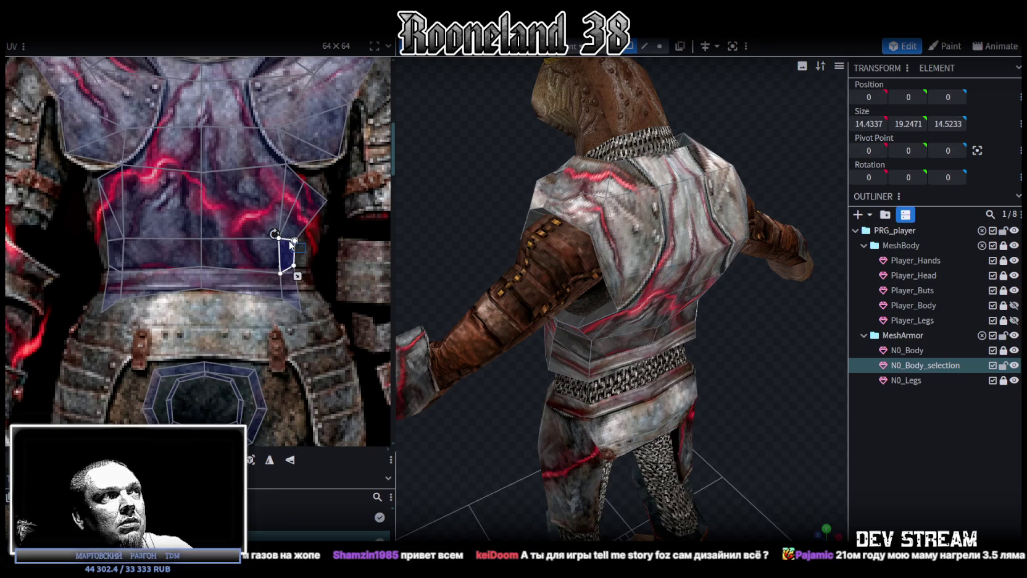
mouse_move(315, 250)
mouse_down()
mouse_move(90, 216)
mouse_move(123, 239)
mouse_move(86, 202)
mouse_move(90, 216)
mouse_up()
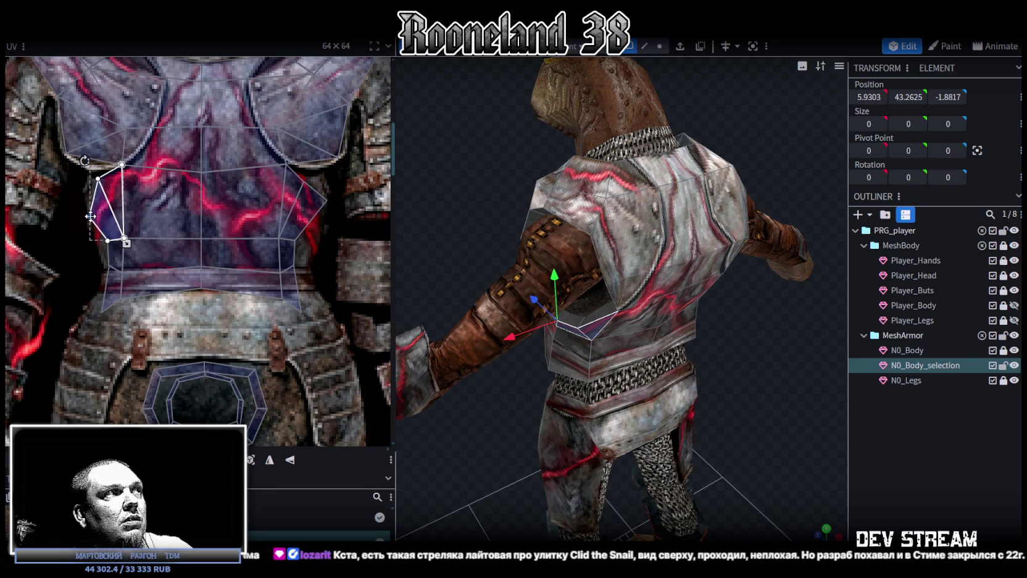
mouse_move(91, 180)
mouse_down()
mouse_move(113, 173)
mouse_move(107, 186)
mouse_up()
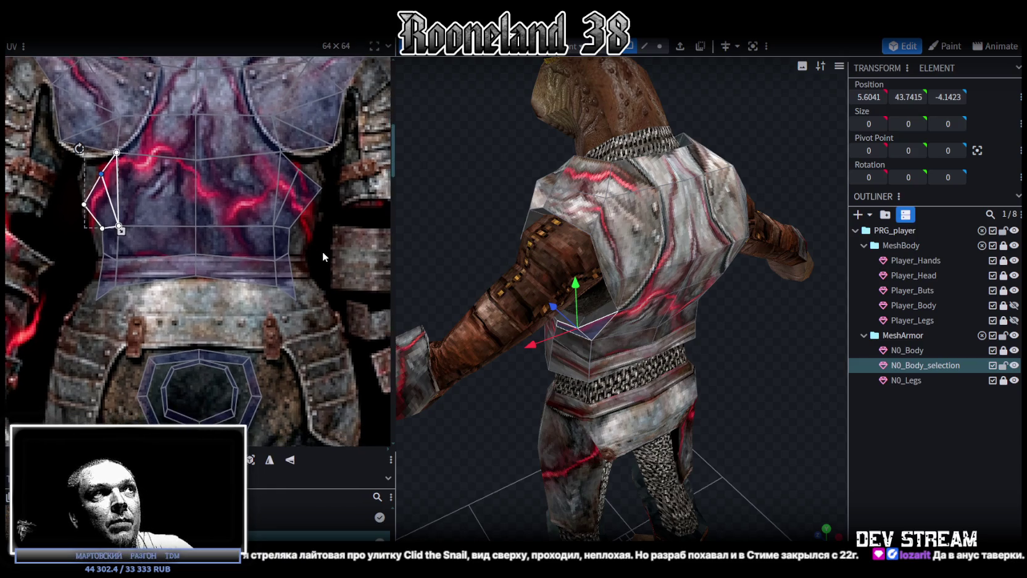
drag(322, 252, 84, 242)
click(90, 244)
click(103, 253)
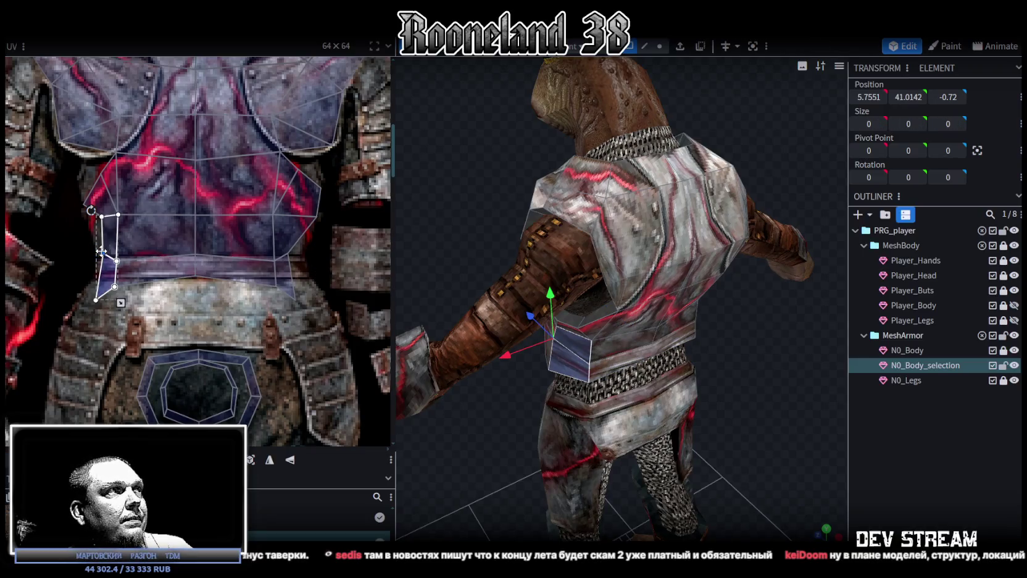
click(102, 214)
drag(101, 215, 92, 221)
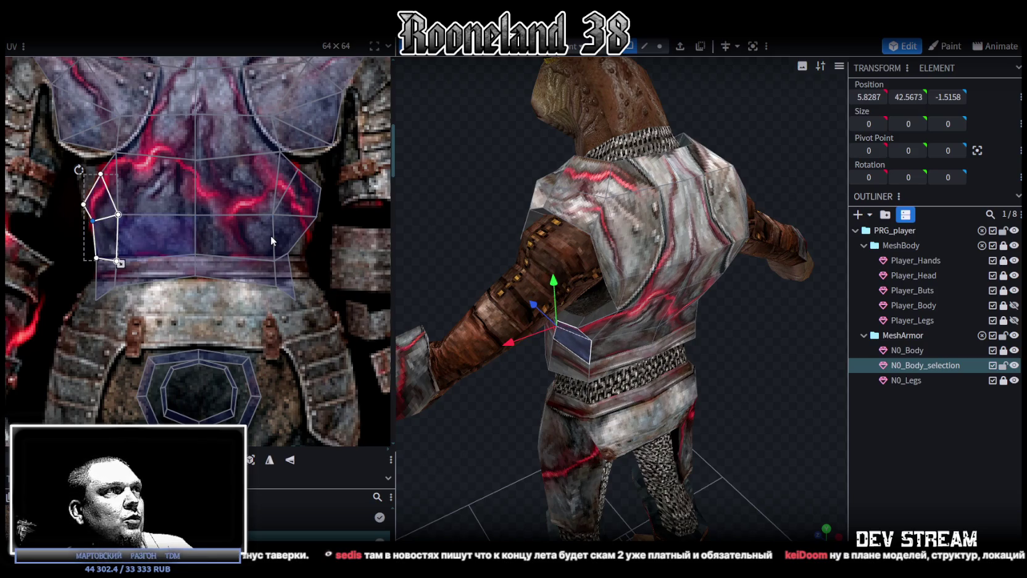
click(315, 267)
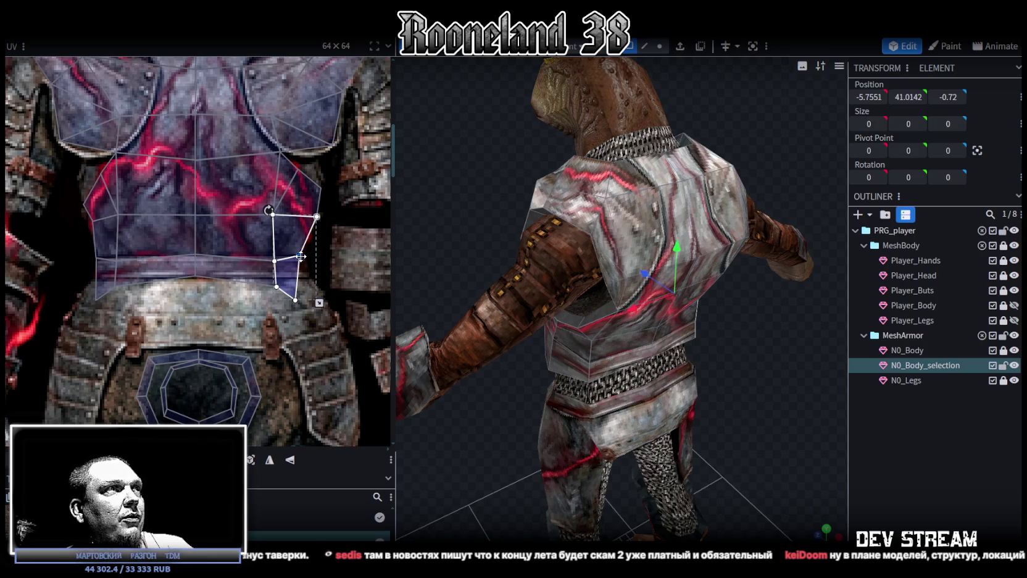
drag(85, 261, 280, 264)
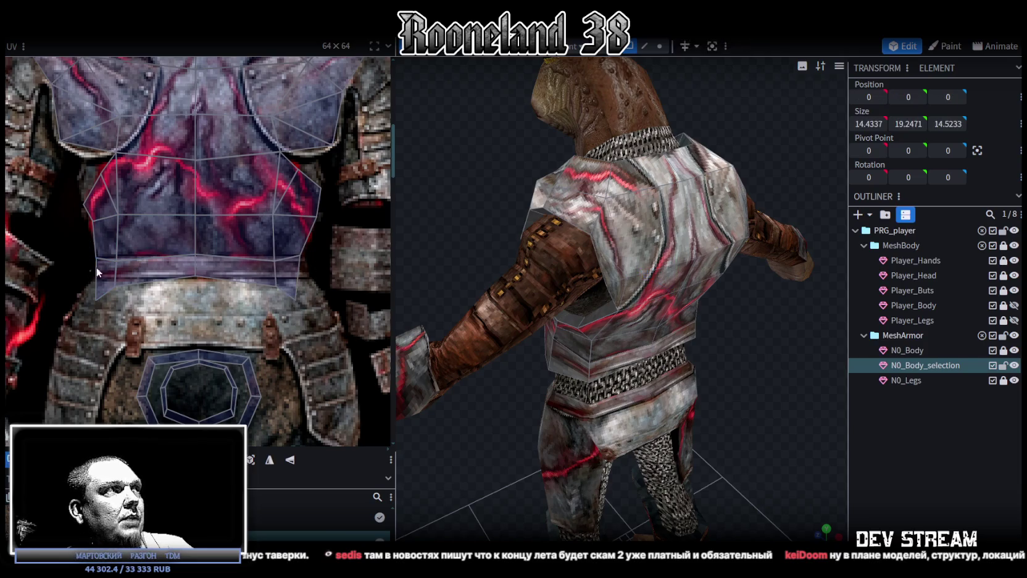
Step: Raise the waist band's middle vertex row and gather the left strip of band quads
drag(275, 260, 277, 255)
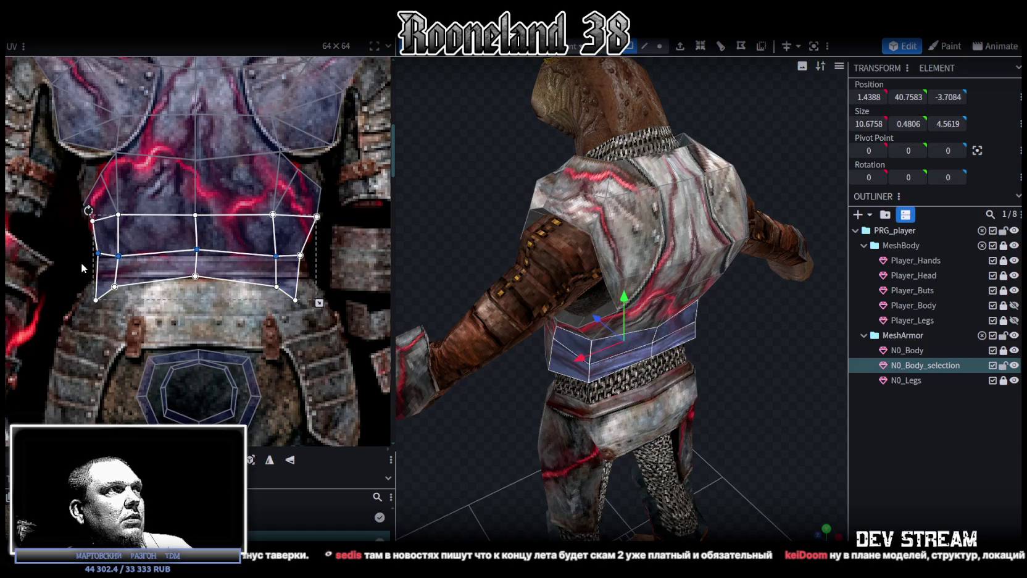
drag(81, 262, 111, 267)
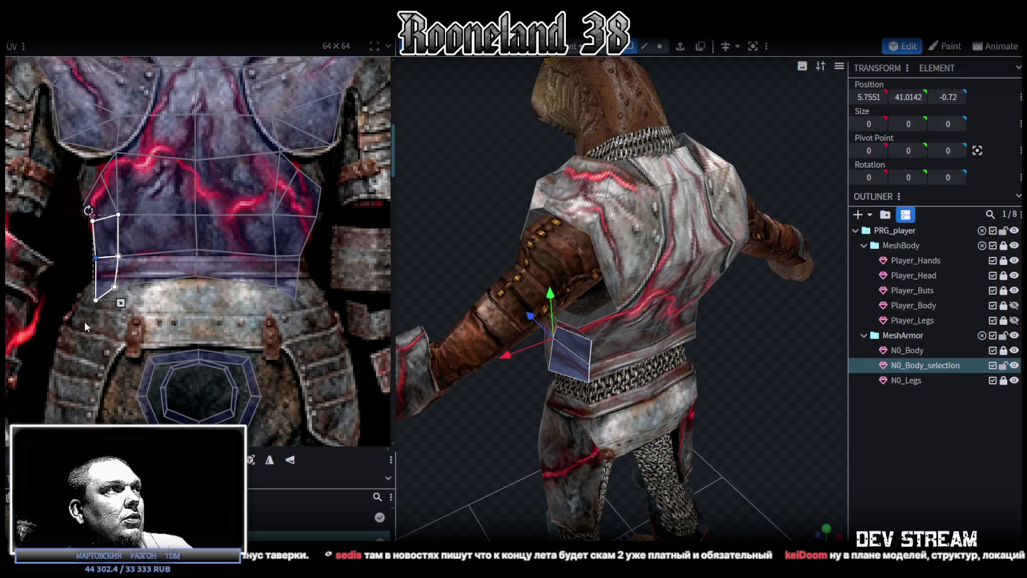
drag(84, 321, 103, 298)
mouse_move(93, 262)
mouse_down()
mouse_move(112, 292)
mouse_move(118, 281)
mouse_up()
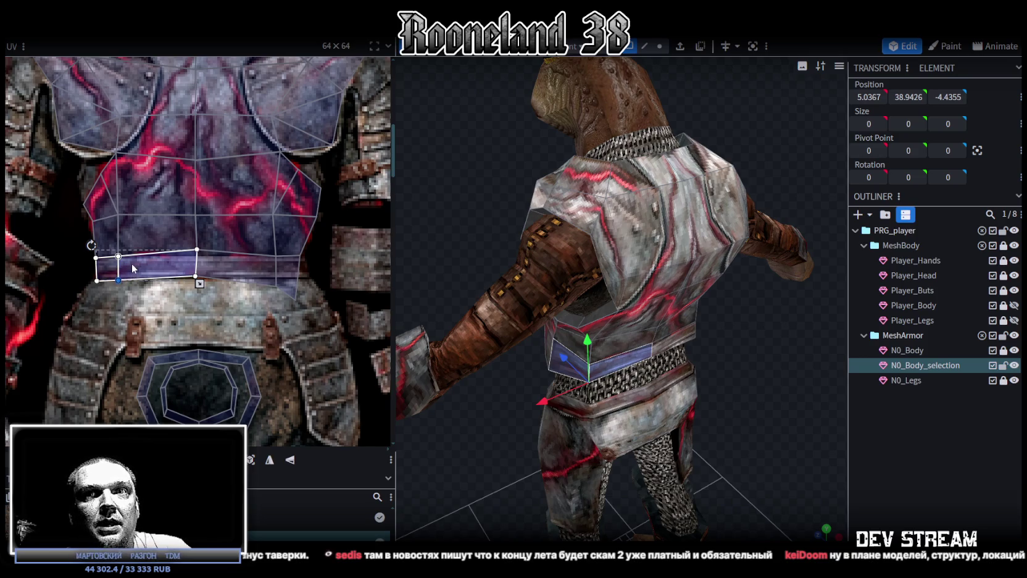
mouse_move(132, 273)
mouse_down()
mouse_move(117, 214)
mouse_move(136, 214)
mouse_up()
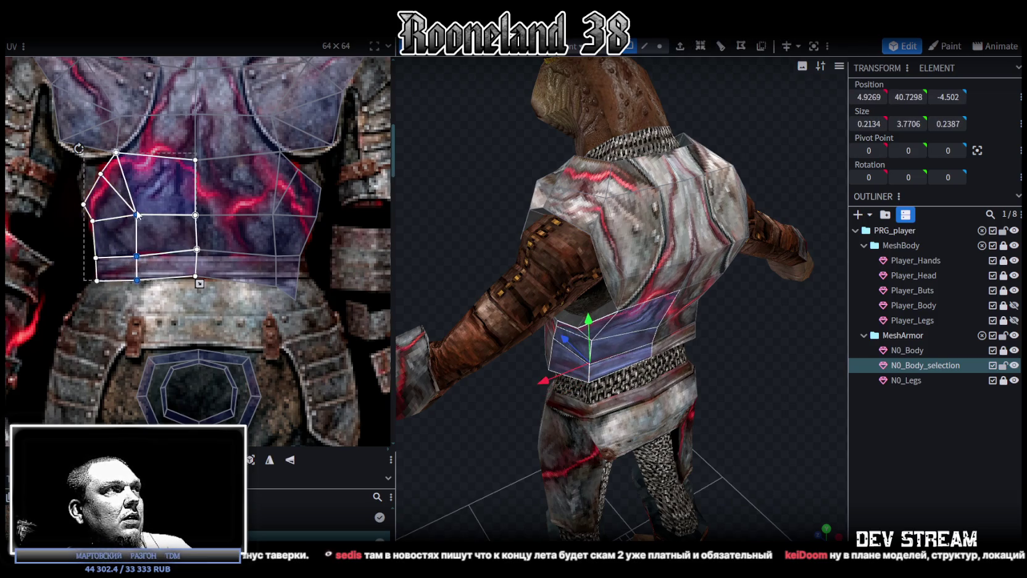
Step: Select the connected lower chest faces and the bottom belt strip faces
click(196, 253)
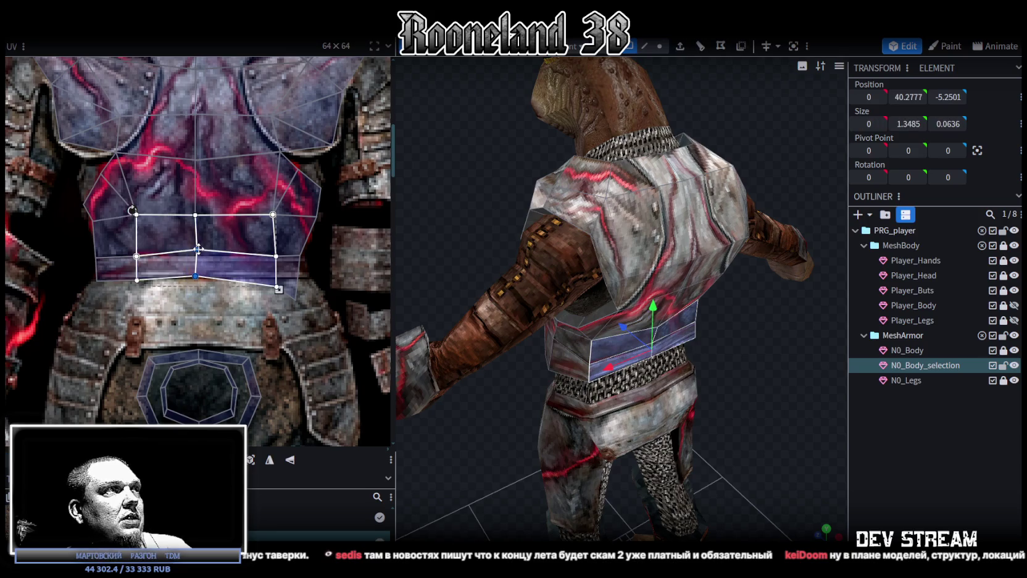
key(ctrl+a)
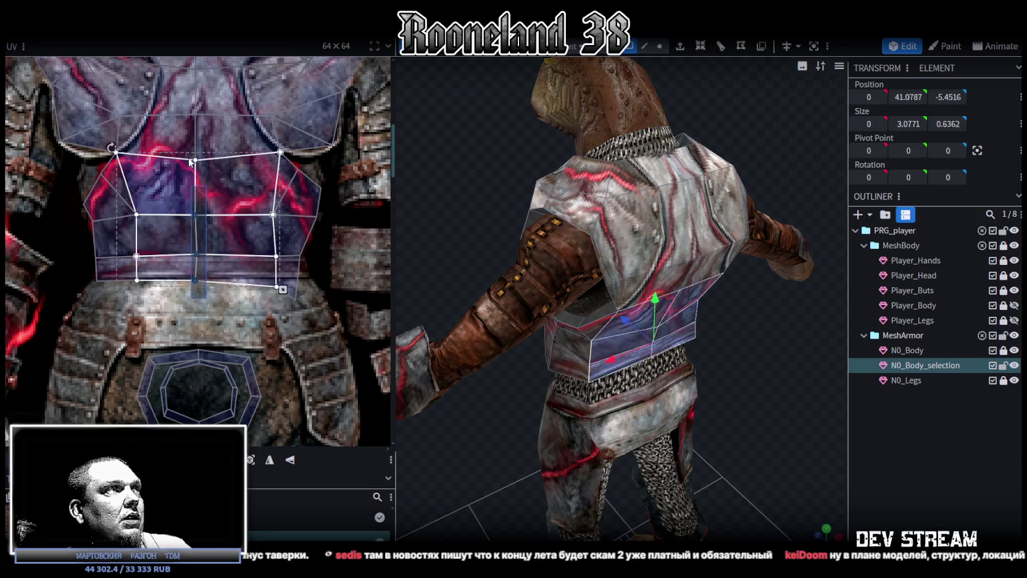
scroll(205, 304, up, 3)
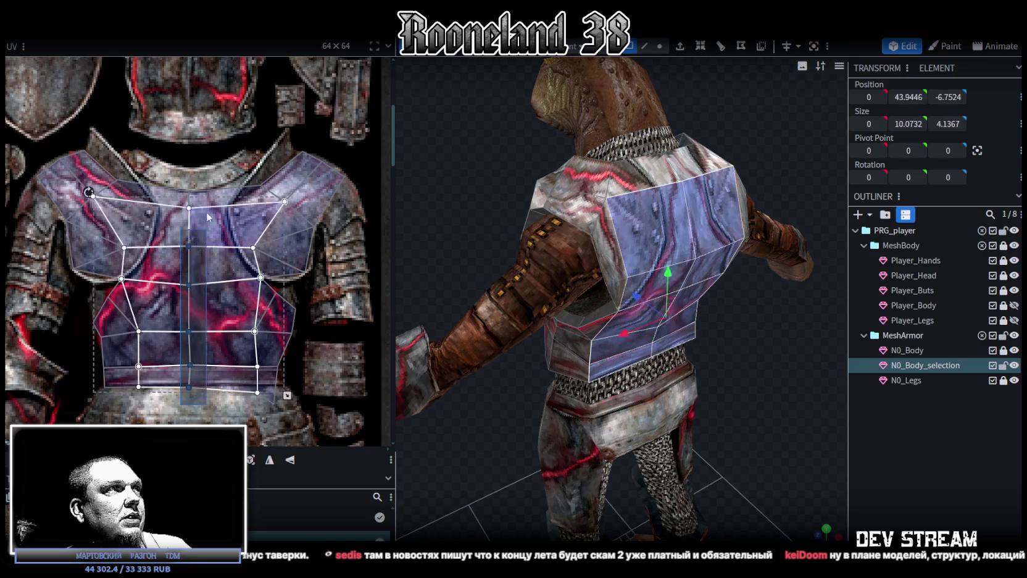
shift+click(190, 207)
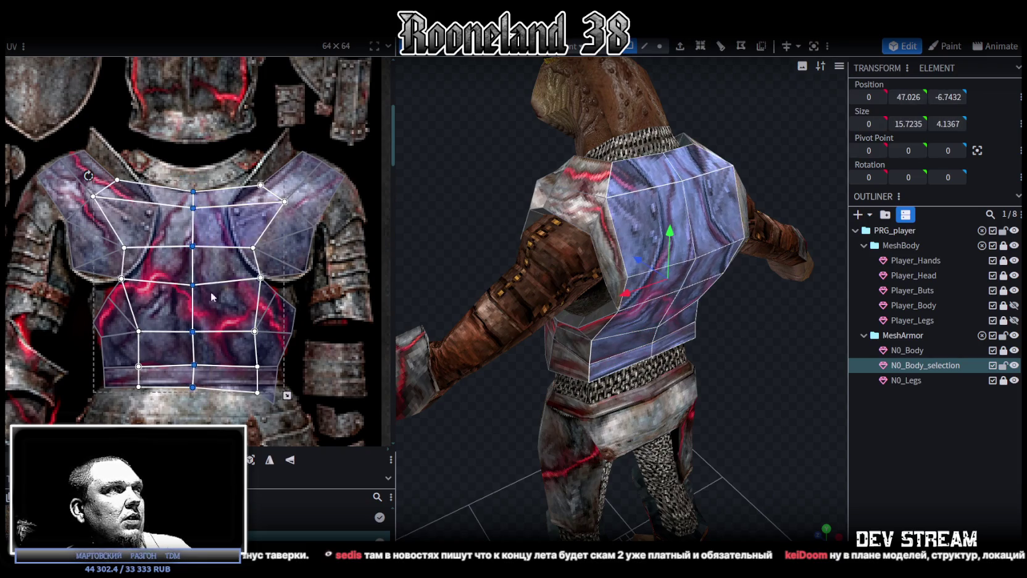
scroll(167, 370, up, 4)
click(185, 344)
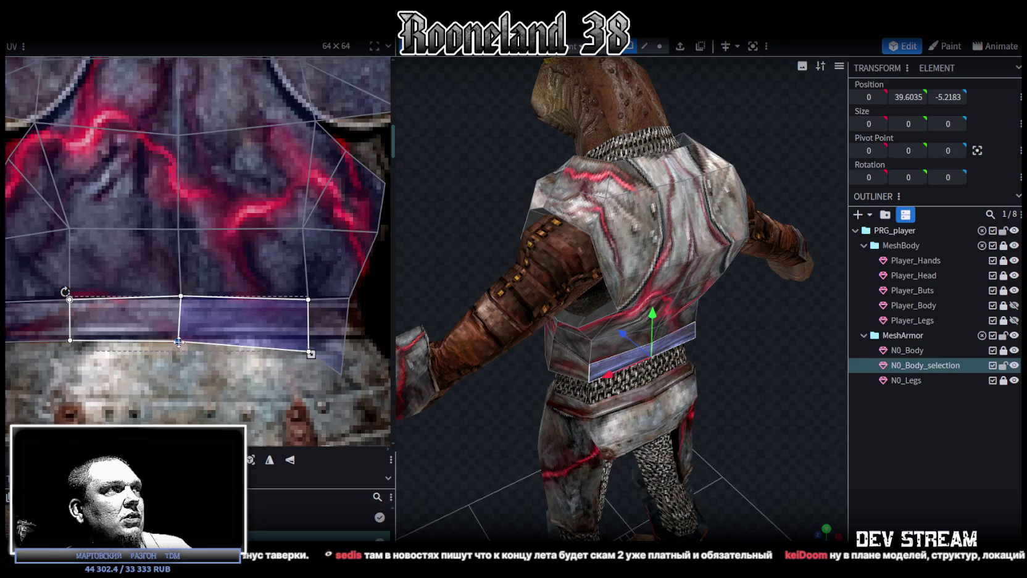
click(298, 360)
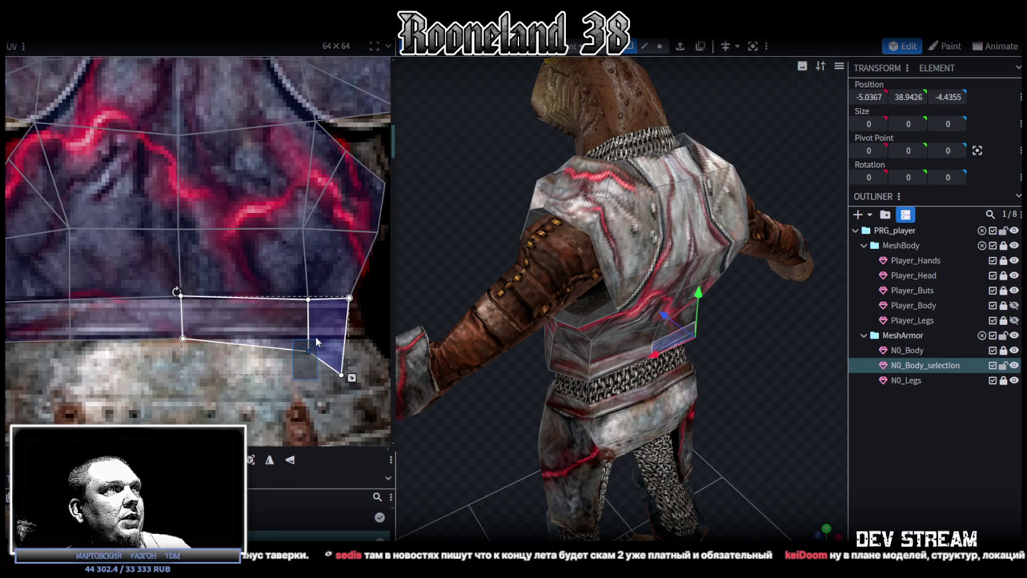
scroll(316, 336, down, 3)
Step: Pull the right vertex column inward, raise the bottom-middle vertex, and square up the right belt quad
shift+click(319, 317)
drag(319, 316, 302, 333)
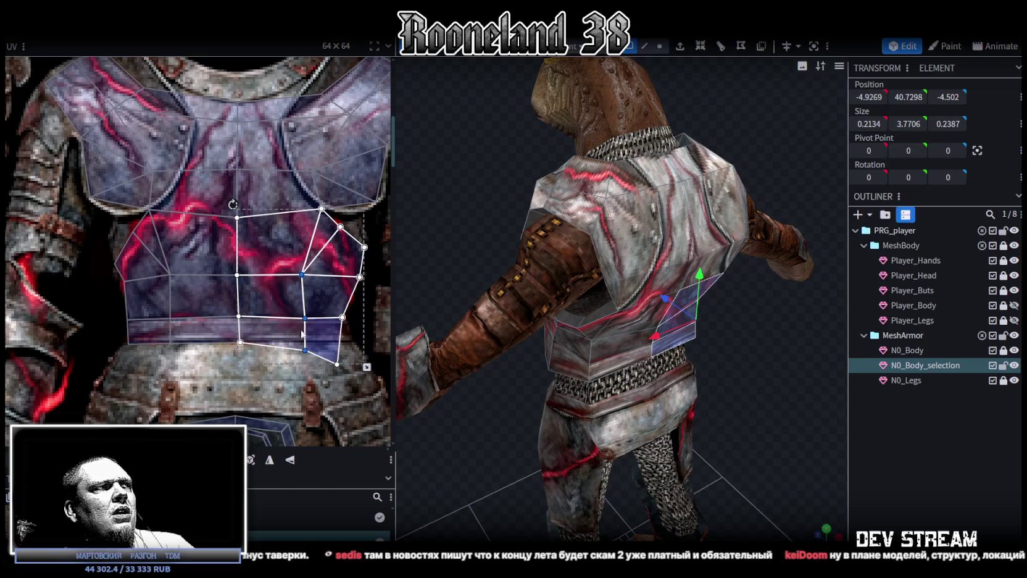
click(305, 351)
drag(305, 350, 302, 344)
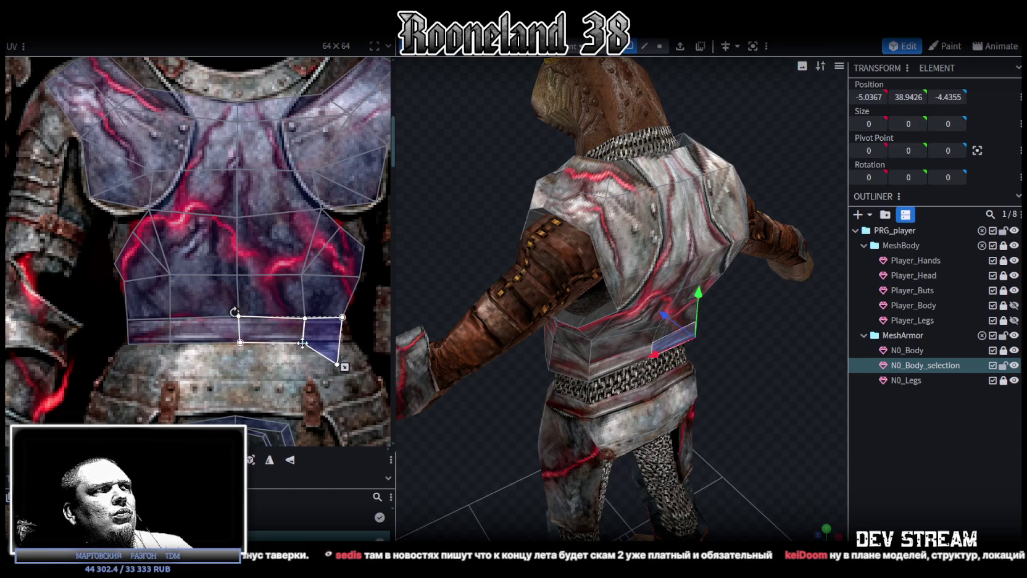
click(335, 363)
drag(334, 364, 348, 341)
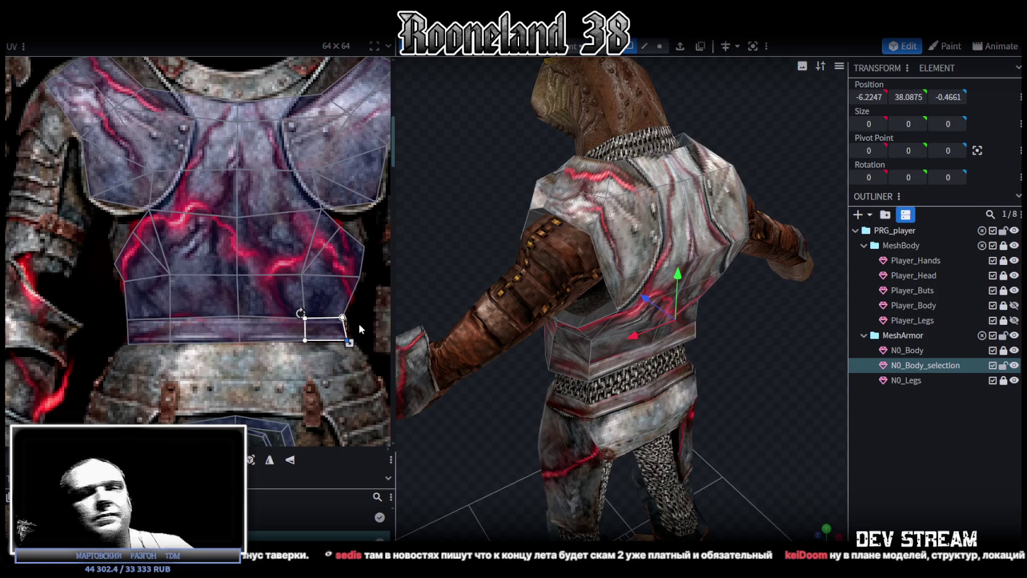
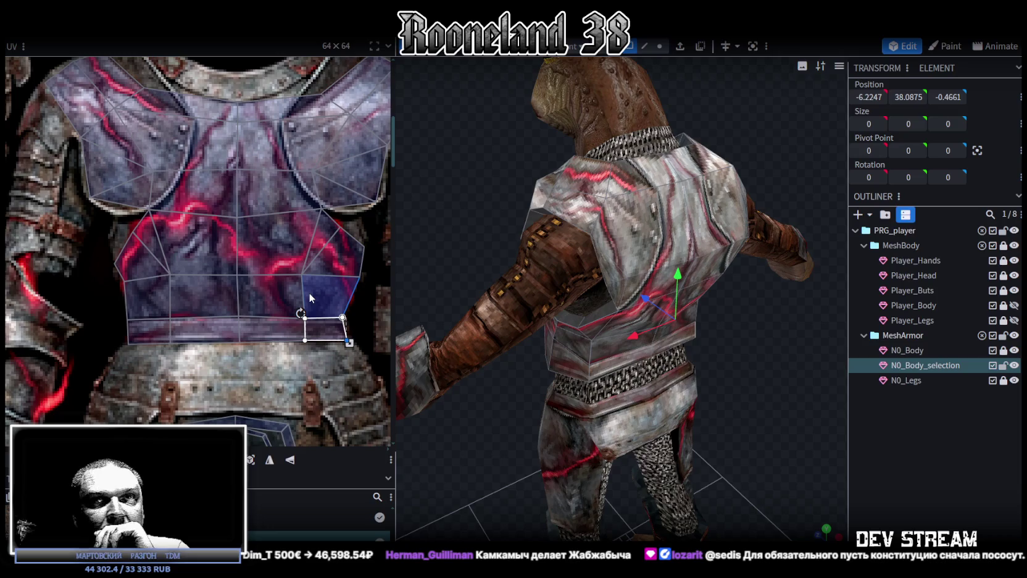
Step: Reshape a lower breastplate UV face so it fits the chest-plate texture
scroll(439, 331, down, 2)
mouse_move(439, 332)
mouse_down()
mouse_move(529, 395)
mouse_move(587, 374)
mouse_move(592, 340)
mouse_move(487, 361)
mouse_up()
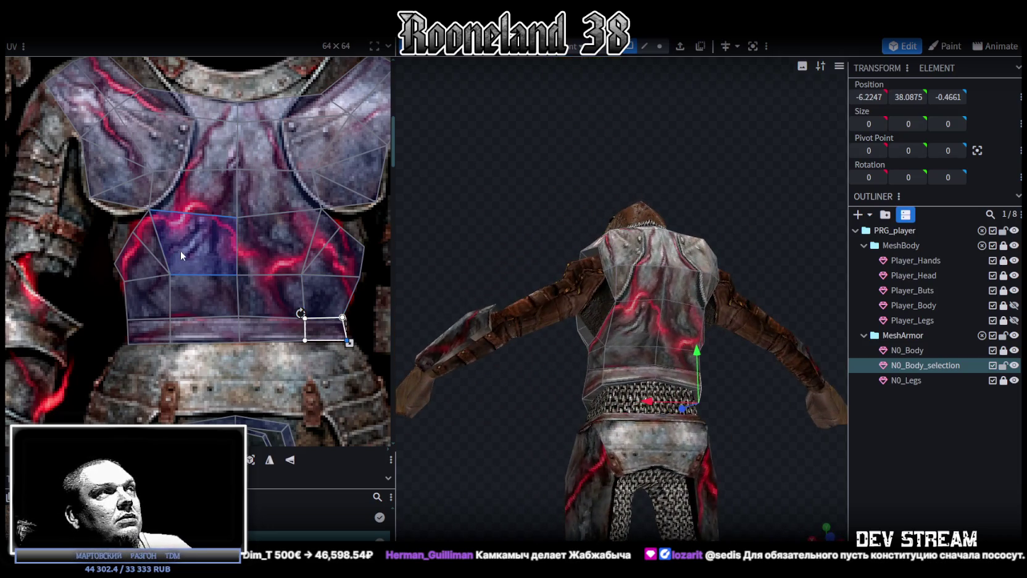
scroll(182, 255, down, 1)
scroll(181, 255, down, 1)
click(330, 228)
scroll(306, 233, up, 1)
scroll(305, 232, up, 1)
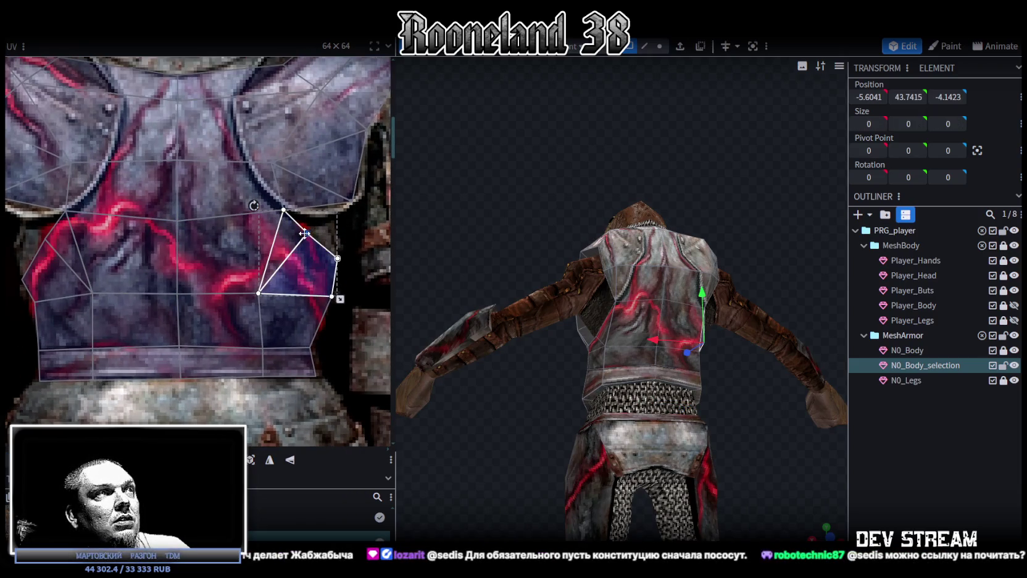
drag(284, 210, 310, 221)
drag(337, 258, 337, 228)
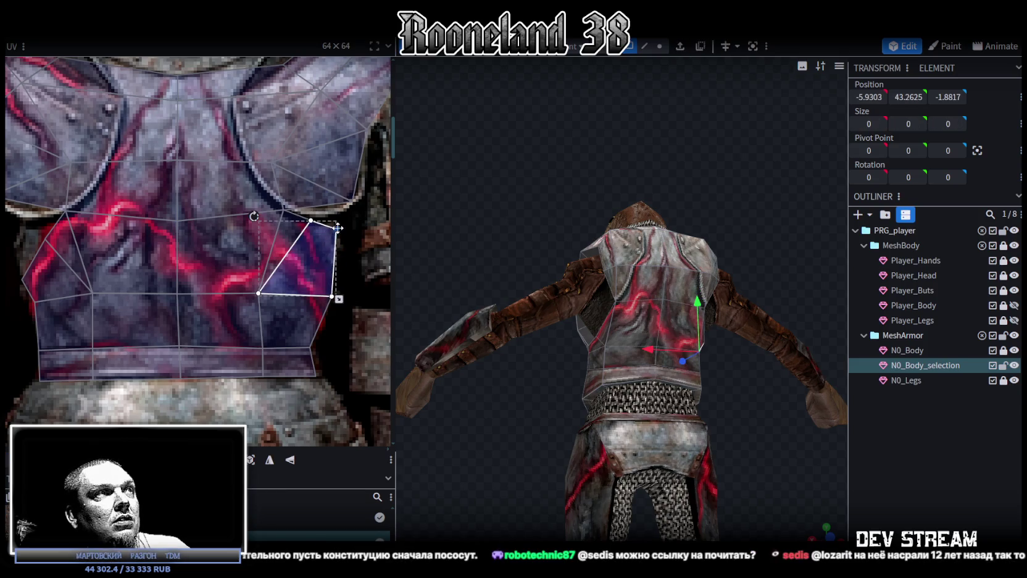
Step: Pull the two small side-torso UV faces up onto the plate, then deselect and check the back
scroll(247, 232, left, 2)
scroll(185, 232, left, 2)
click(168, 262)
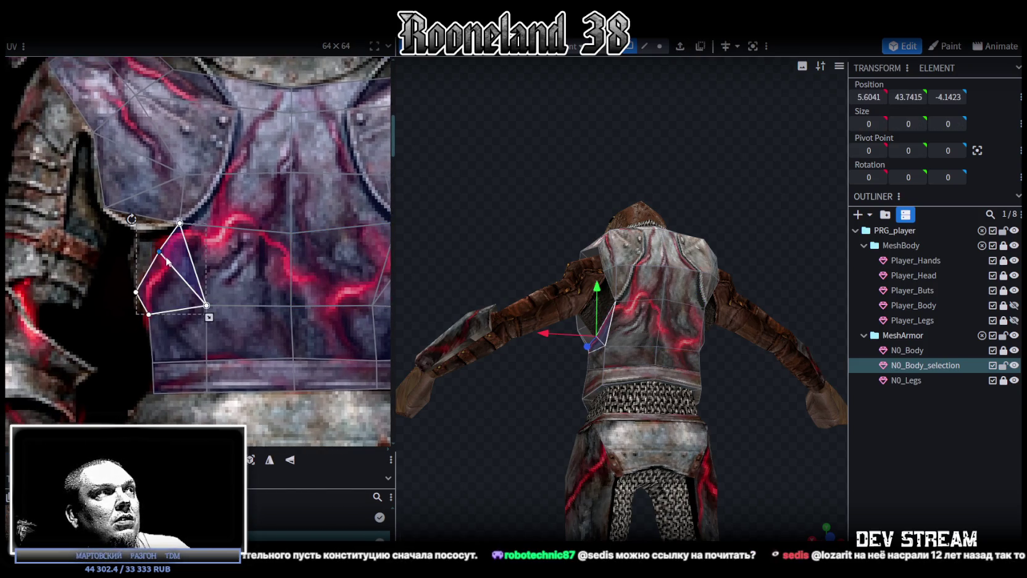
shift+click(164, 244)
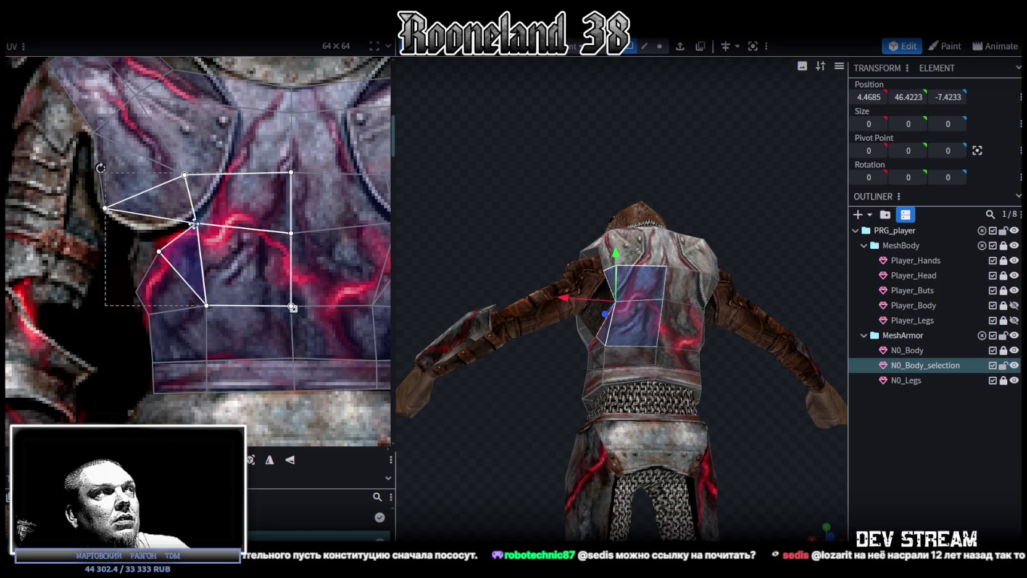
click(179, 265)
shift+click(151, 290)
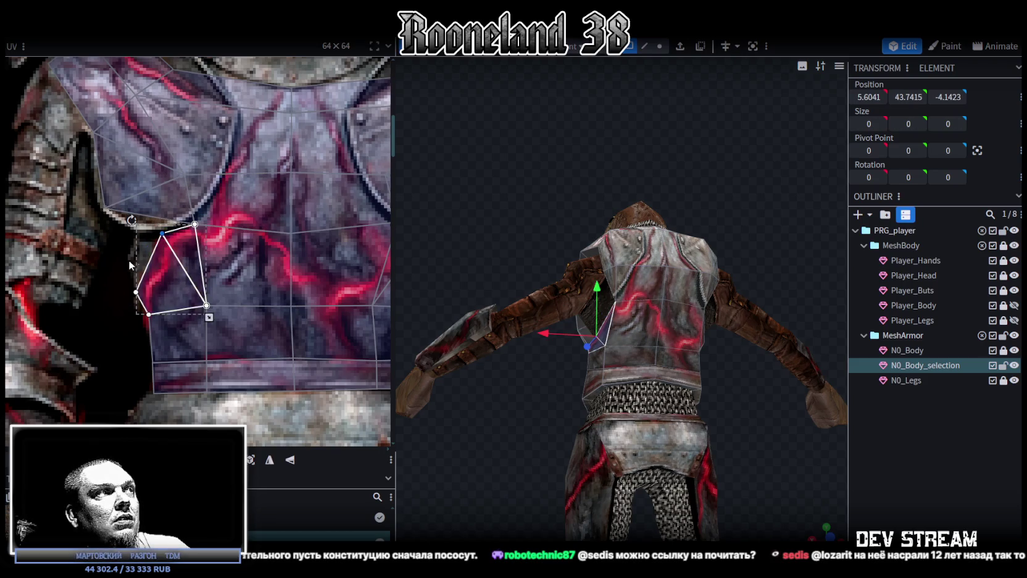
drag(136, 292, 140, 247)
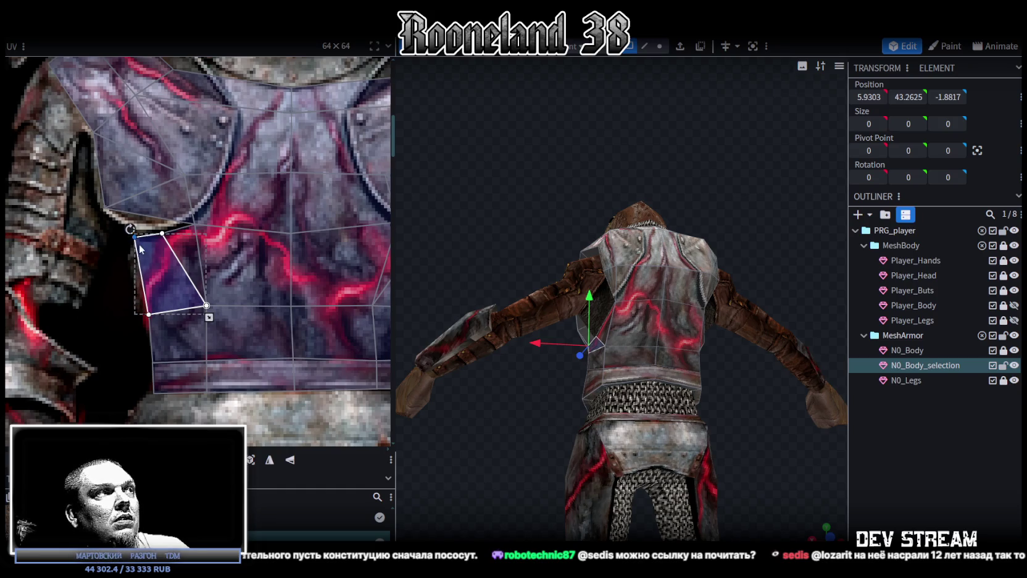
scroll(239, 294, down, 3)
click(799, 436)
mouse_move(799, 436)
mouse_down()
mouse_move(565, 425)
mouse_move(636, 431)
mouse_move(733, 469)
mouse_move(700, 466)
mouse_up()
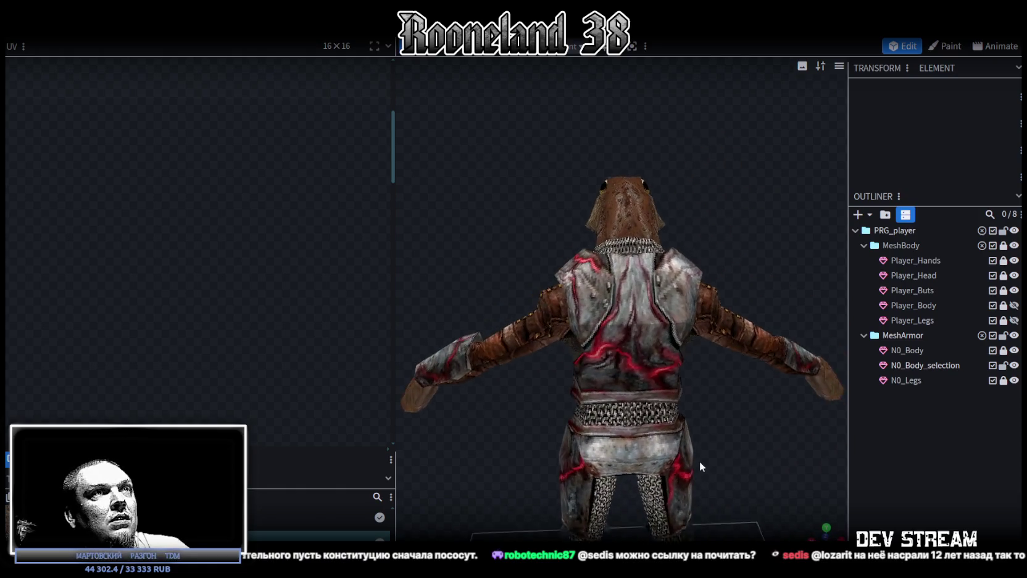
Step: Raise the left and right shoulder-top UV faces onto the plate texture
click(700, 467)
scroll(212, 260, up, 3)
scroll(153, 227, up, 3)
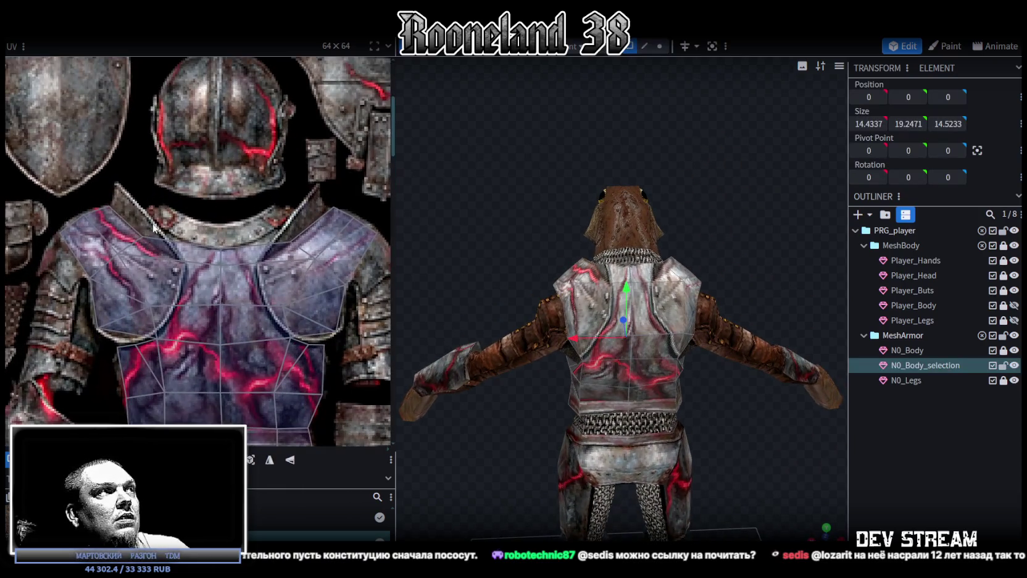
click(143, 235)
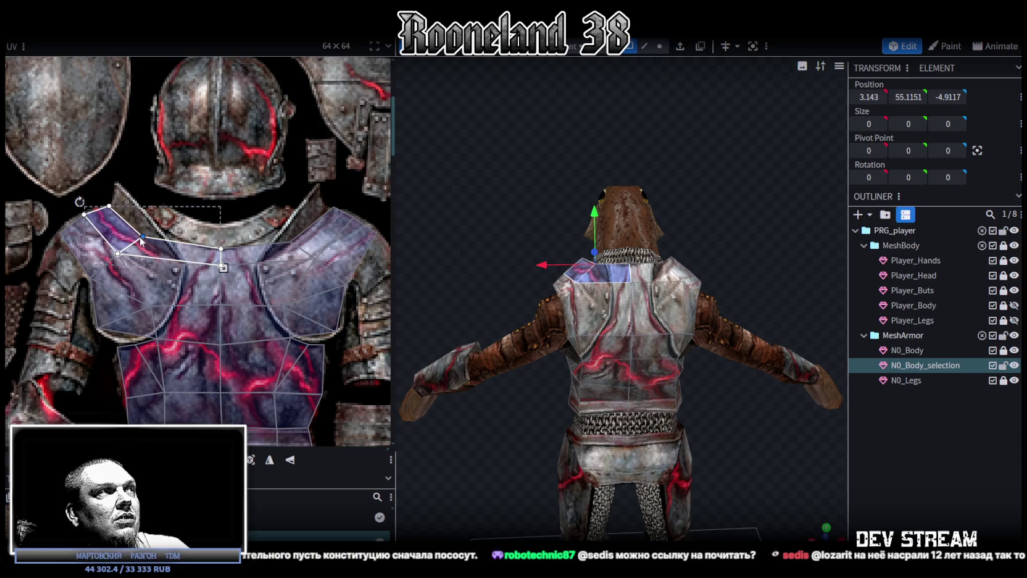
click(142, 239)
click(141, 237)
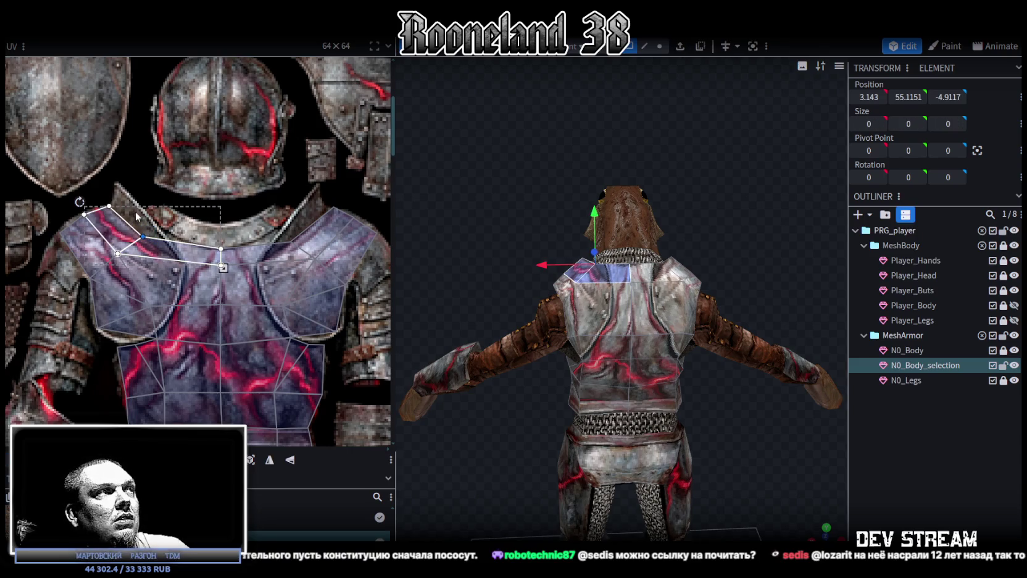
shift+click(290, 240)
drag(289, 240, 289, 214)
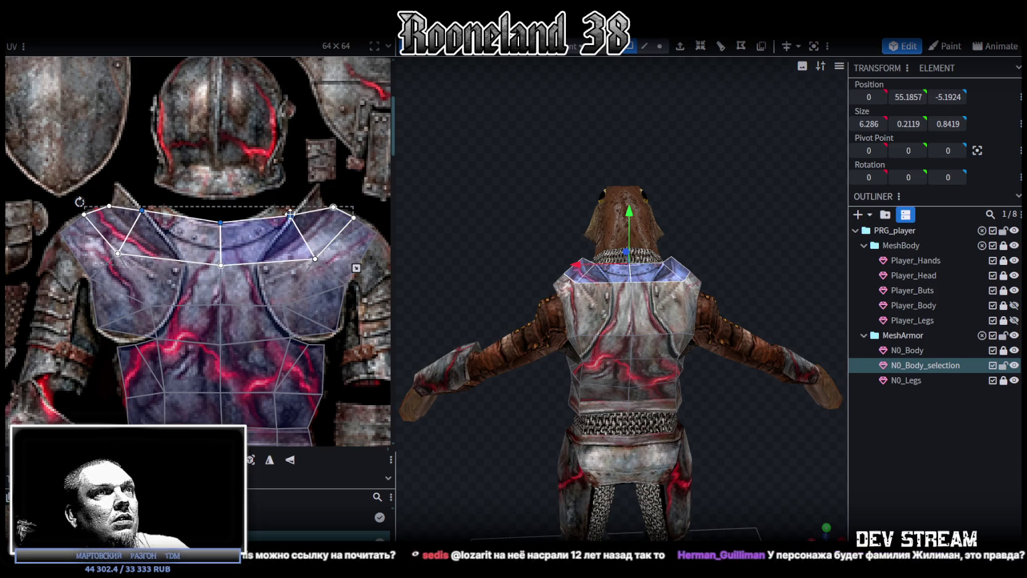
Step: In edge select mode, raise the mid-back edge loop slightly on the Y axis
scroll(286, 221, down, 1)
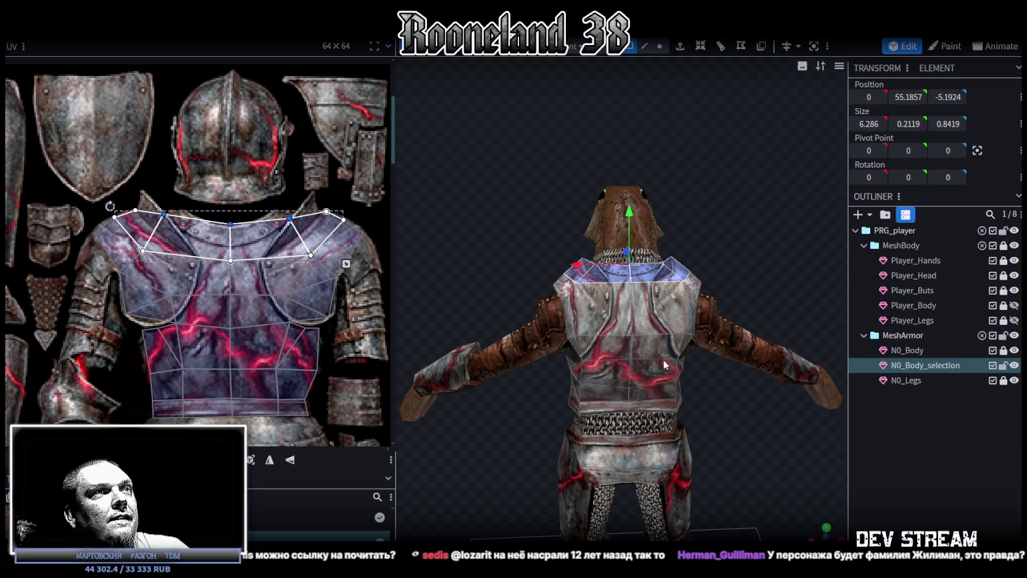
middle_drag(661, 359, 671, 350)
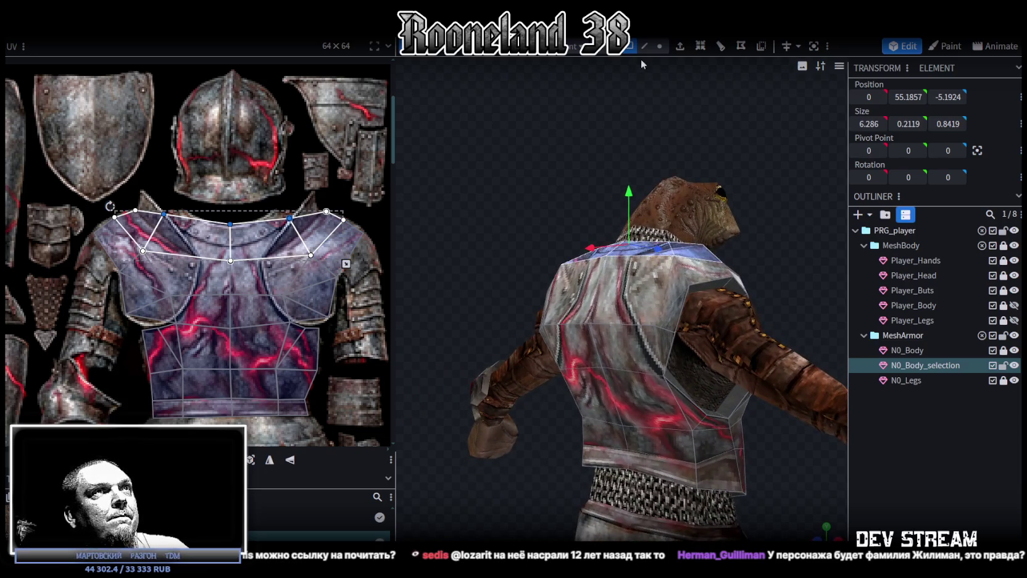
click(645, 45)
click(563, 324)
drag(594, 285, 594, 260)
middle_drag(496, 233, 529, 225)
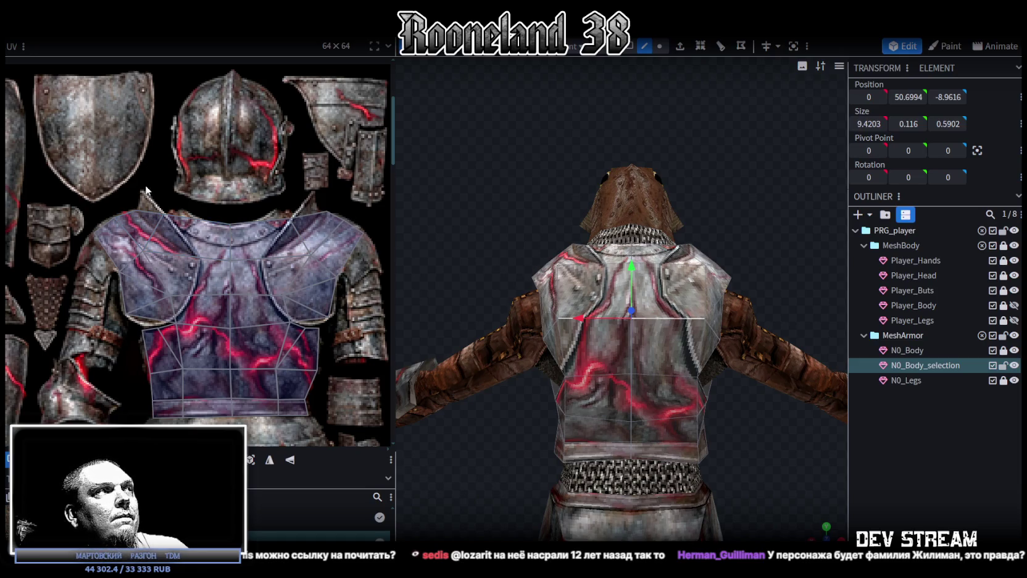
Step: Shift a left shoulder UV vertex right and select the right shoulder face group
click(156, 250)
drag(157, 251, 164, 253)
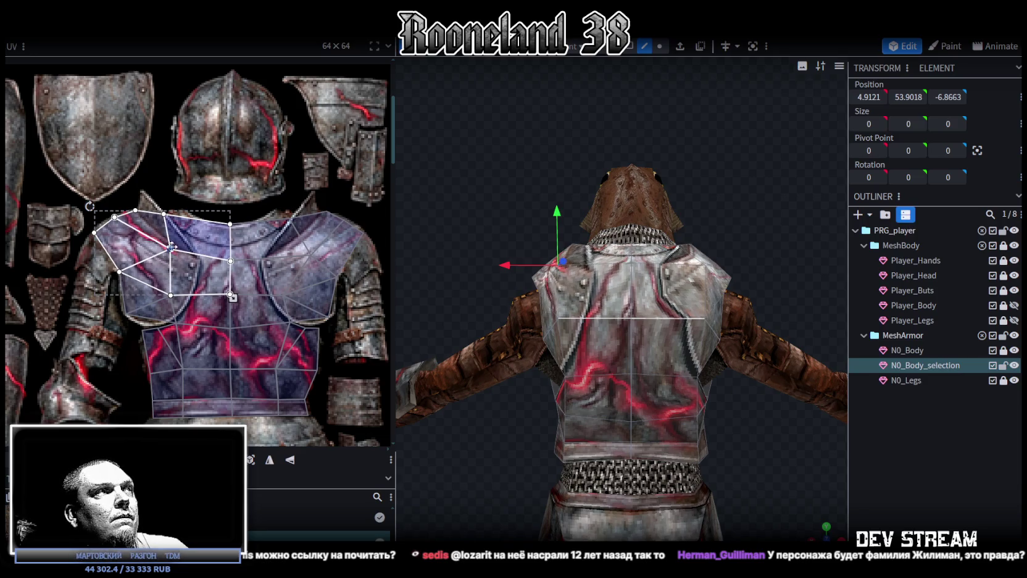
click(314, 251)
click(283, 255)
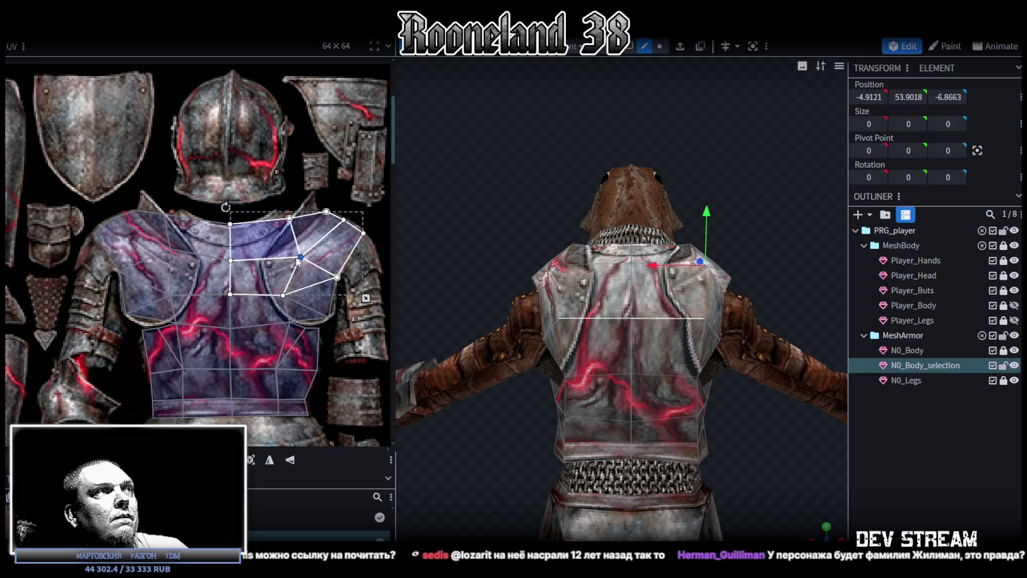
click(828, 450)
mouse_move(828, 450)
mouse_down()
mouse_move(740, 437)
mouse_move(666, 456)
mouse_move(656, 437)
mouse_move(682, 396)
mouse_move(742, 409)
mouse_move(741, 439)
mouse_move(663, 446)
mouse_move(644, 300)
mouse_up()
click(644, 300)
scroll(189, 202, up, 2)
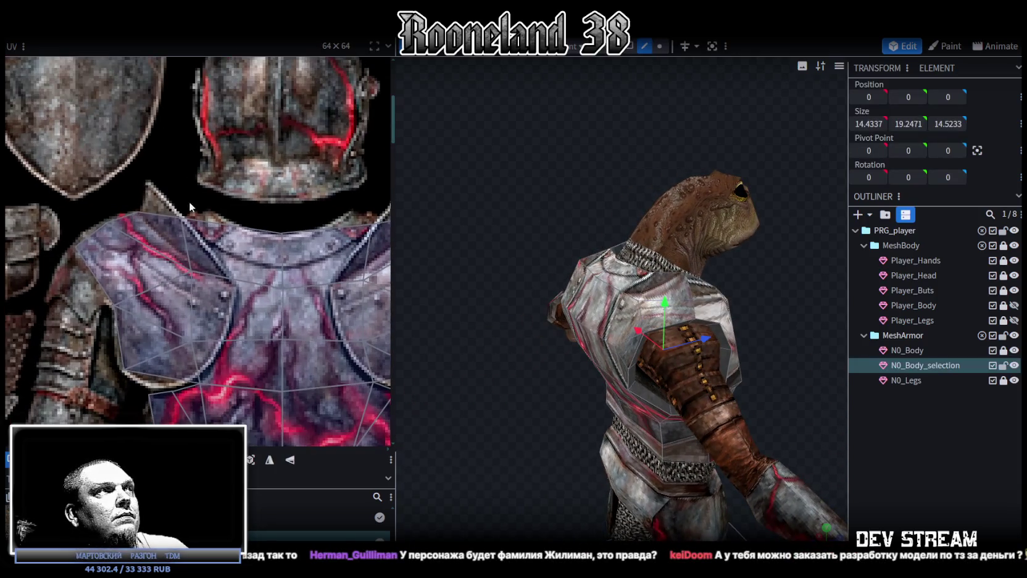
Step: Nudge an upper-chest shoulder UV vertex down-right and pick the mirrored faces
click(189, 213)
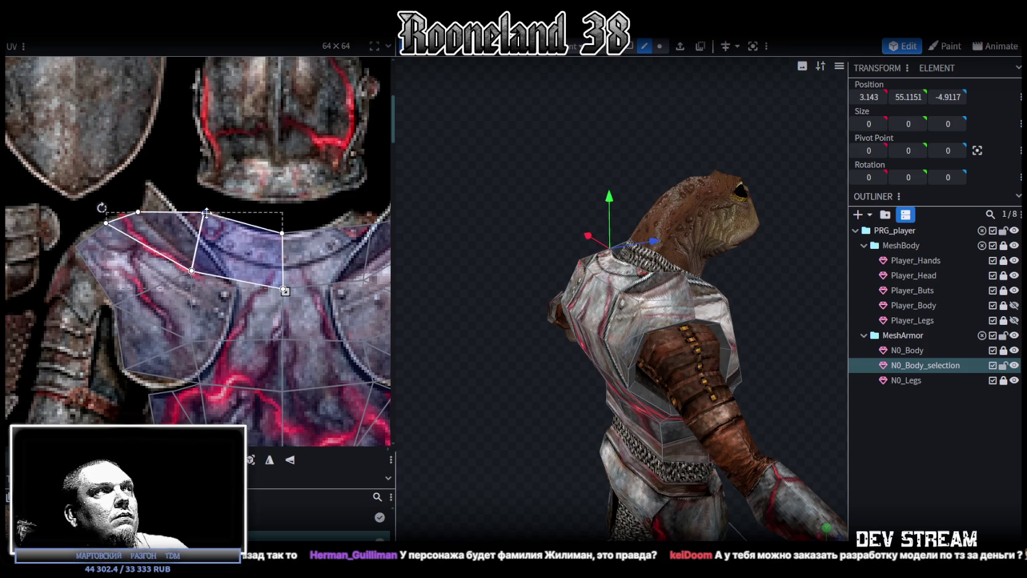
drag(216, 214, 218, 216)
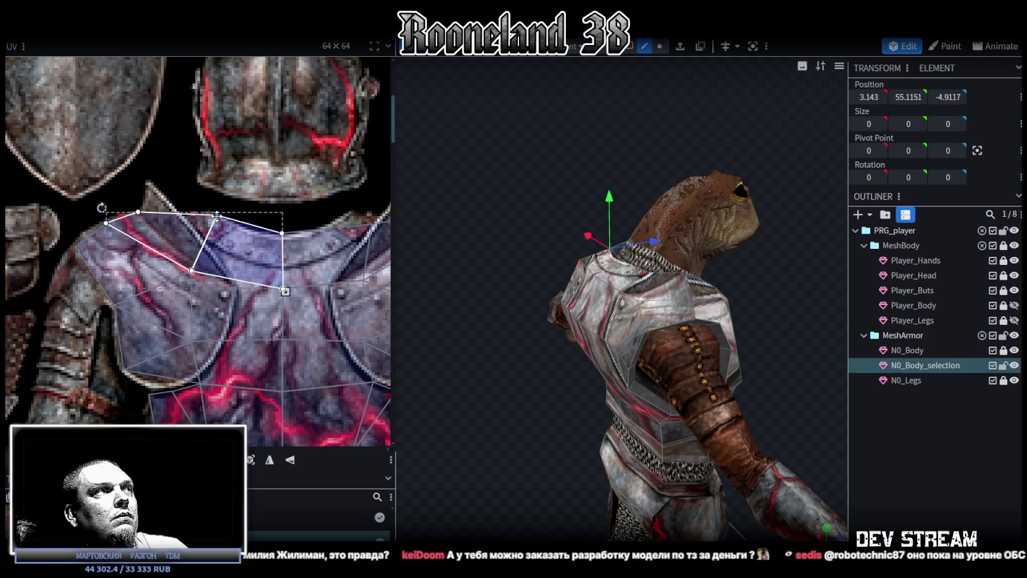
scroll(235, 221, right, 2)
click(277, 247)
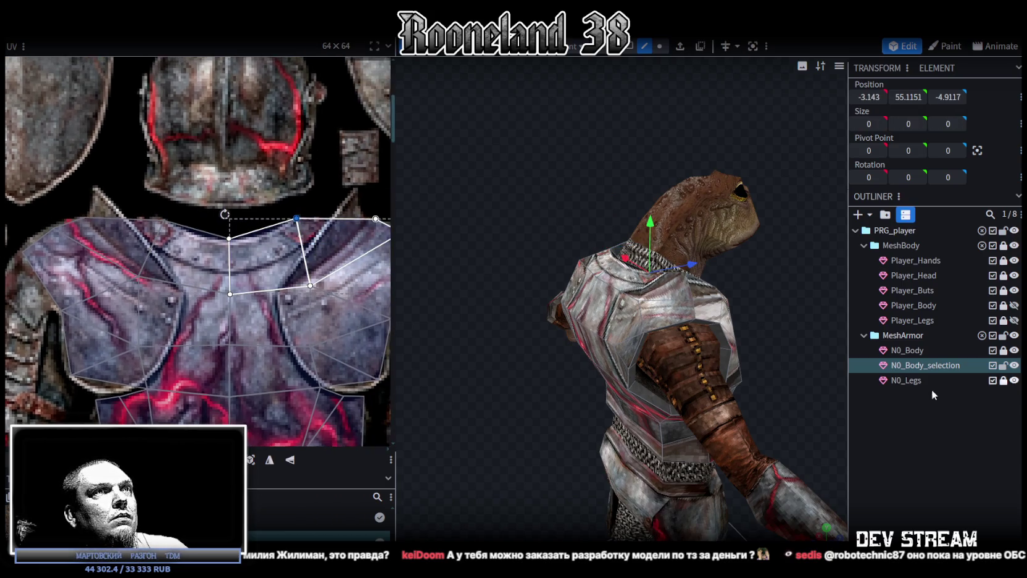
click(750, 334)
drag(749, 331, 667, 251)
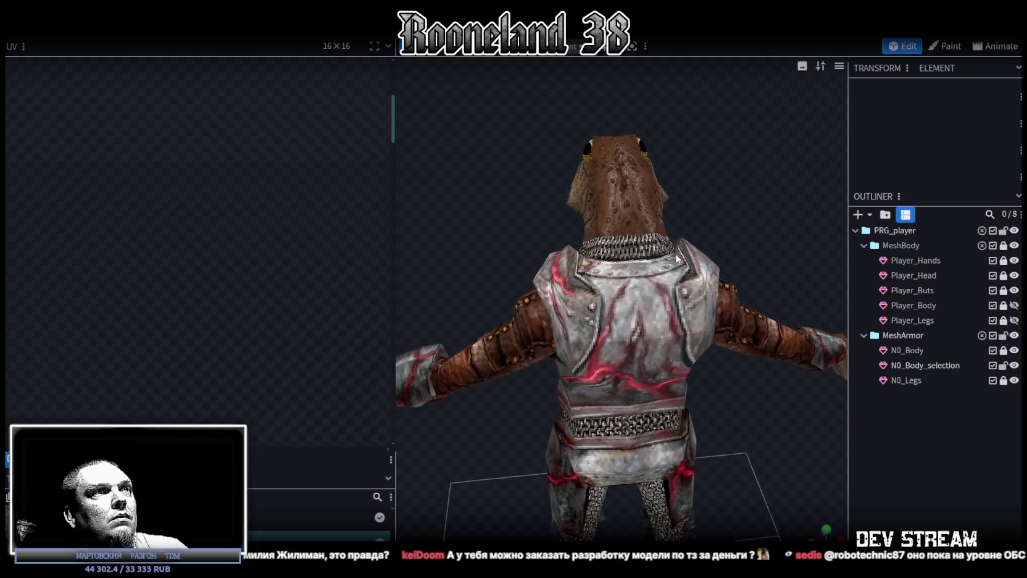
click(620, 279)
Step: Nudge the upper-right shoulder UV vertex slightly up and right, undoing a bad move
scroll(373, 295, down, 2)
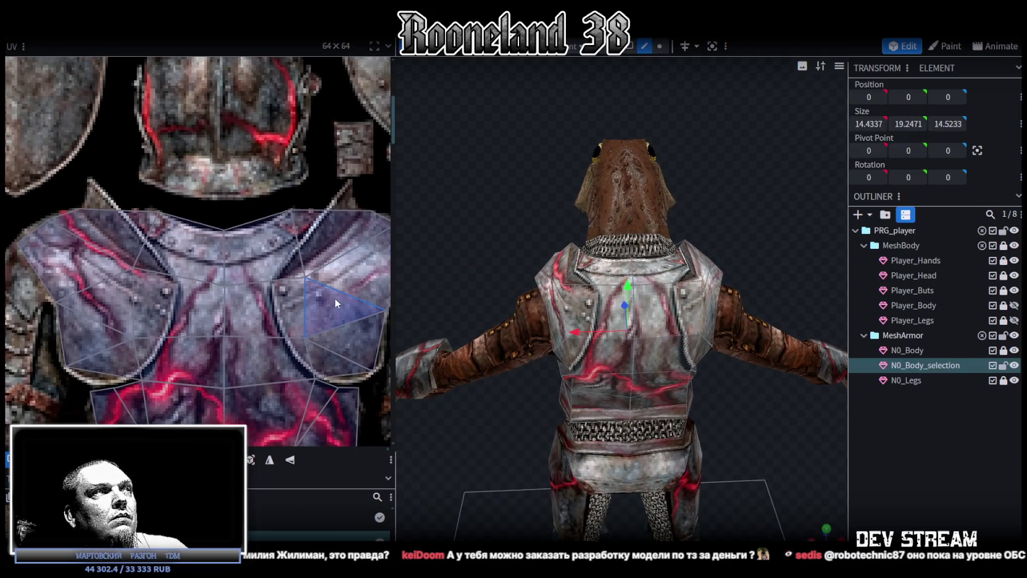
click(295, 204)
drag(291, 267, 313, 266)
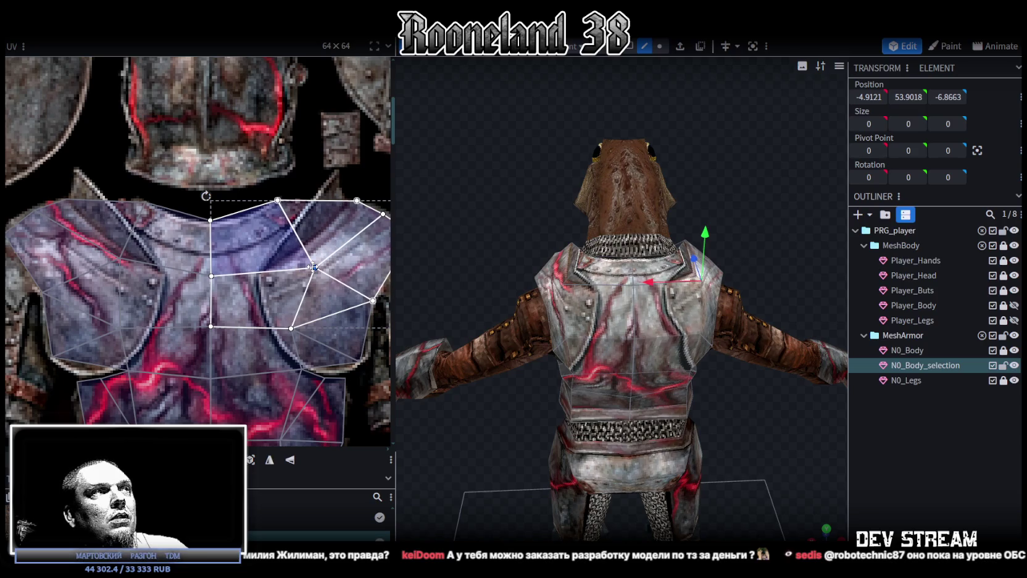
key(ctrl+z)
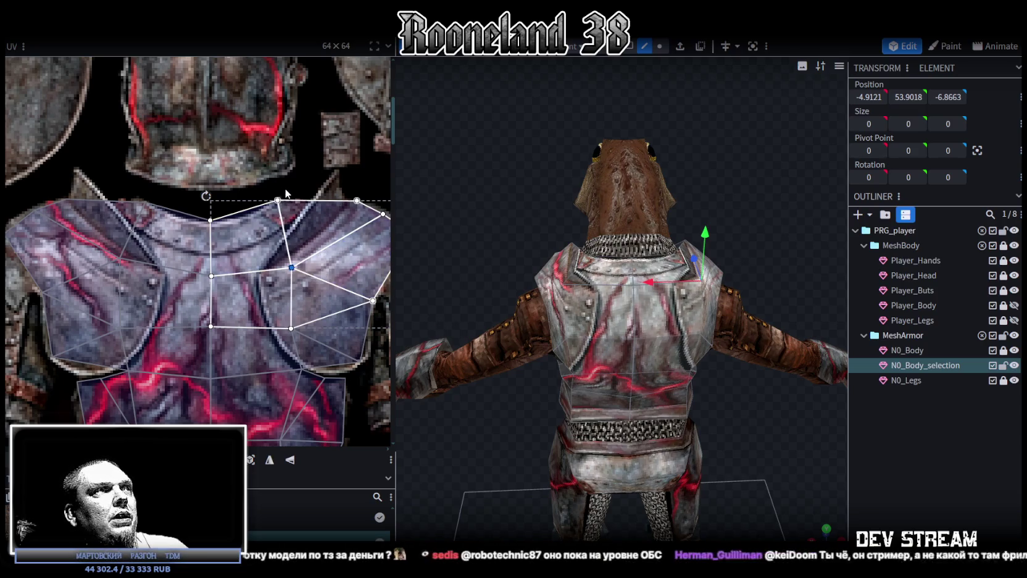
drag(297, 264, 305, 255)
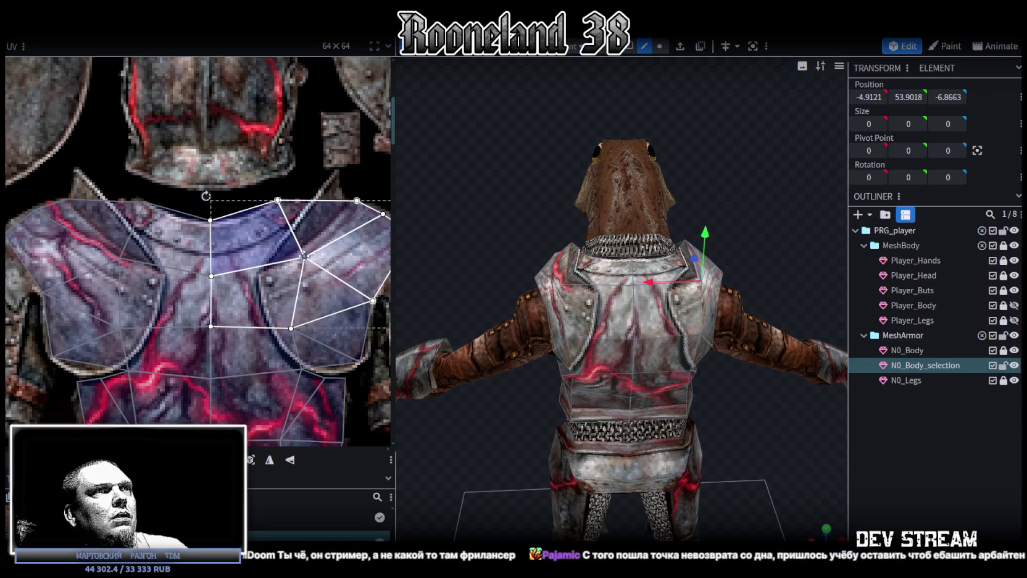
click(787, 433)
mouse_move(787, 433)
mouse_down()
mouse_move(700, 432)
mouse_move(752, 440)
mouse_up()
Step: Try pulling a shoulder UV vertex down-left, undo it, and reselect the armor mesh
click(673, 308)
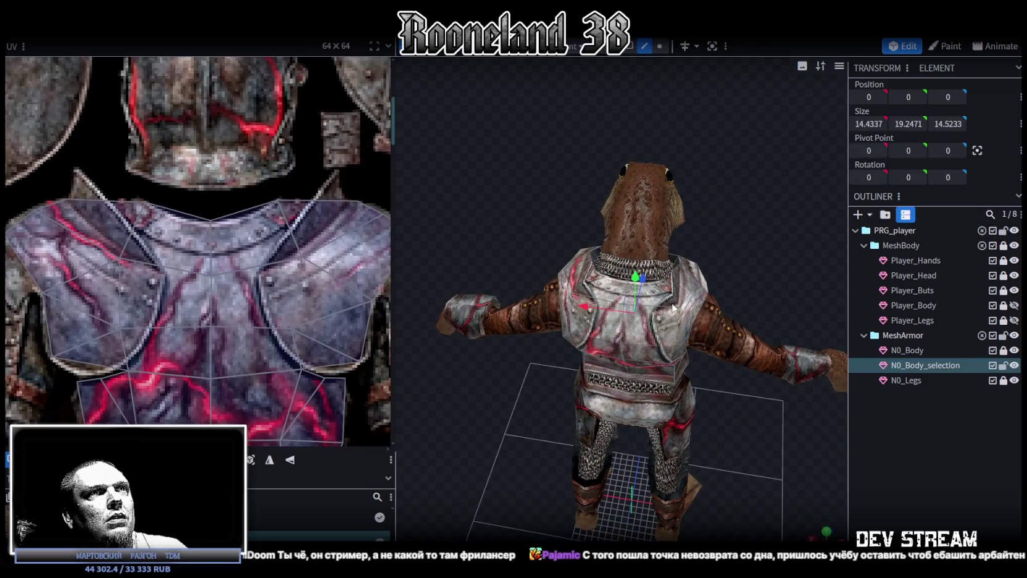
click(301, 255)
mouse_move(301, 256)
mouse_down()
mouse_move(266, 267)
mouse_move(352, 269)
mouse_up()
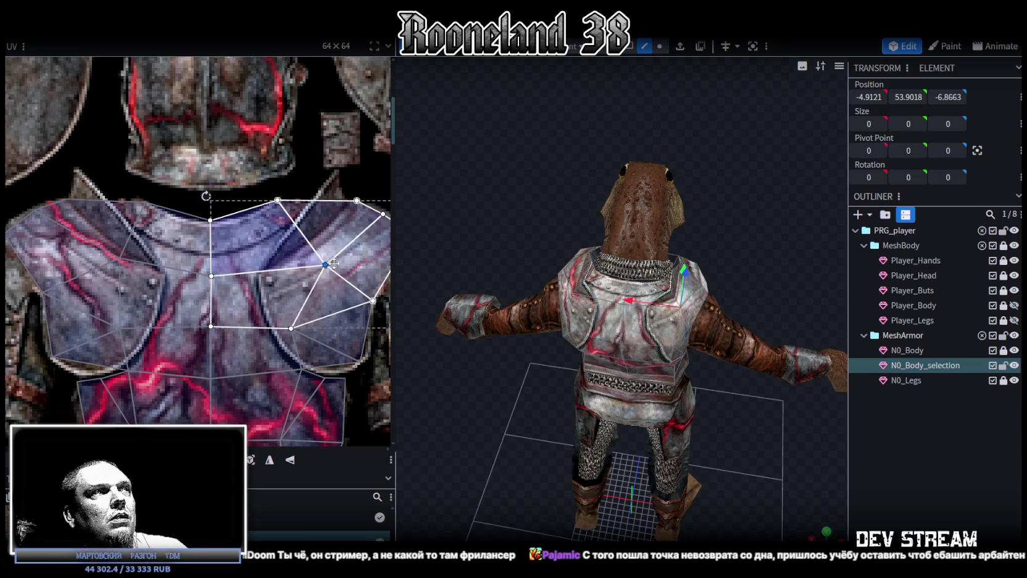
key(ctrl+z)
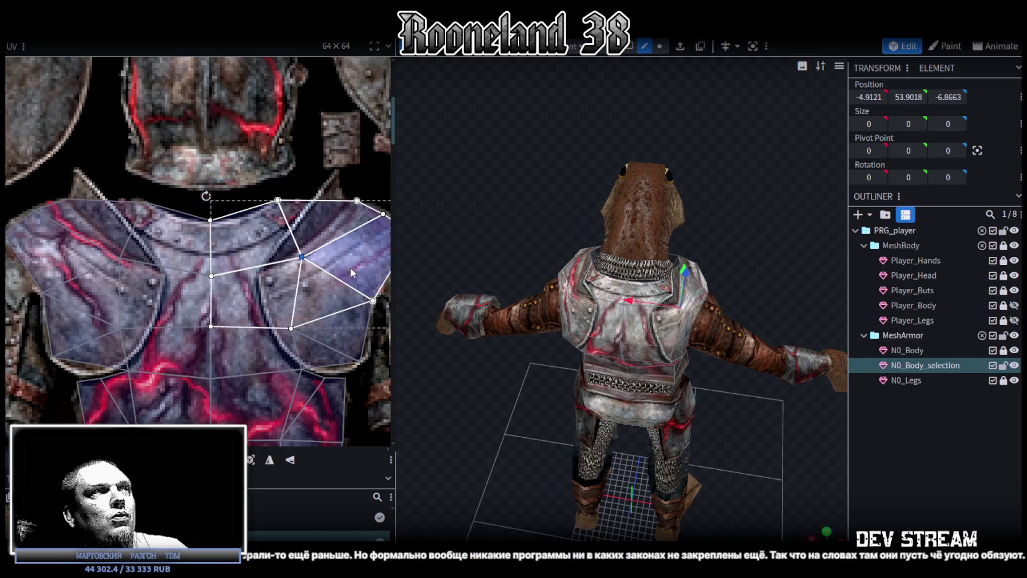
click(827, 435)
mouse_move(827, 435)
mouse_down()
mouse_move(609, 358)
mouse_move(526, 383)
mouse_up()
click(613, 329)
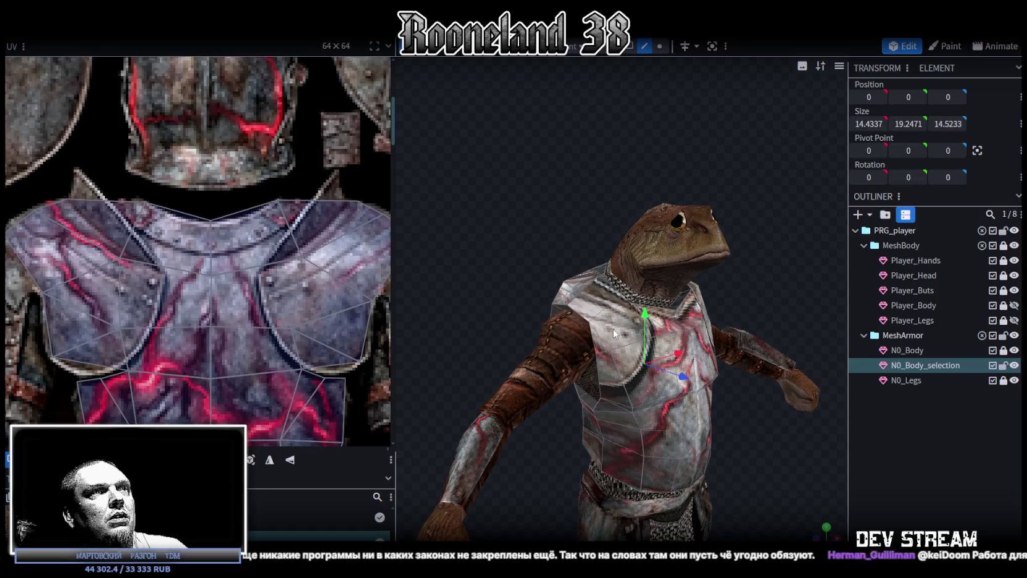
Step: Select a thin UV face on the plate's side and view the model from the front
scroll(198, 250, down, 3)
scroll(198, 250, down, 2)
scroll(198, 250, down, 1)
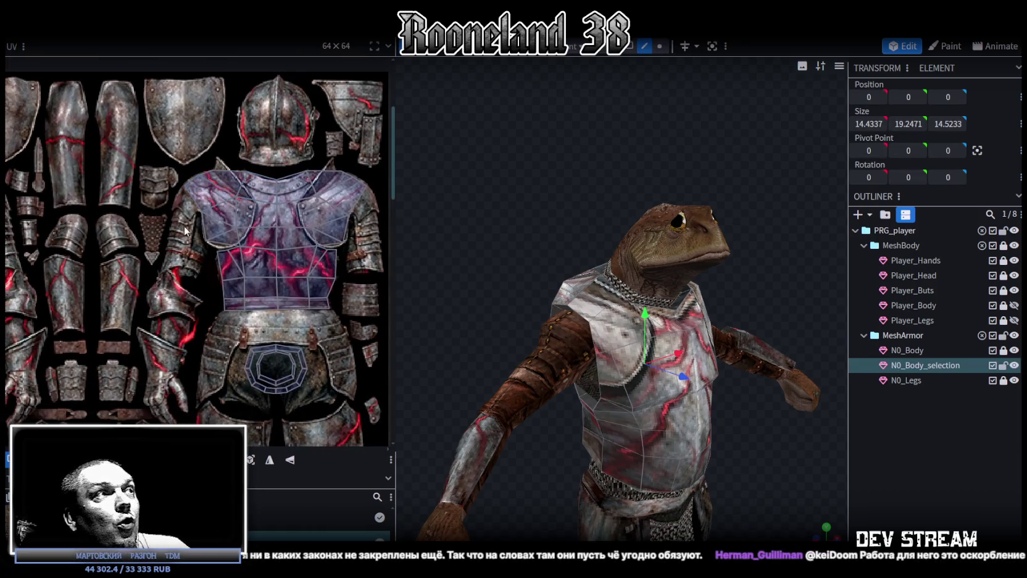
scroll(241, 229, down, 2)
scroll(105, 204, up, 2)
scroll(148, 186, up, 2)
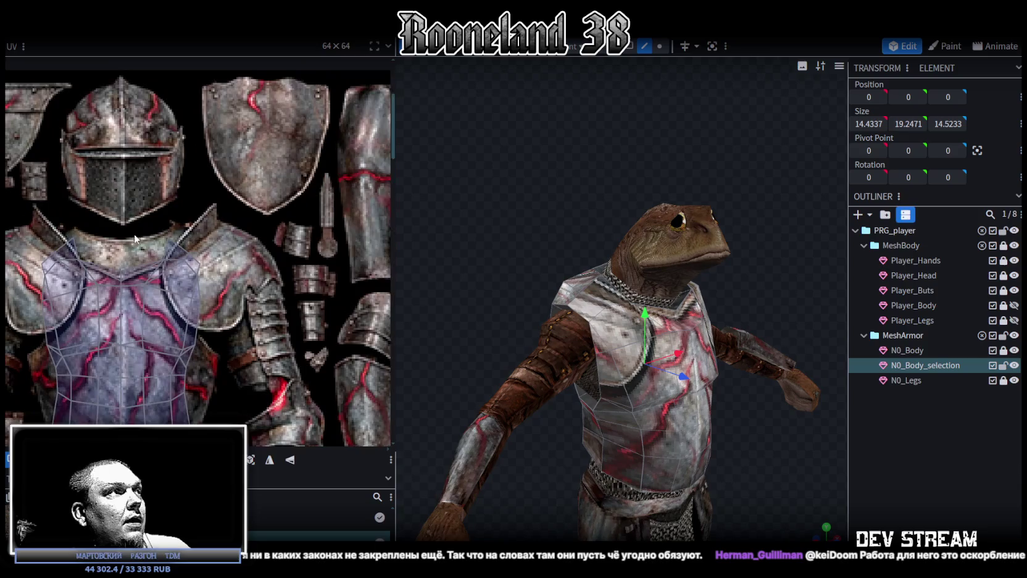
scroll(170, 176, up, 2)
scroll(249, 312, up, 2)
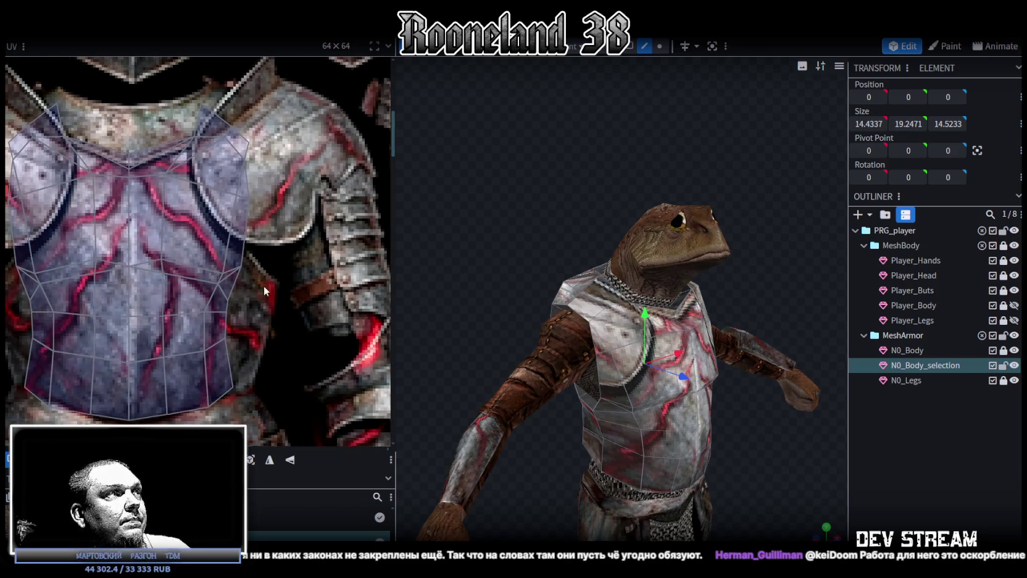
click(238, 260)
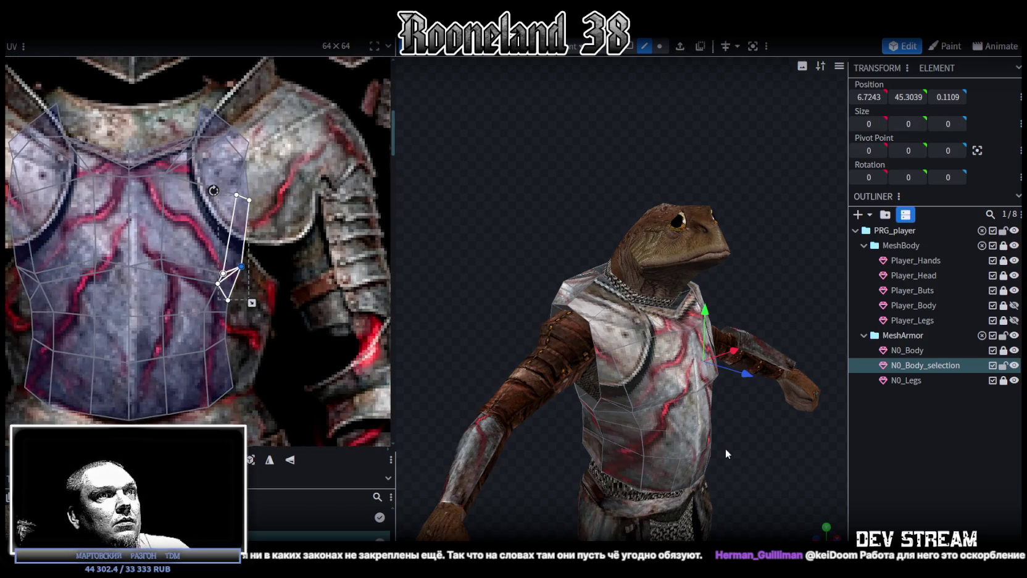
key(KP_1)
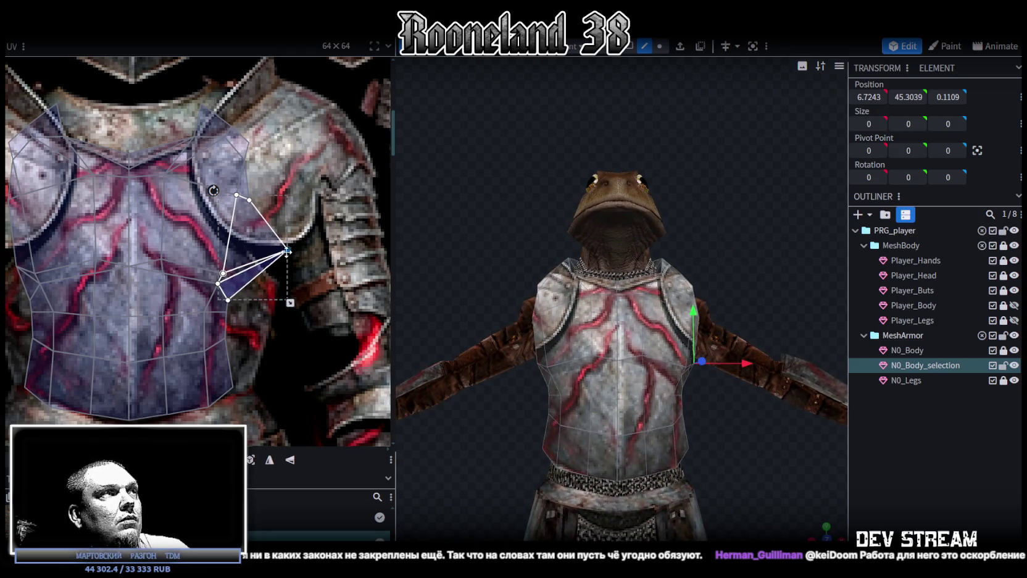
Step: Move a lower right-side UV vertex right onto the breastplate edge
drag(257, 331, 223, 294)
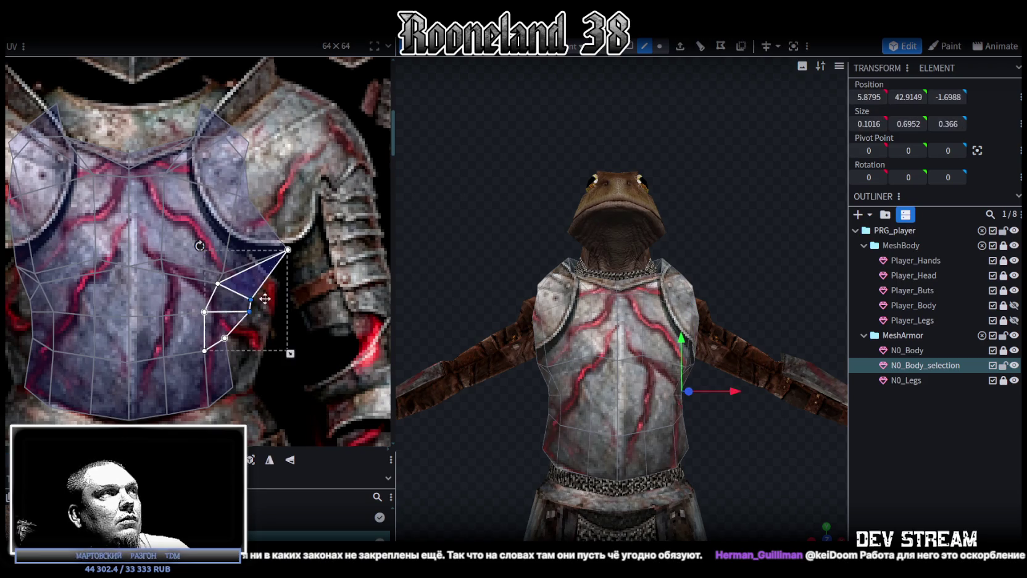
click(226, 339)
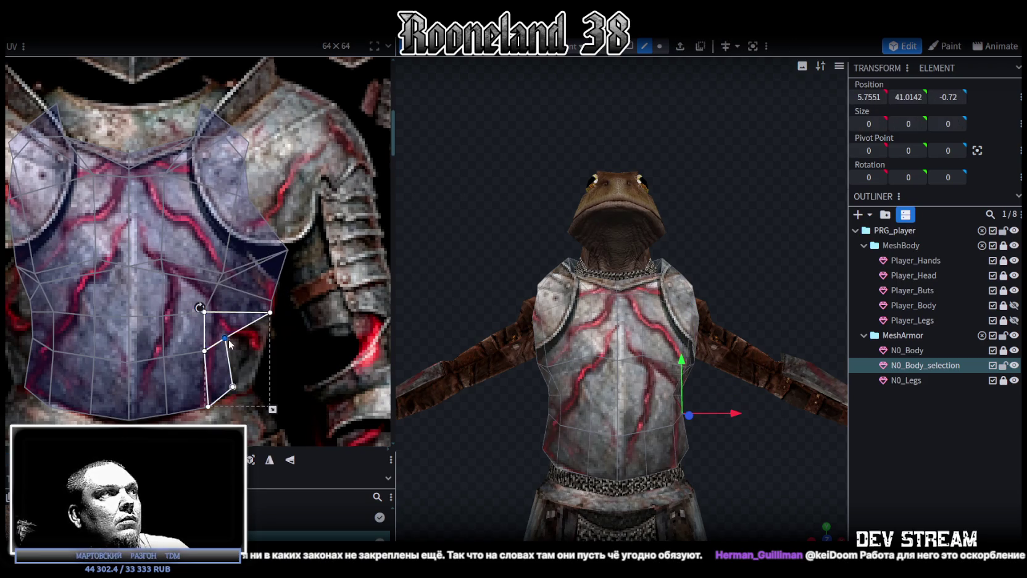
drag(239, 341, 265, 347)
click(233, 387)
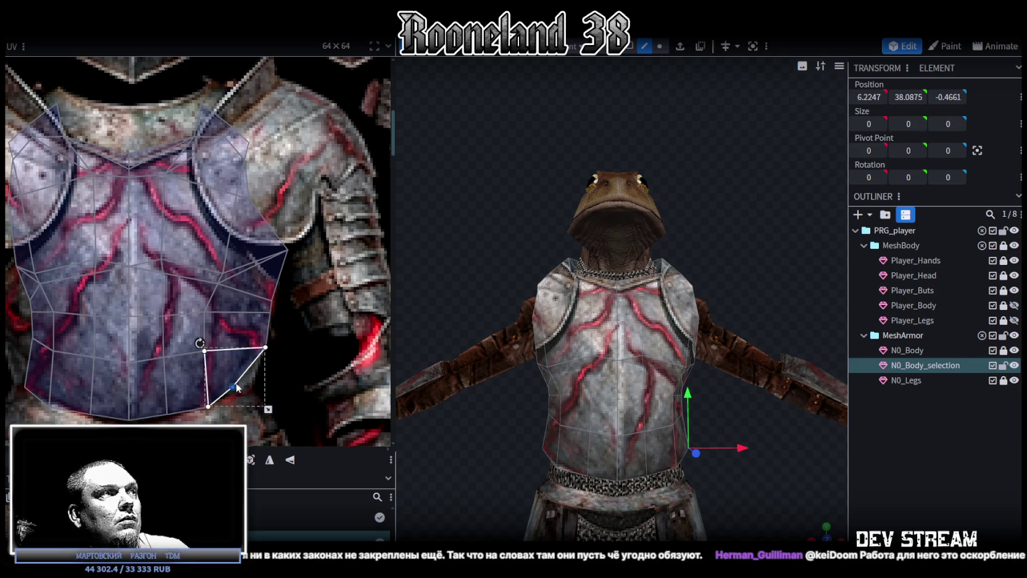
mouse_move(696, 437)
middle_down()
mouse_move(483, 419)
mouse_move(435, 398)
middle_up()
scroll(310, 371, down, 3)
scroll(294, 303, up, 1)
scroll(294, 303, up, 3)
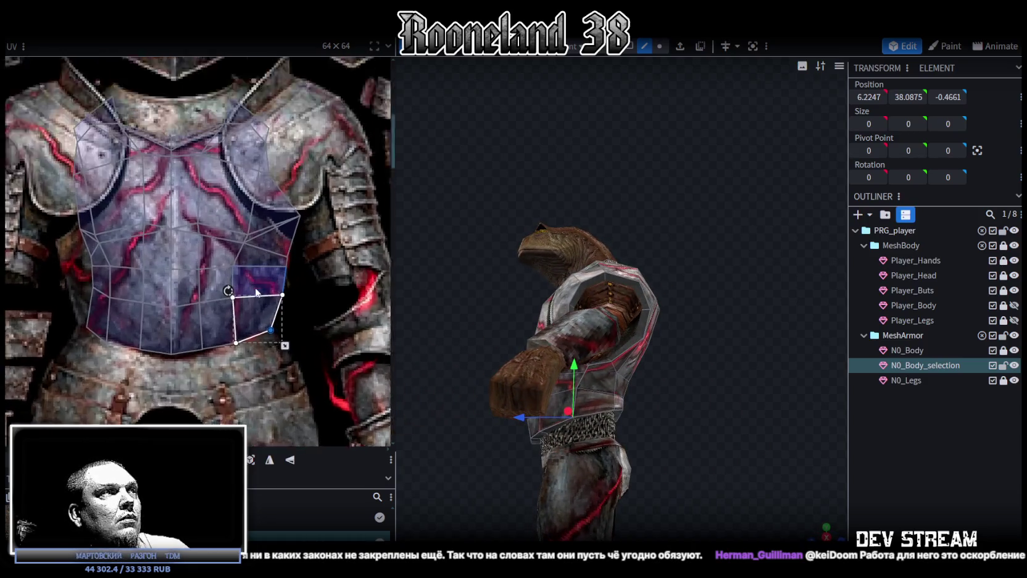
Step: Select and refine the left-side UV faces of the plate, then inspect the armored side
mouse_move(130, 262)
mouse_down()
mouse_move(152, 303)
mouse_move(119, 301)
mouse_up()
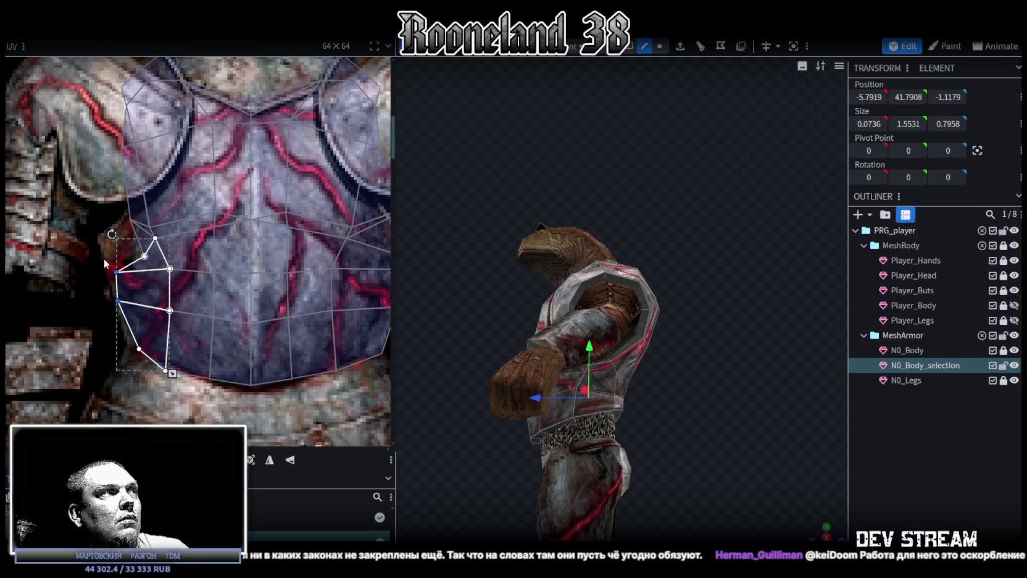
drag(105, 264, 119, 277)
click(150, 261)
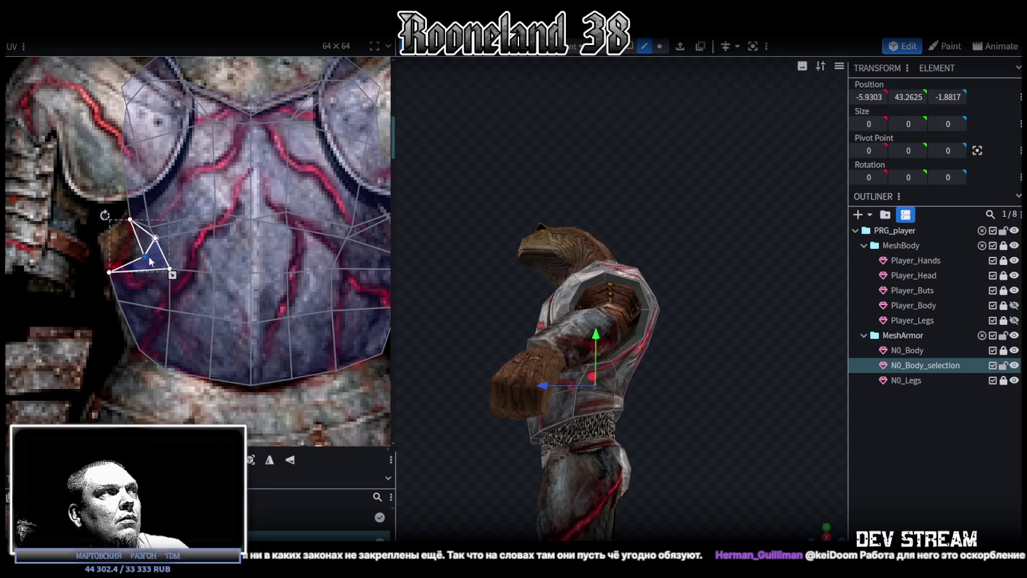
scroll(111, 246, down, 4)
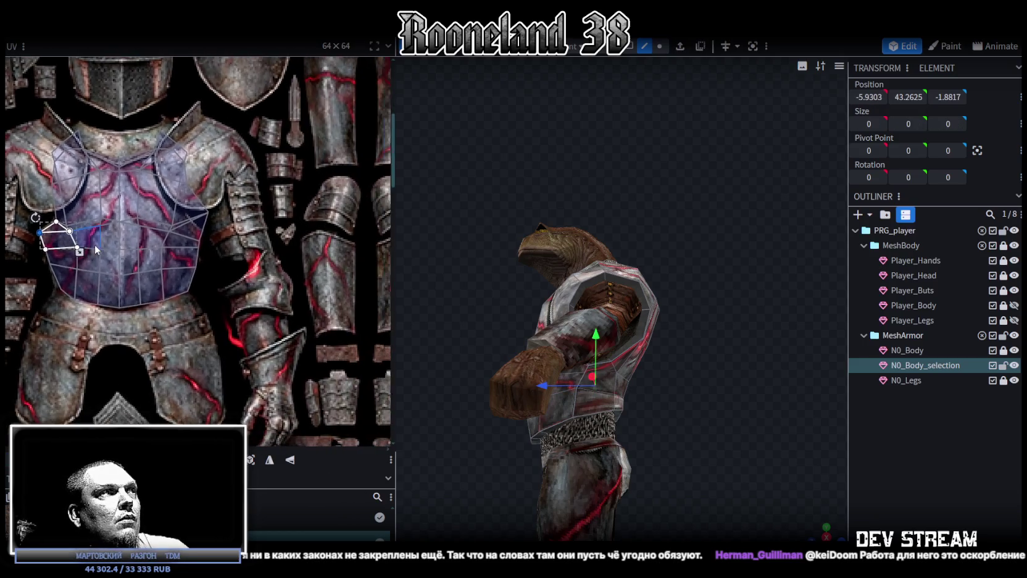
scroll(147, 267, up, 2)
click(176, 293)
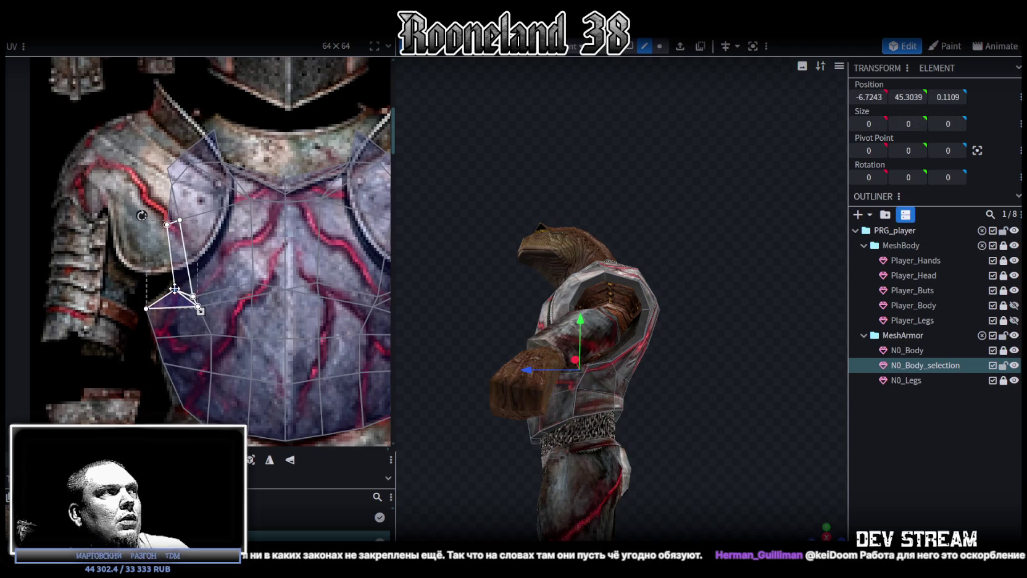
scroll(150, 276, down, 3)
scroll(125, 295, down, 1)
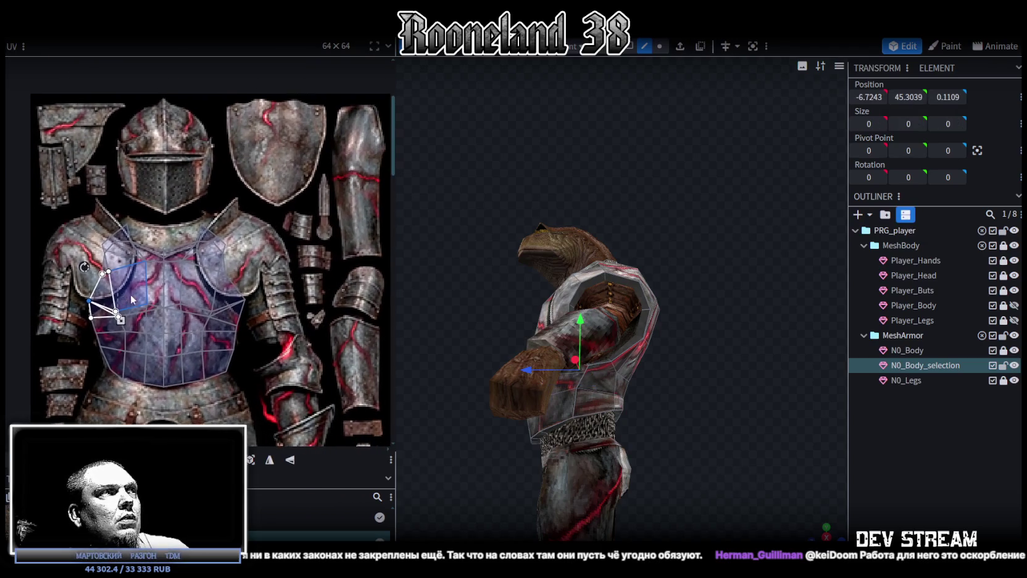
mouse_move(474, 279)
mouse_down()
mouse_move(610, 321)
mouse_move(675, 318)
mouse_move(815, 354)
mouse_move(796, 385)
mouse_move(741, 391)
mouse_up()
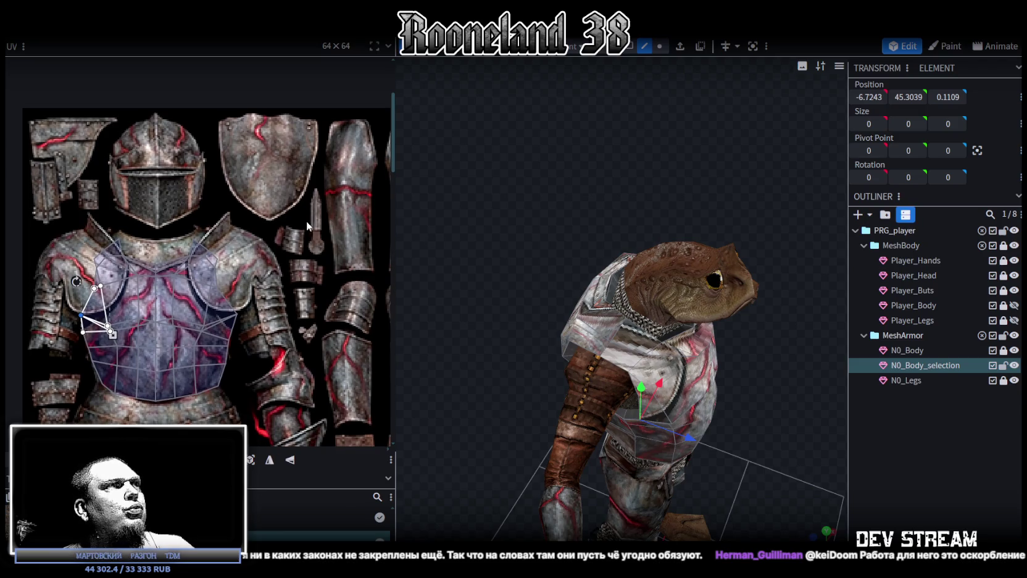
Step: Move the top breastplate UV vertex right along the plate's upper edge
scroll(210, 210, right, 5)
mouse_move(476, 253)
mouse_down()
mouse_move(641, 273)
mouse_move(664, 262)
mouse_up()
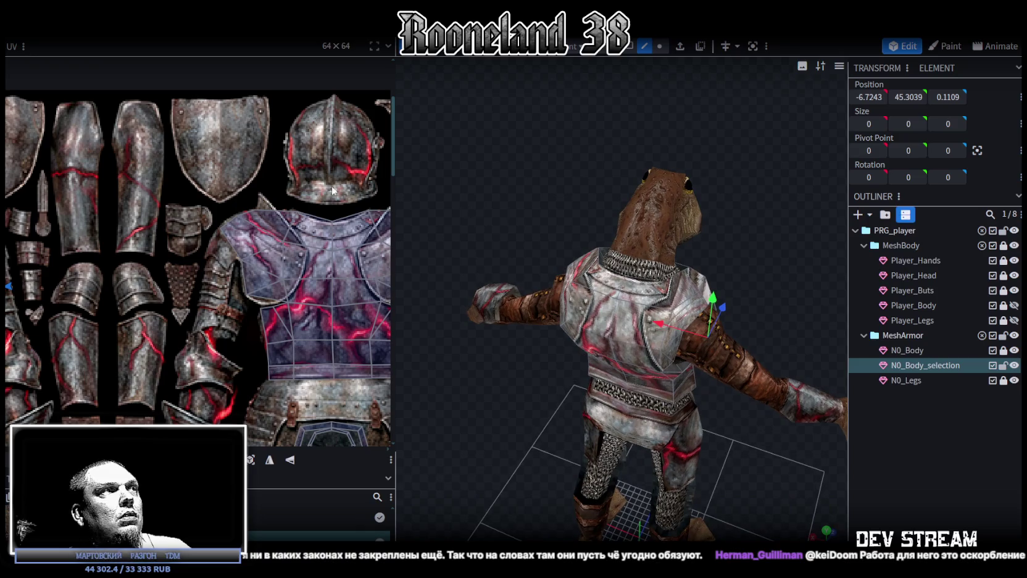
drag(235, 199, 267, 216)
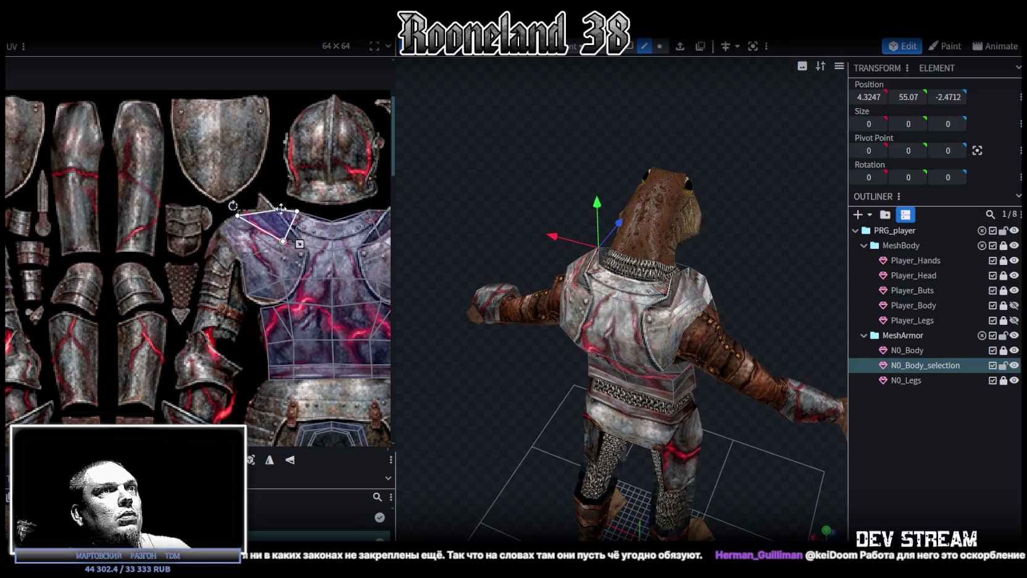
drag(493, 247, 574, 188)
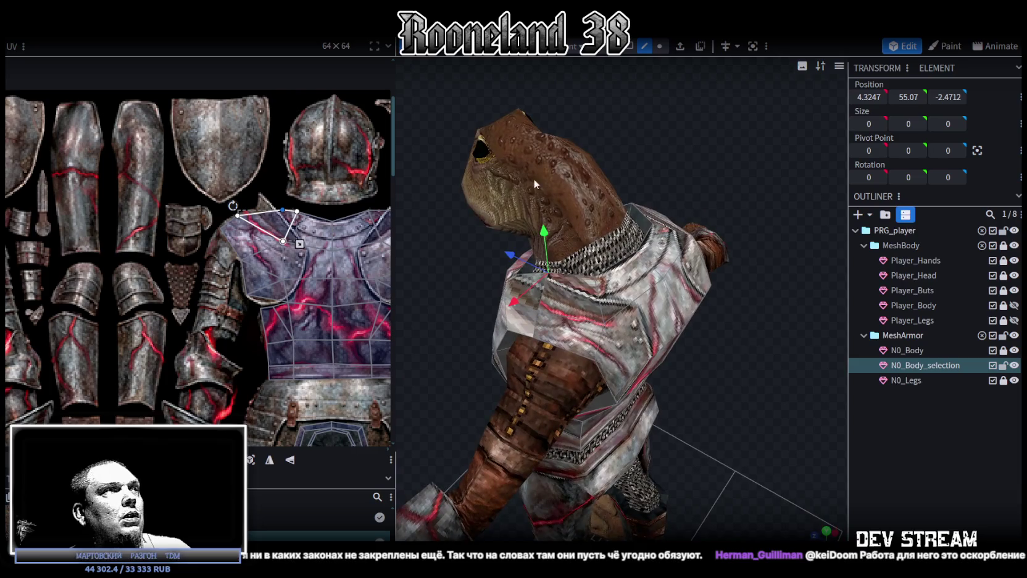
scroll(289, 214, up, 2)
scroll(299, 193, up, 1)
shift+click(297, 210)
scroll(296, 214, up, 1)
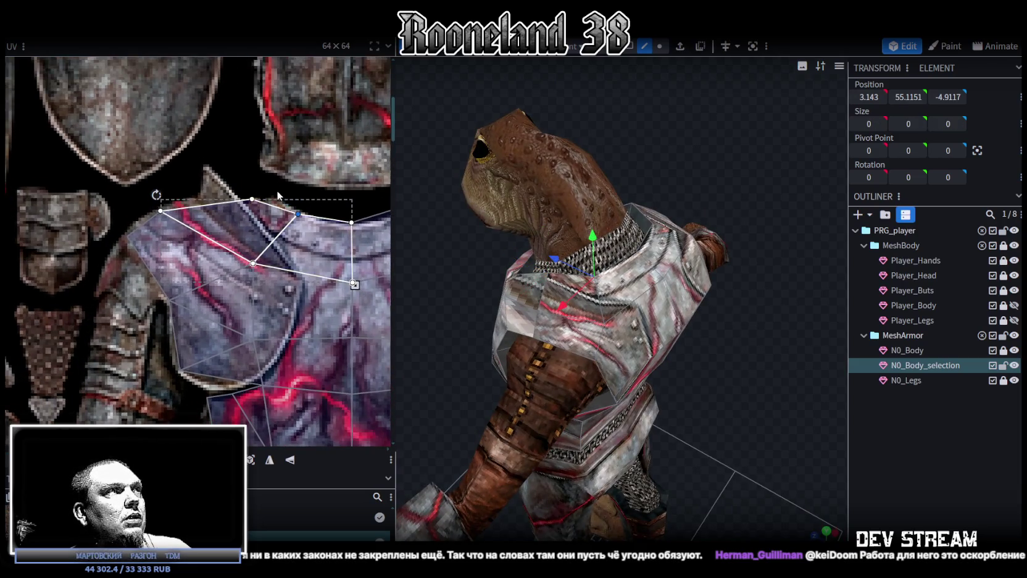
click(248, 204)
drag(252, 199, 277, 199)
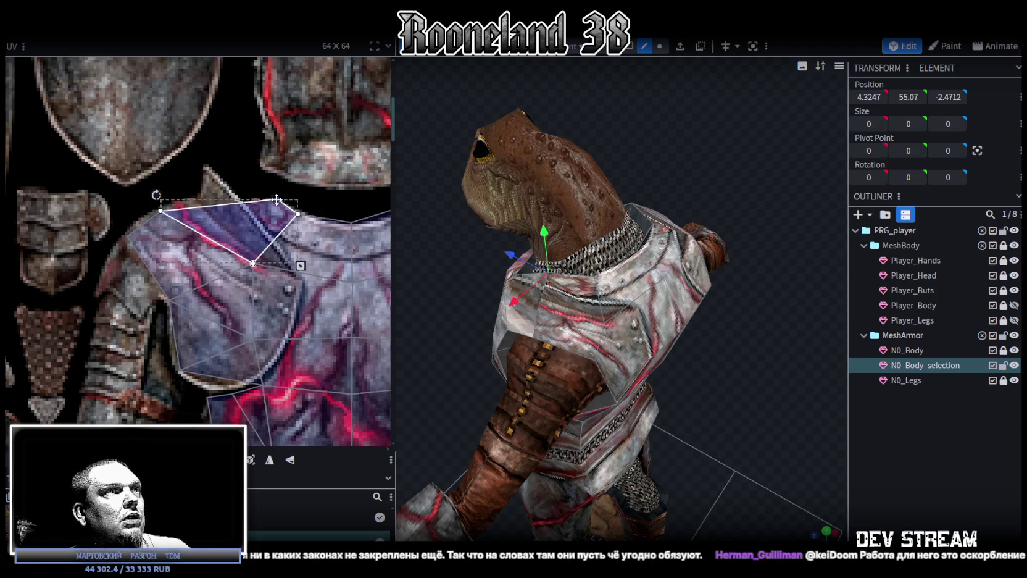
Step: On the other shoulder, pull the top-edge UV vertices left to fit the plate
drag(471, 233, 498, 297)
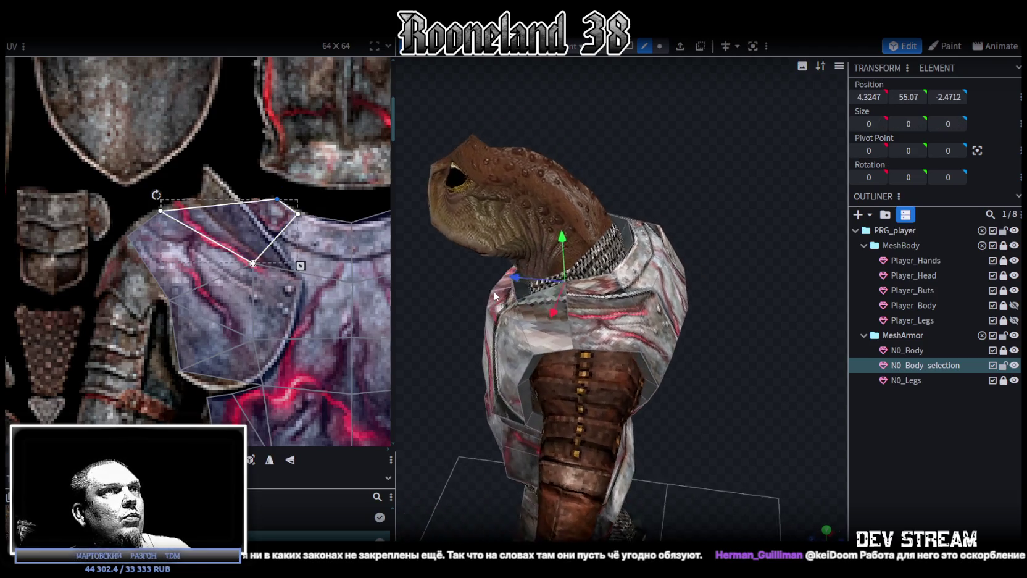
middle_drag(363, 217, 225, 213)
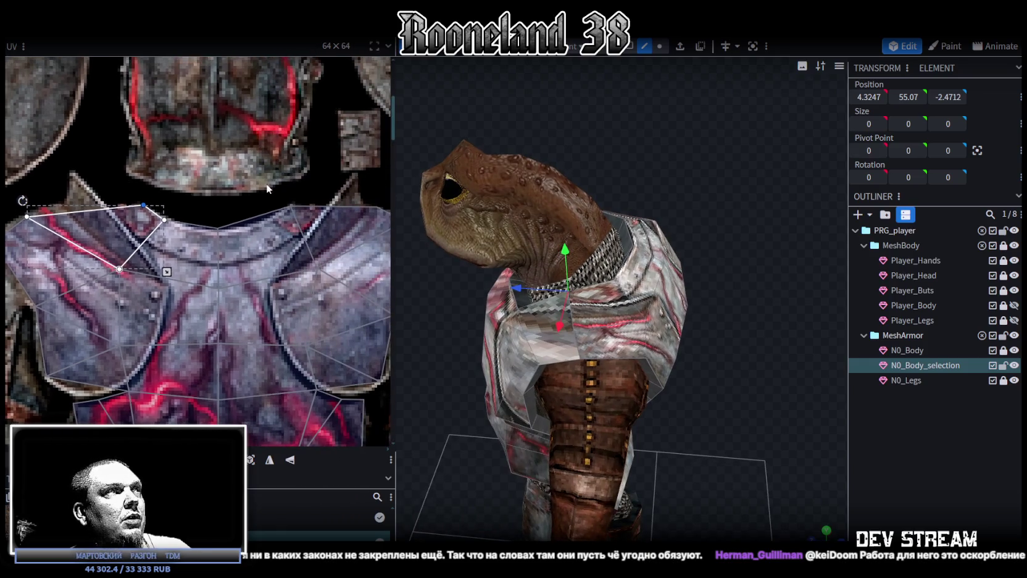
click(279, 208)
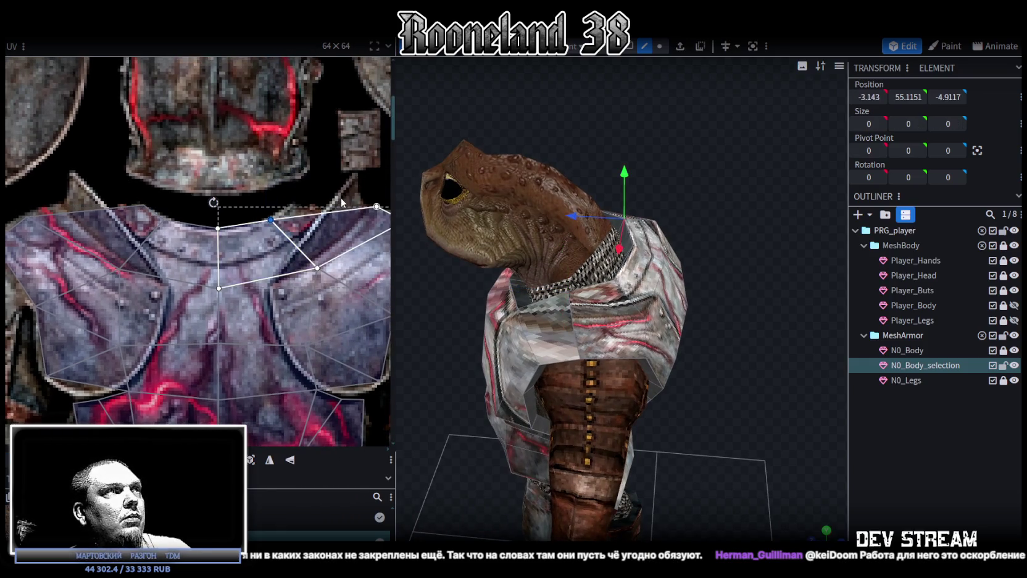
click(299, 206)
drag(298, 204, 290, 208)
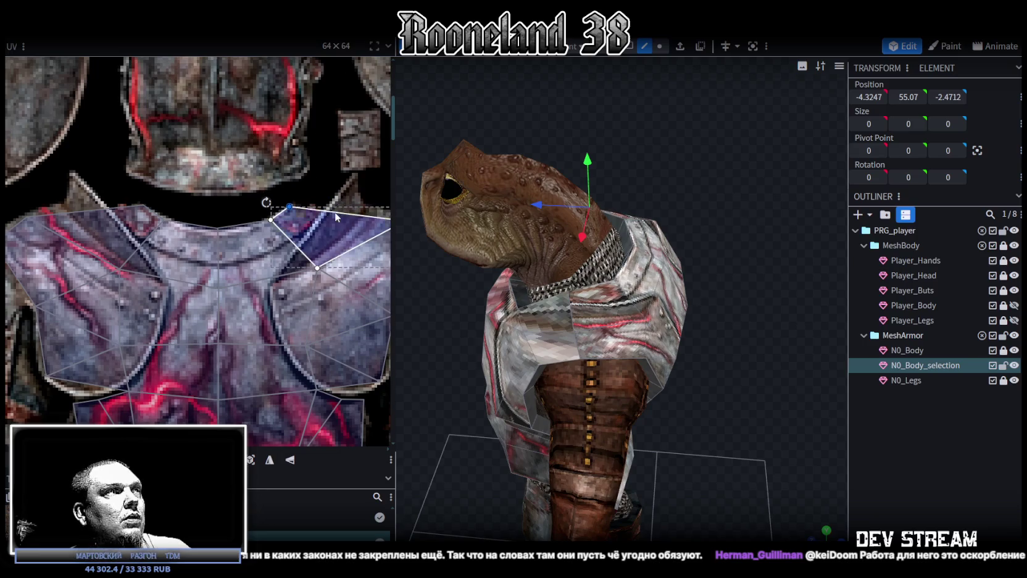
scroll(336, 217, down, 3)
scroll(321, 181, up, 3)
click(295, 196)
drag(272, 186, 265, 184)
scroll(134, 175, down, 2)
scroll(174, 174, up, 2)
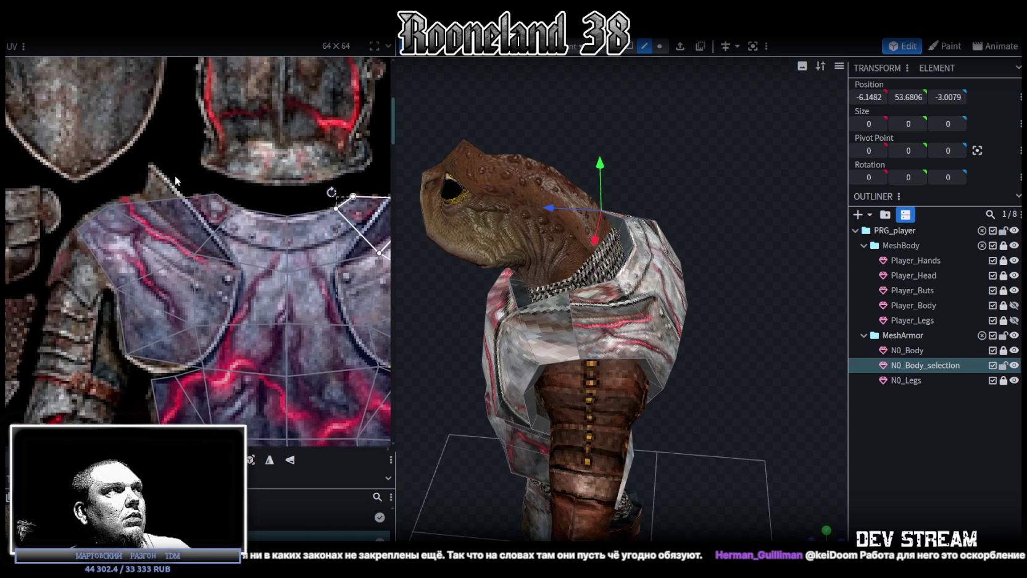
Step: Move the mirrored shoulder vertex to reshape its face, then reselect the mesh and view the back
click(110, 204)
drag(114, 205, 140, 193)
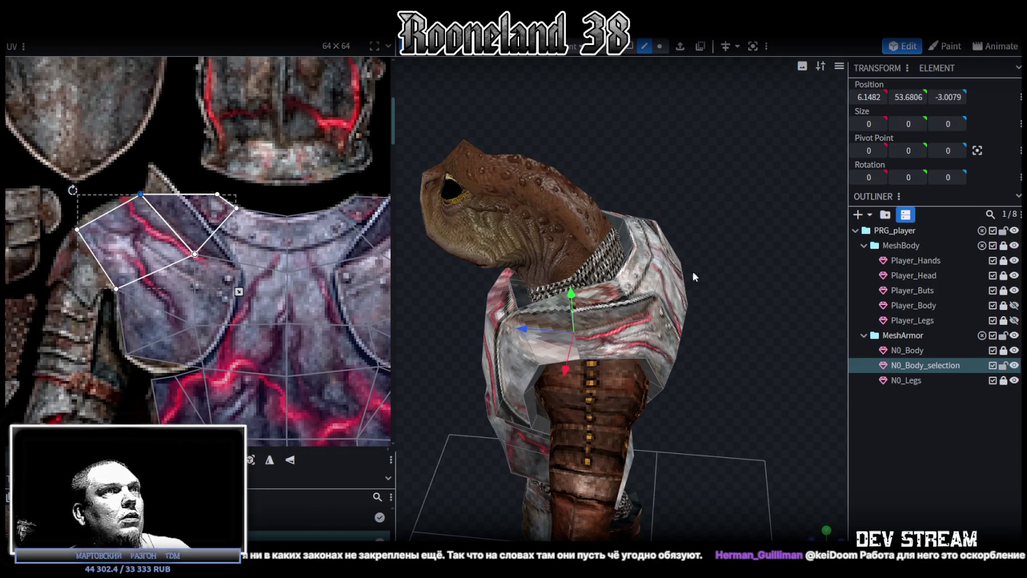
click(930, 451)
mouse_move(787, 366)
mouse_down()
mouse_move(651, 332)
mouse_move(734, 355)
mouse_up()
click(642, 301)
drag(641, 301, 714, 391)
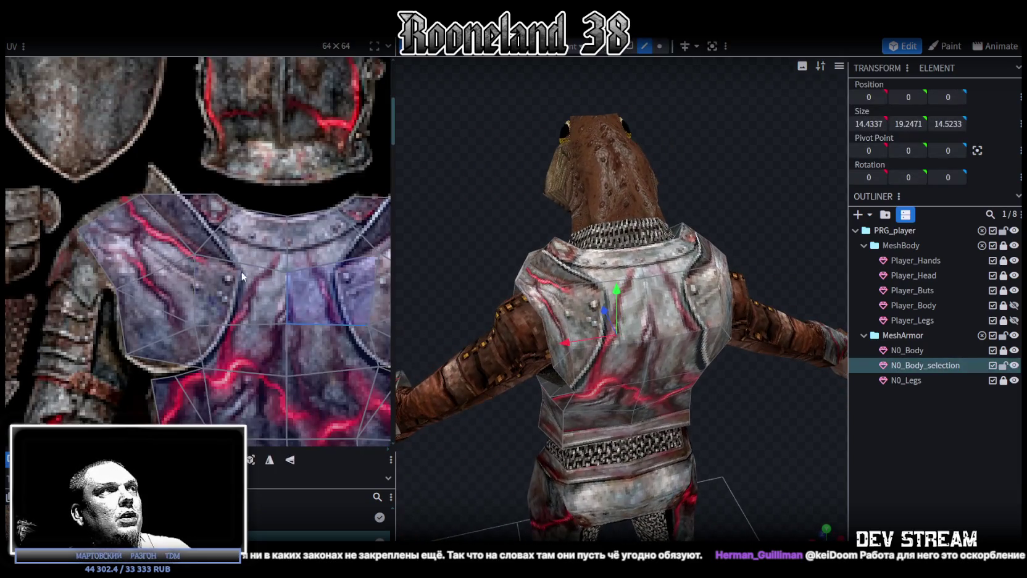
Step: Select the group of left shoulder UV faces on the breastplate
click(229, 271)
scroll(228, 271, up, 1)
click(200, 228)
shift+click(196, 319)
mouse_move(196, 319)
mouse_down()
mouse_move(205, 315)
mouse_move(178, 316)
mouse_move(187, 317)
mouse_up()
shift+scroll(277, 318, right, 3)
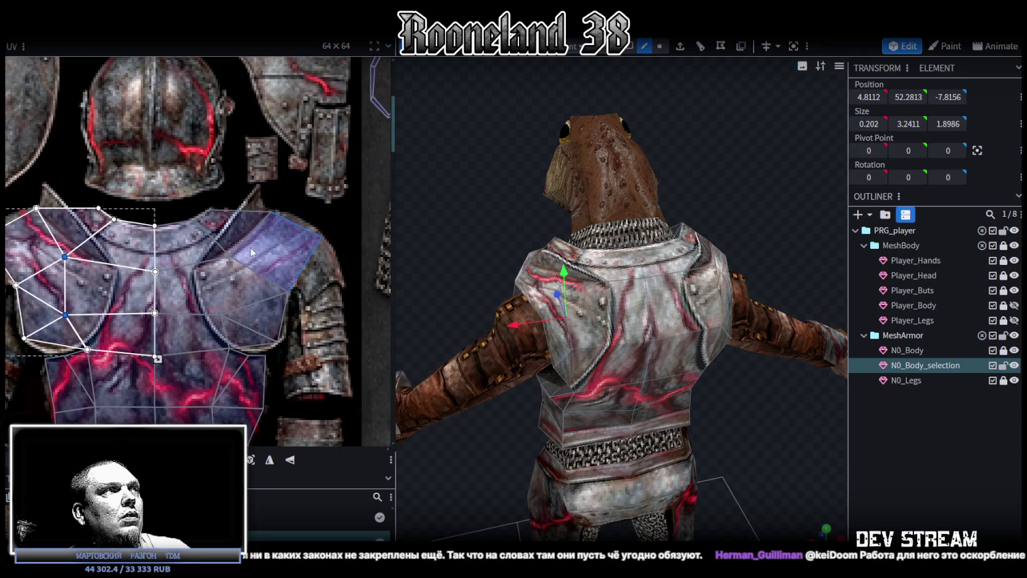
key(Escape)
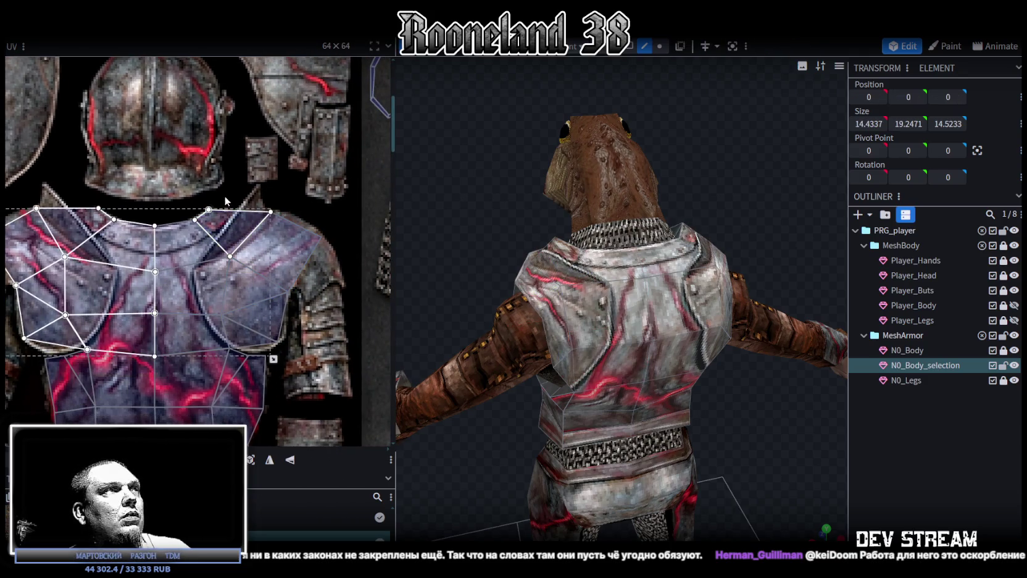
Step: Shift the right shoulder UV vertices right onto the plate, then check the rear view
click(229, 323)
shift+click(232, 309)
drag(221, 314, 234, 314)
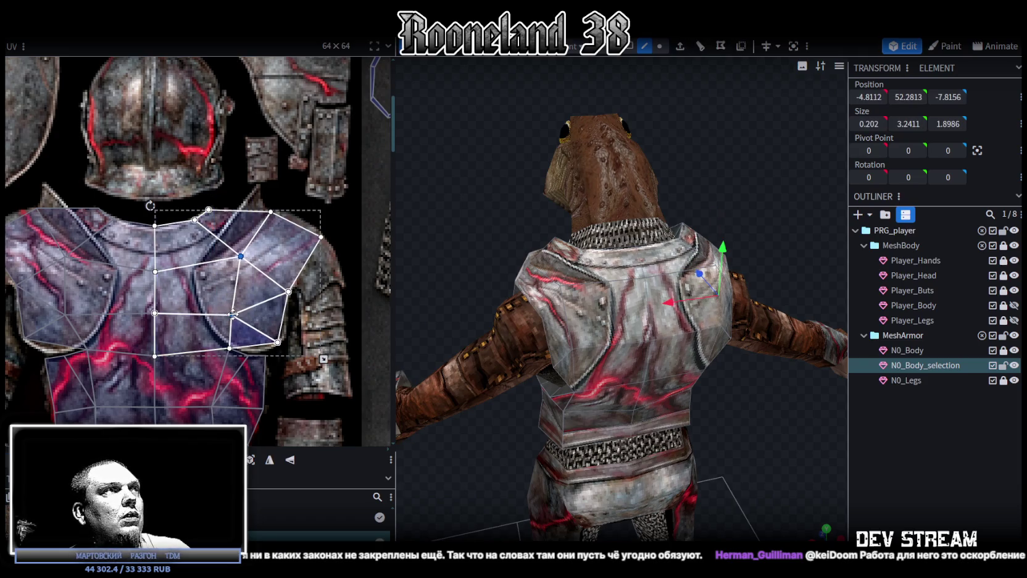
drag(234, 314, 232, 314)
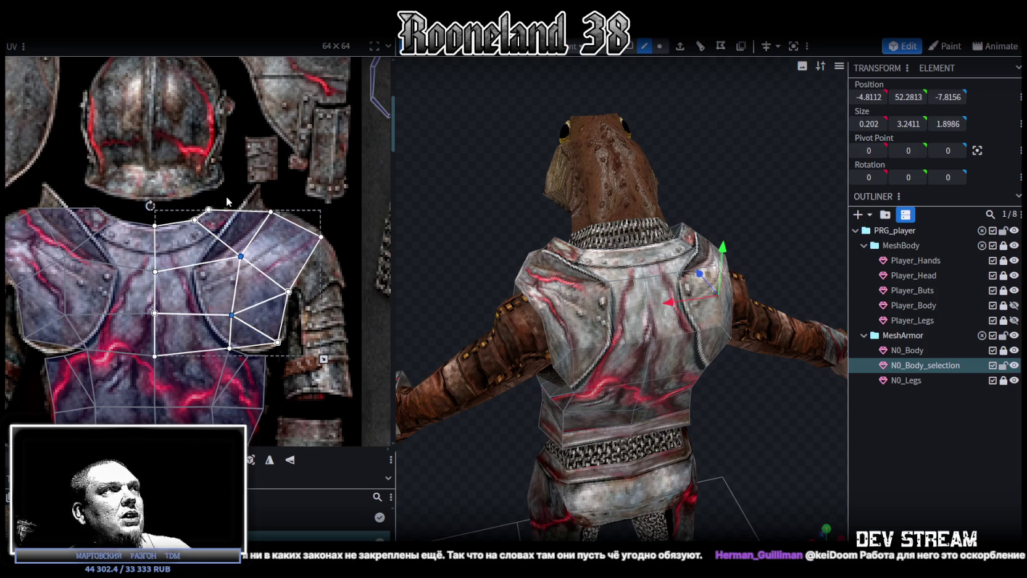
click(238, 256)
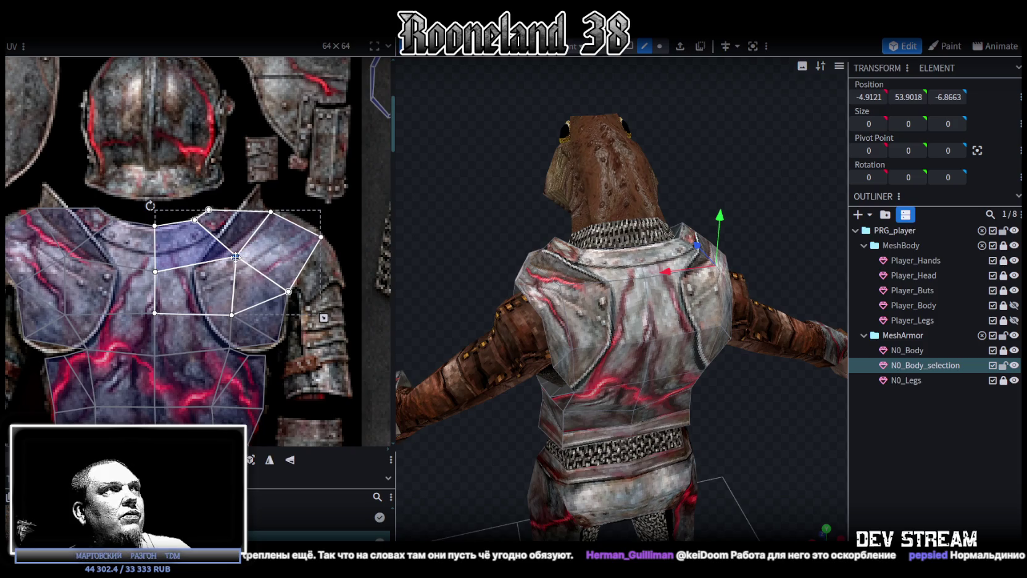
scroll(228, 278, down, 4)
scroll(213, 309, up, 1)
scroll(259, 315, up, 1)
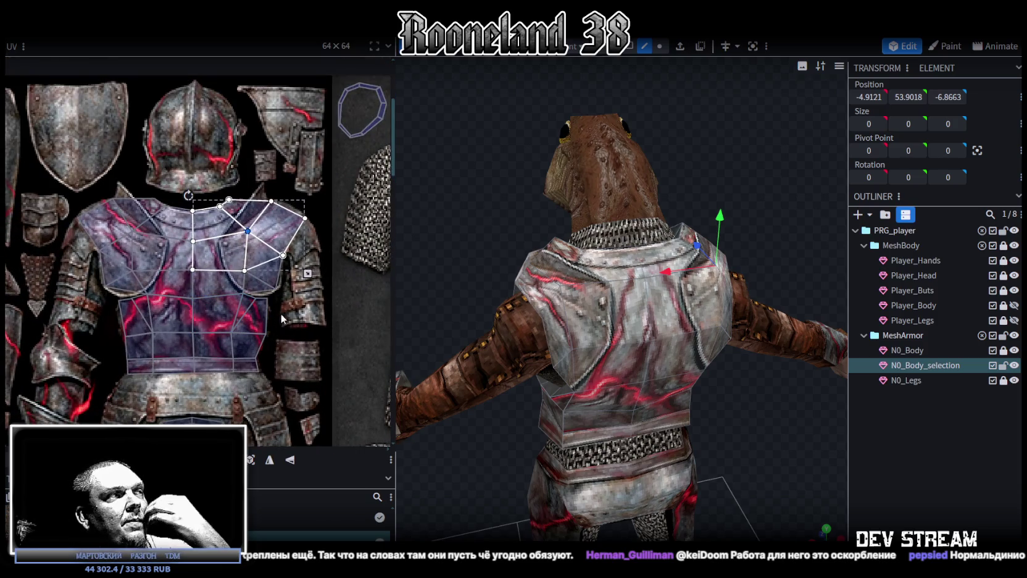
middle_drag(281, 315, 299, 291)
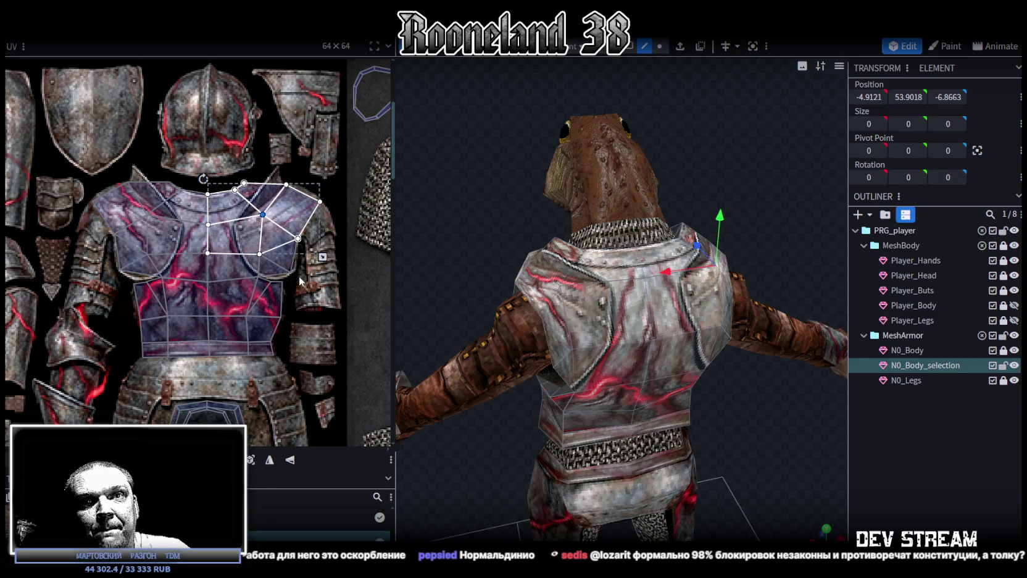
mouse_move(656, 333)
mouse_down()
mouse_move(714, 341)
mouse_move(666, 356)
mouse_move(631, 335)
mouse_move(611, 351)
mouse_move(718, 325)
mouse_move(726, 345)
mouse_move(738, 308)
mouse_move(716, 302)
mouse_move(663, 327)
mouse_move(731, 408)
mouse_move(542, 403)
mouse_move(524, 440)
mouse_move(561, 421)
mouse_move(568, 430)
mouse_move(484, 450)
mouse_up()
Step: Zoom the UV editor and select the left shoulder UV faces on the chest island
scroll(191, 294, down, 3)
scroll(190, 294, up, 1)
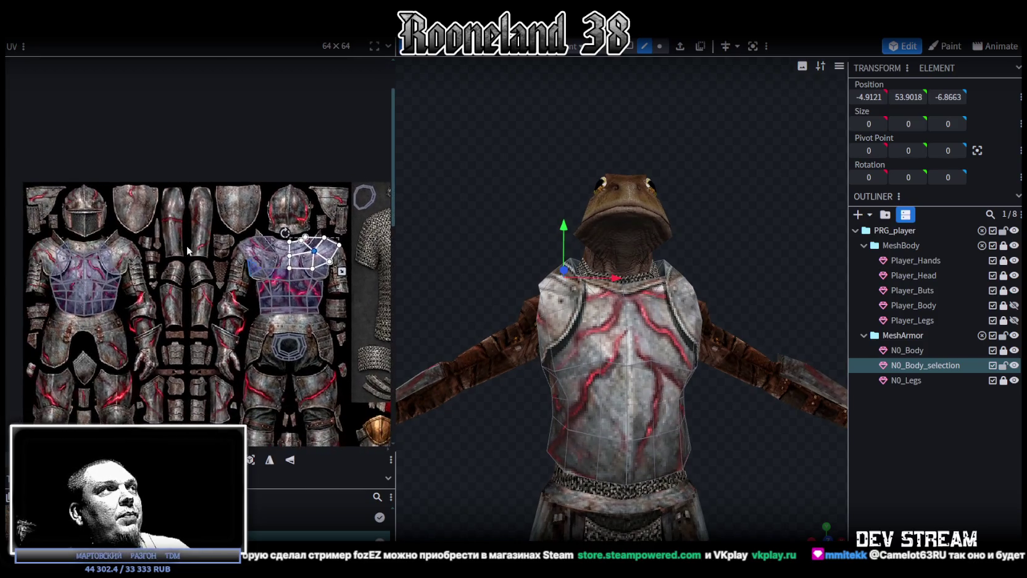
scroll(216, 281, up, 1)
scroll(247, 265, up, 1)
scroll(284, 250, up, 1)
scroll(223, 213, down, 1)
scroll(185, 222, down, 1)
scroll(145, 232, up, 2)
click(137, 258)
scroll(135, 259, up, 1)
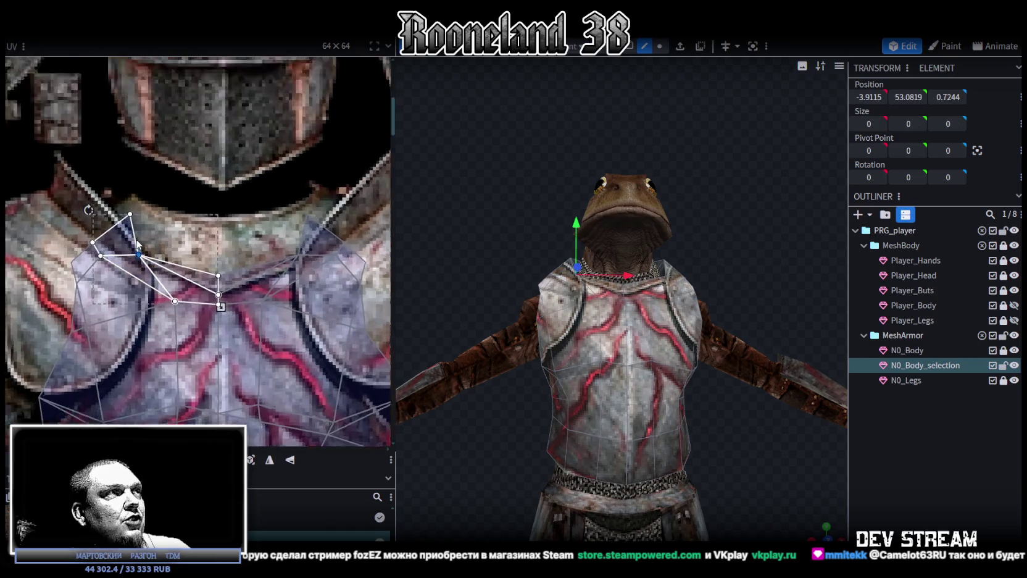
scroll(185, 253, up, 1)
click(254, 245)
scroll(287, 259, up, 1)
scroll(186, 265, down, 1)
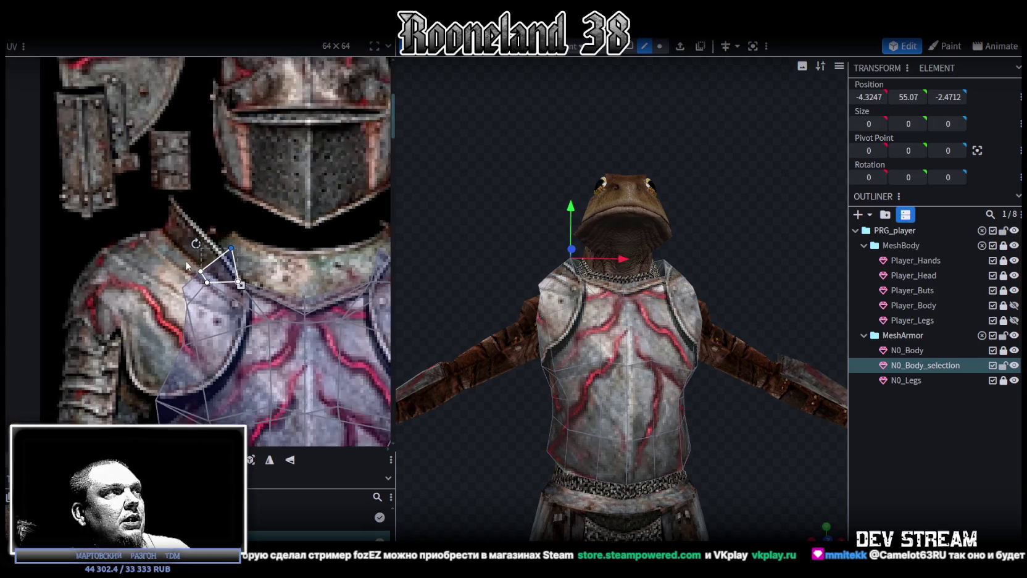
scroll(159, 284, down, 1)
scroll(162, 289, down, 1)
click(202, 312)
shift+click(186, 318)
scroll(185, 319, up, 1)
Step: Drag the selected vertices left and up so the island covers the shoulder plate
mouse_move(180, 324)
mouse_down()
mouse_move(120, 322)
mouse_move(152, 317)
mouse_move(166, 333)
mouse_move(123, 323)
mouse_up()
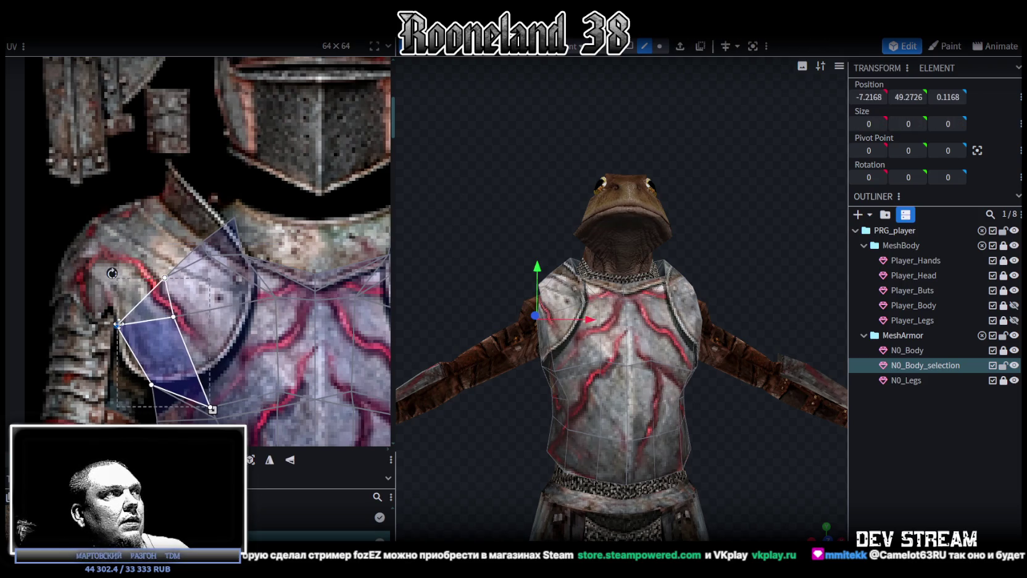
mouse_move(147, 246)
mouse_down()
mouse_move(182, 285)
mouse_move(172, 292)
mouse_move(125, 277)
mouse_up()
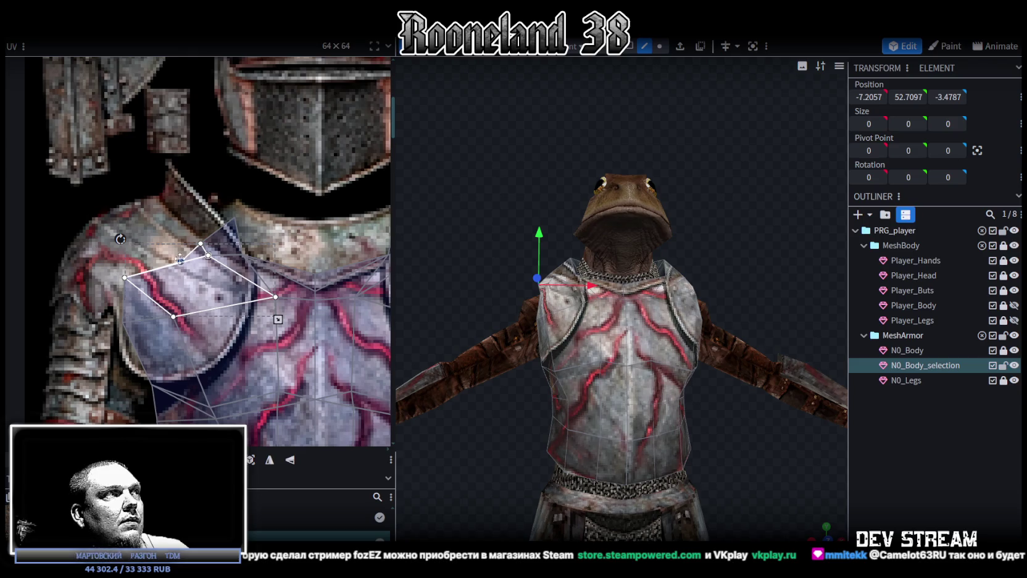
drag(155, 240, 116, 217)
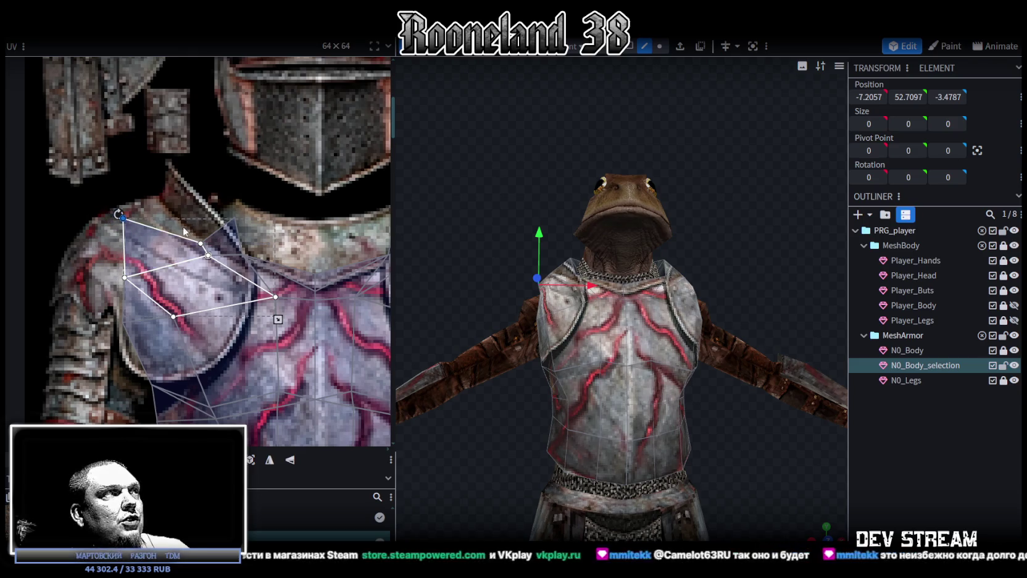
drag(124, 278, 123, 323)
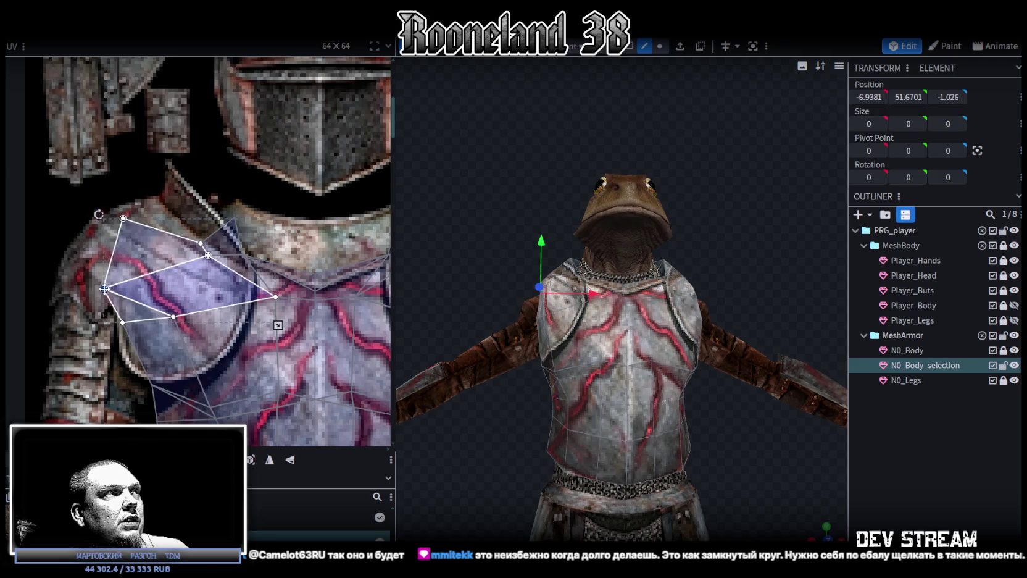
drag(123, 218, 80, 241)
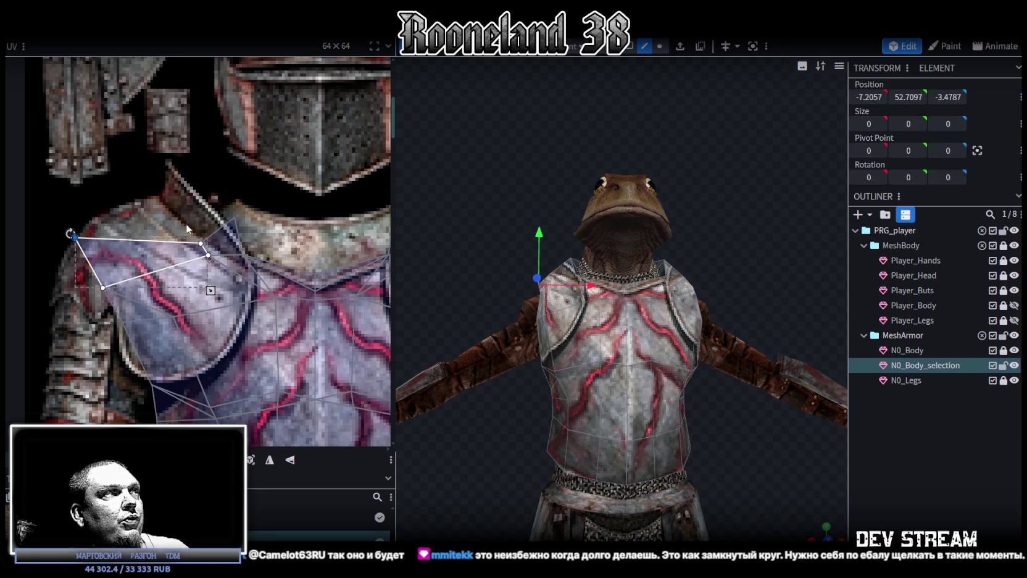
mouse_move(200, 243)
mouse_down()
mouse_move(236, 217)
mouse_move(159, 196)
mouse_up()
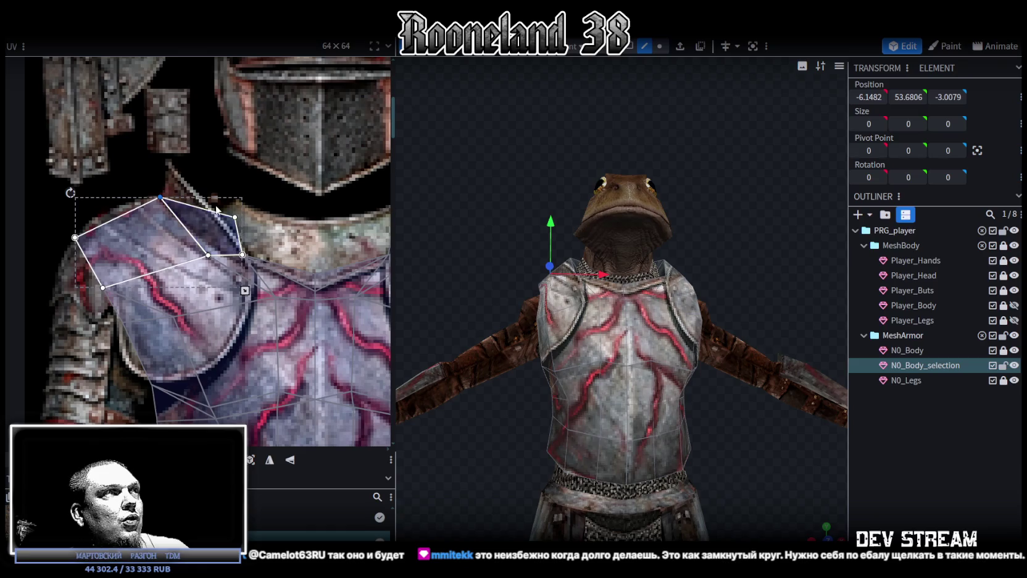
click(218, 232)
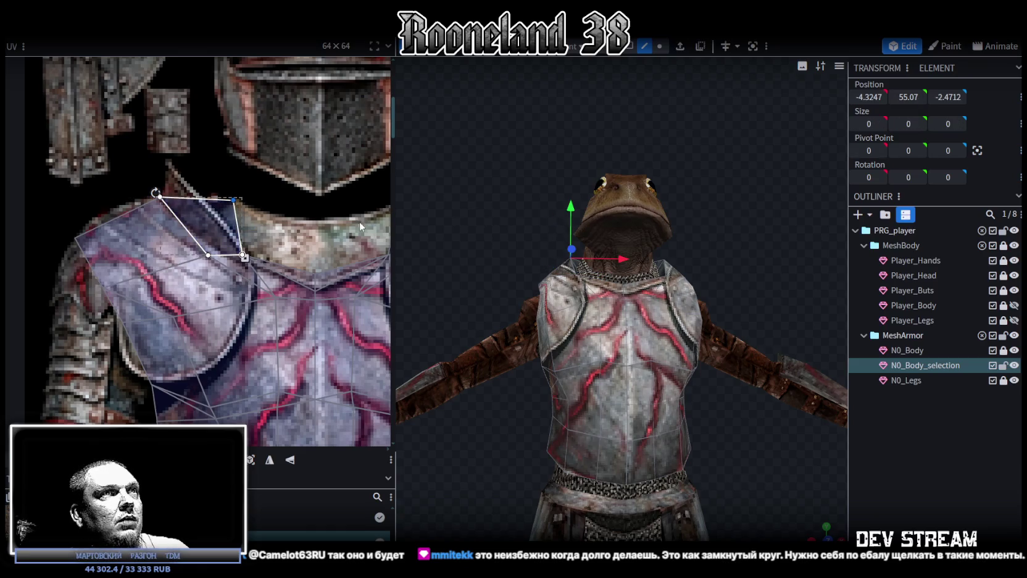
drag(496, 243, 581, 302)
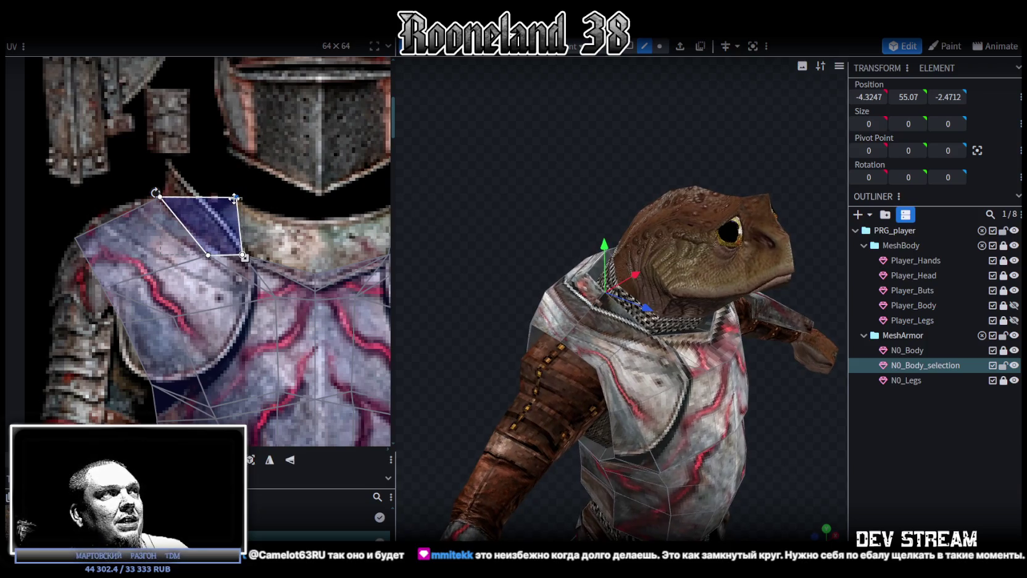
Step: Move the upper right-shoulder UV vertices up onto the pauldron area
scroll(235, 200, right, 2)
click(192, 253)
drag(204, 244, 215, 214)
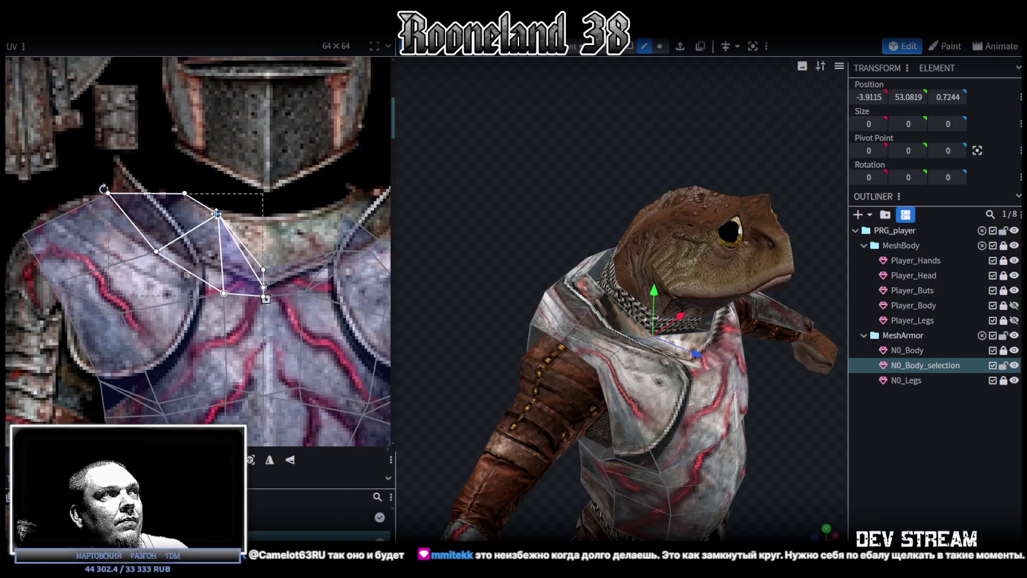
mouse_move(282, 251)
mouse_down()
mouse_move(256, 277)
mouse_move(263, 217)
mouse_up()
middle_drag(300, 212, 210, 217)
mouse_move(241, 241)
mouse_down()
mouse_move(267, 267)
mouse_move(238, 221)
mouse_move(284, 229)
mouse_move(288, 200)
mouse_up()
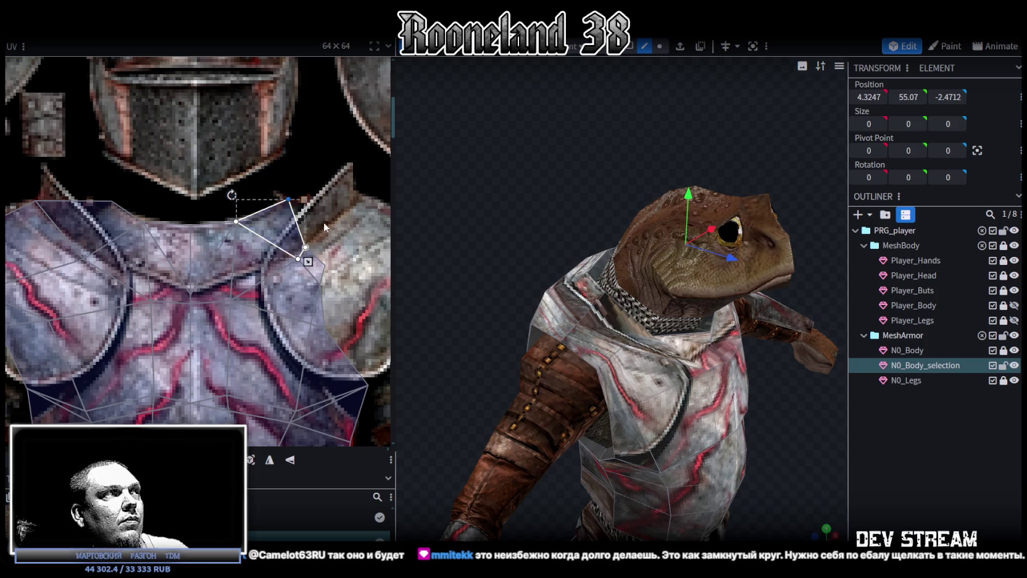
middle_drag(322, 220, 305, 241)
drag(307, 254, 281, 270)
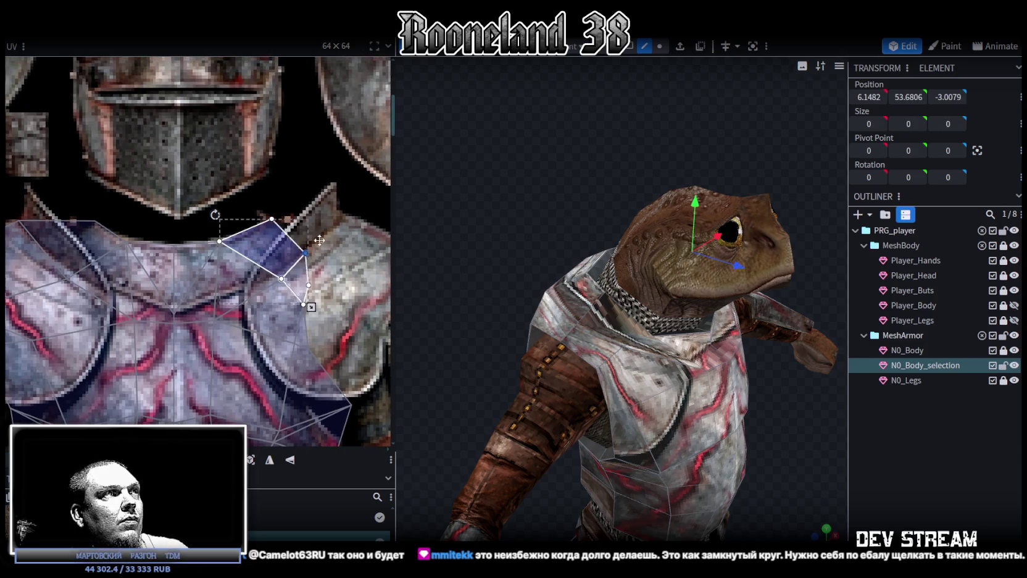
Step: Select the triangular right-shoulder UV face and its adjacent faces
scroll(349, 290, down, 2)
scroll(333, 287, down, 1)
scroll(309, 283, down, 1)
scroll(286, 279, up, 4)
mouse_move(278, 270)
mouse_down()
mouse_move(248, 273)
mouse_move(343, 290)
mouse_up()
middle_drag(259, 318, 319, 285)
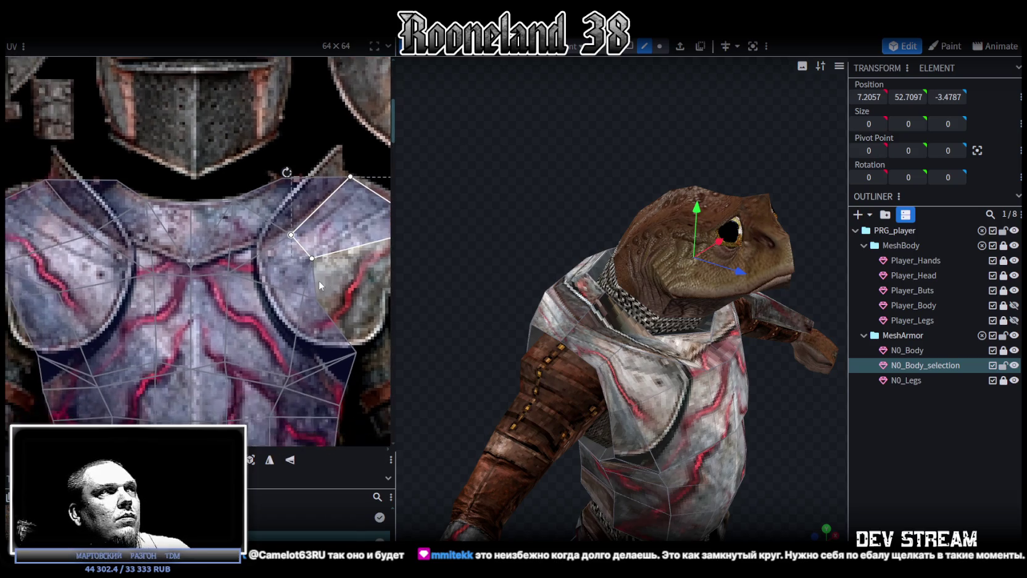
scroll(324, 284, down, 1)
shift+click(299, 255)
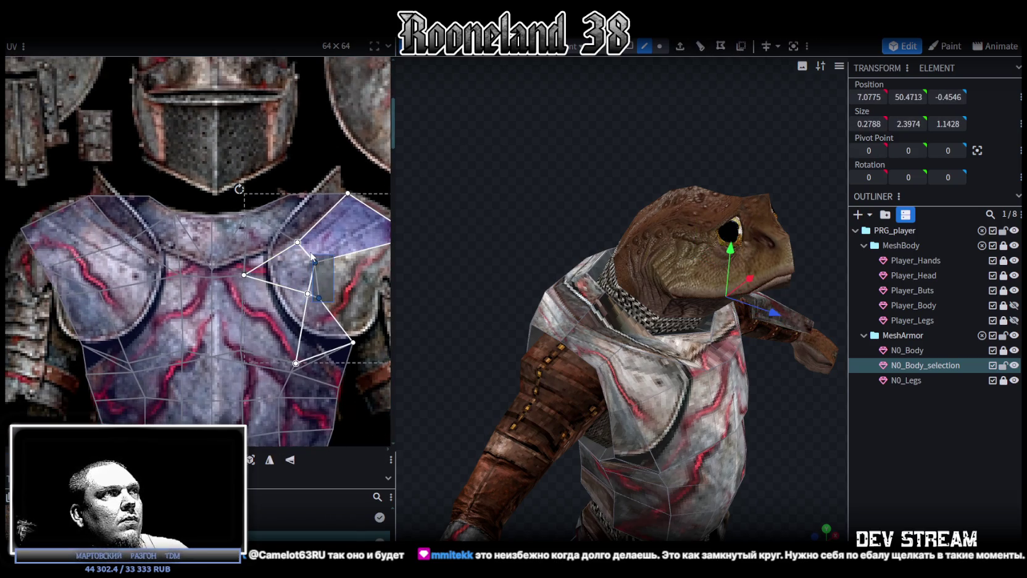
middle_drag(328, 289, 292, 278)
Step: Shift the right-shoulder vertices right to fit the shoulder plate's edge
drag(283, 286, 339, 286)
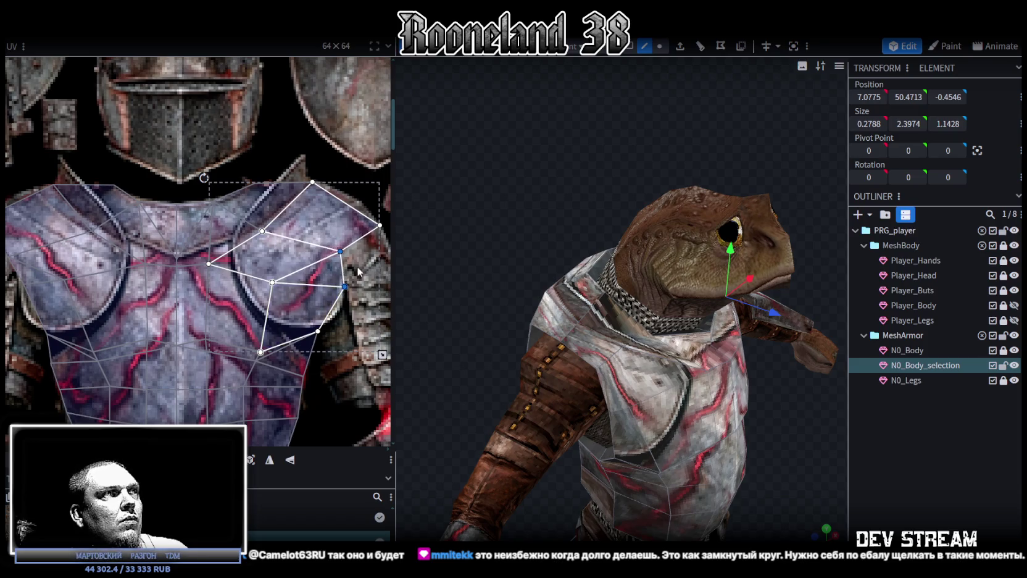
drag(341, 251, 358, 253)
middle_drag(283, 271, 308, 272)
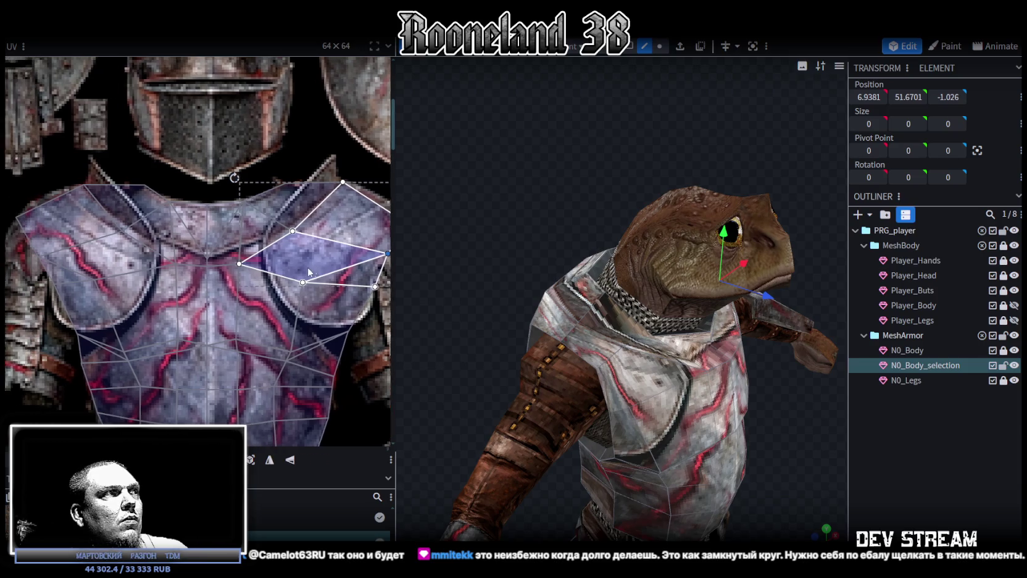
click(301, 203)
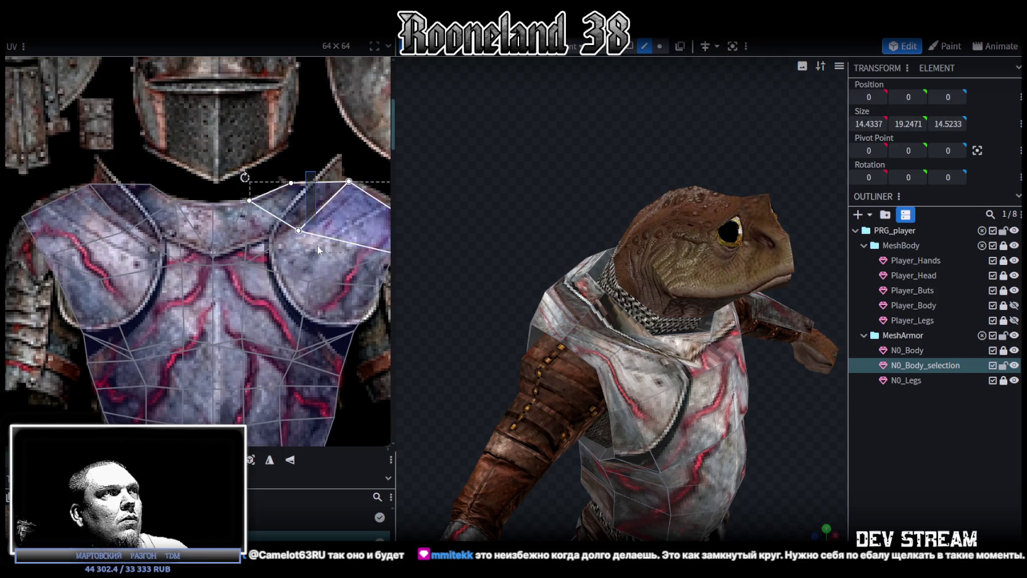
shift+click(318, 250)
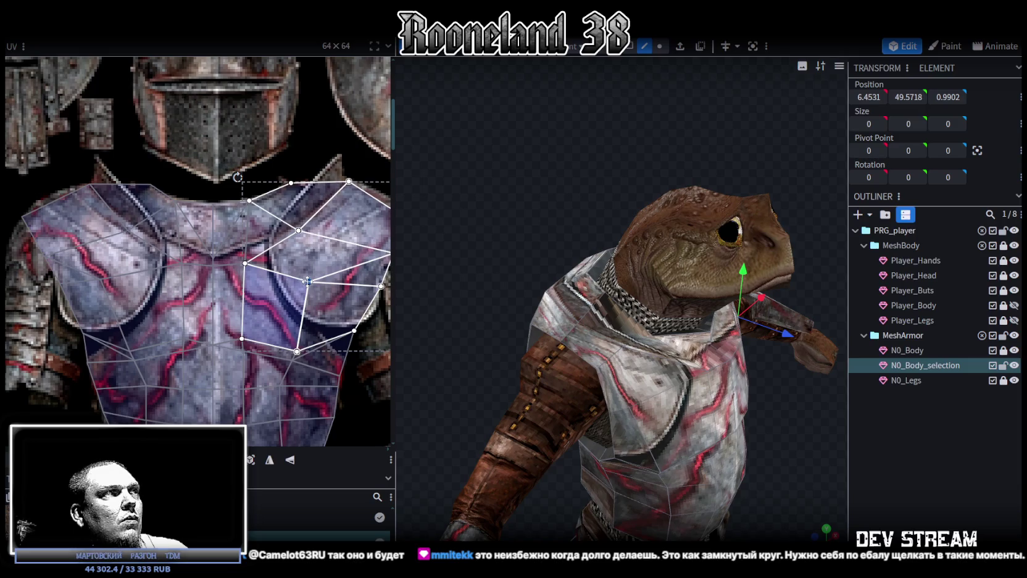
drag(307, 281, 338, 282)
mouse_move(574, 401)
mouse_down()
mouse_move(700, 407)
mouse_move(609, 429)
mouse_move(695, 385)
mouse_up()
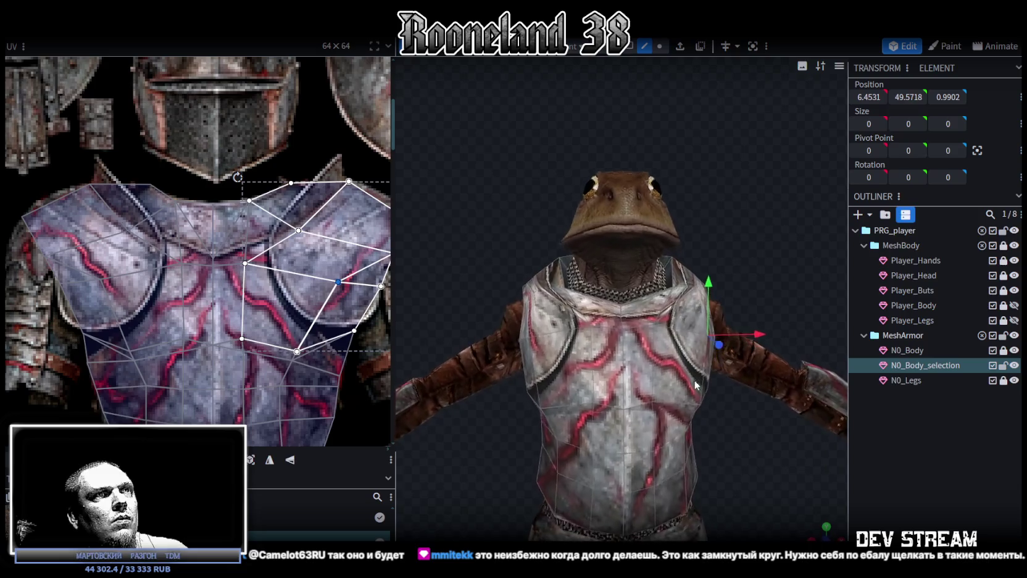
Step: Orbit to a side view and reselect the N0_Body_selection mesh to inspect its UVs
click(871, 461)
mouse_move(749, 439)
mouse_down()
mouse_move(622, 453)
mouse_move(610, 349)
mouse_move(792, 228)
mouse_move(740, 223)
mouse_move(662, 278)
mouse_up()
scroll(650, 482, up, 3)
click(613, 313)
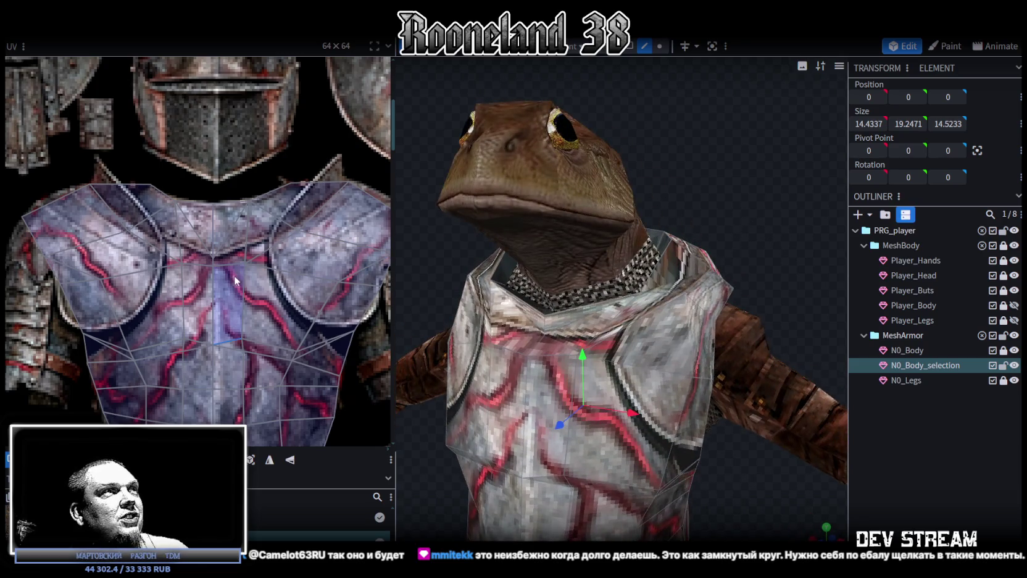
scroll(247, 272, down, 1)
scroll(251, 271, down, 1)
scroll(241, 274, down, 1)
scroll(247, 274, down, 1)
scroll(303, 296, up, 1)
scroll(281, 237, up, 1)
scroll(274, 183, up, 2)
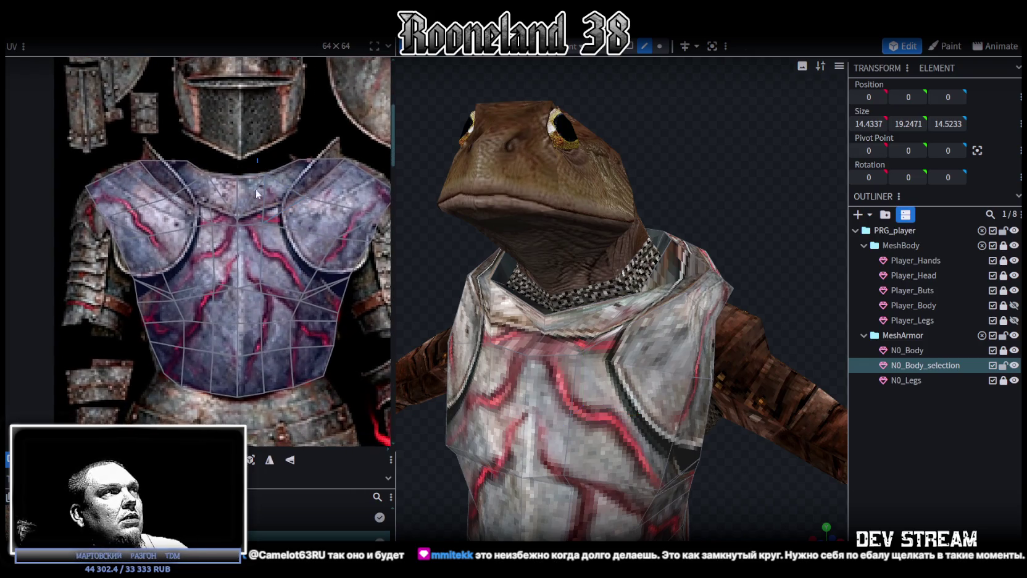
Step: Check the chest UV islands and a group of chest vertices on the texture
click(256, 193)
scroll(267, 294, up, 1)
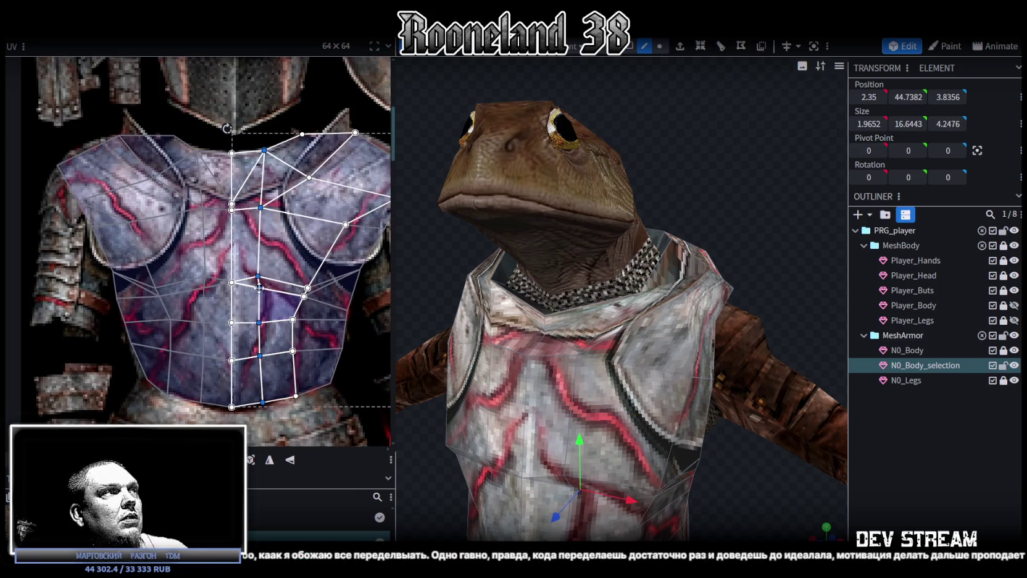
middle_drag(202, 210, 235, 201)
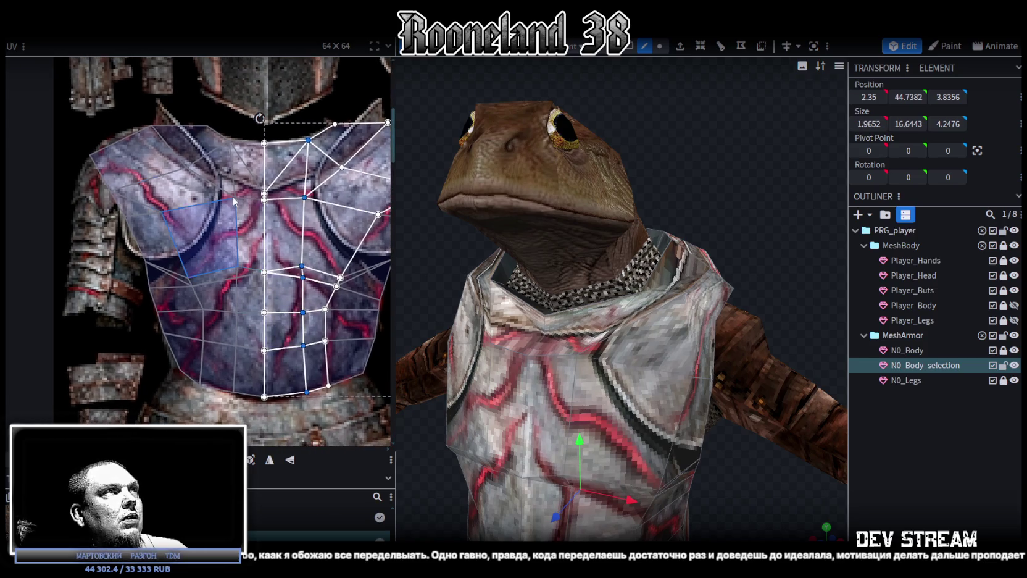
click(235, 201)
drag(228, 411, 222, 394)
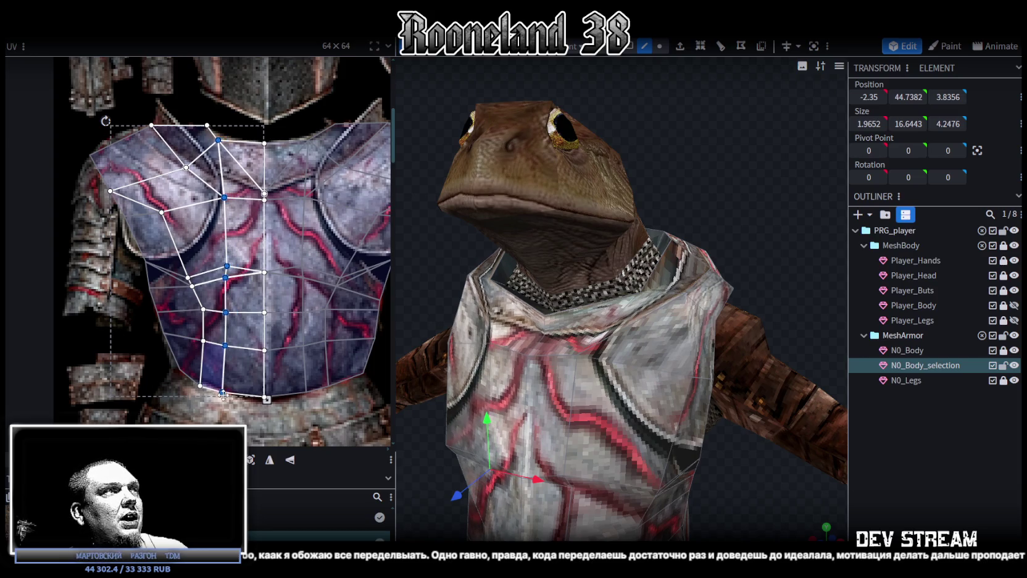
Step: Deselect, view the frog from the side and front, and save as RPGchars.bbmodel
click(902, 493)
mouse_move(737, 507)
mouse_down()
mouse_move(639, 430)
mouse_move(613, 430)
mouse_up()
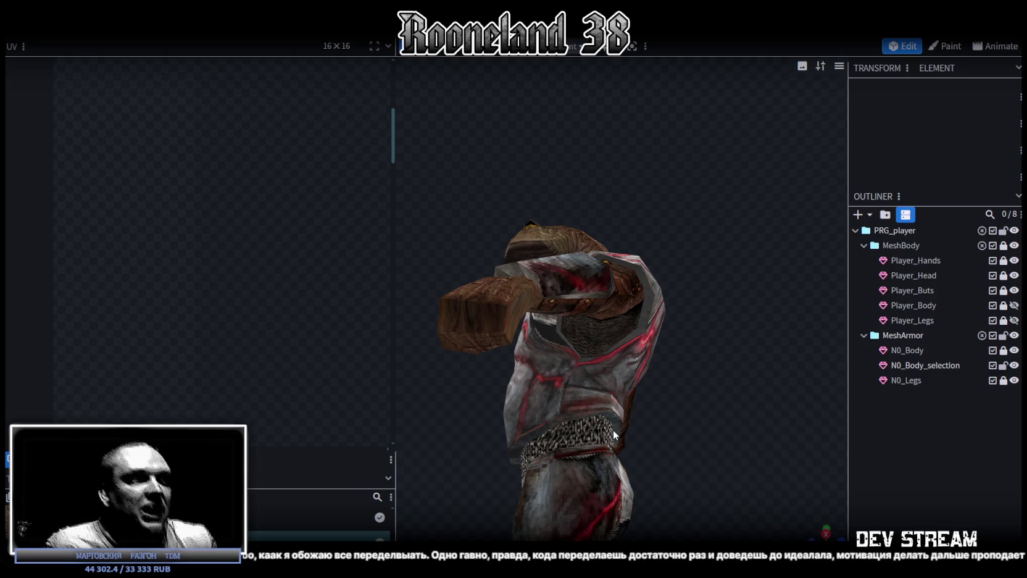
mouse_move(613, 430)
mouse_down()
mouse_move(614, 225)
mouse_move(603, 224)
mouse_move(673, 302)
mouse_move(775, 244)
mouse_move(531, 325)
mouse_move(647, 295)
mouse_move(480, 442)
mouse_move(508, 388)
mouse_move(631, 448)
mouse_move(736, 404)
mouse_move(704, 392)
mouse_move(710, 413)
mouse_up()
key(ctrl+s)
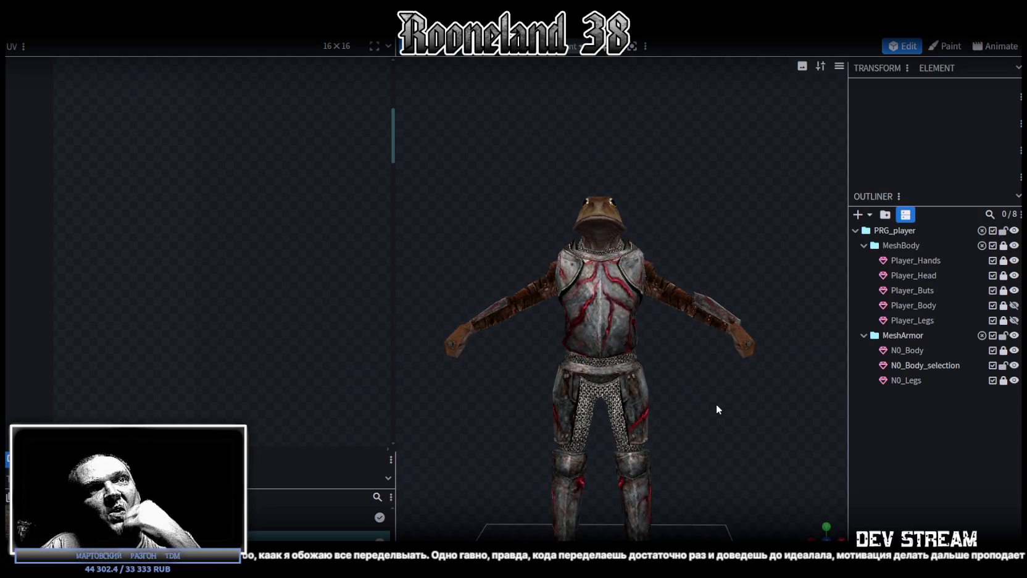
Step: Rename the N0_Body_selection mesh to A1_Chest
click(922, 366)
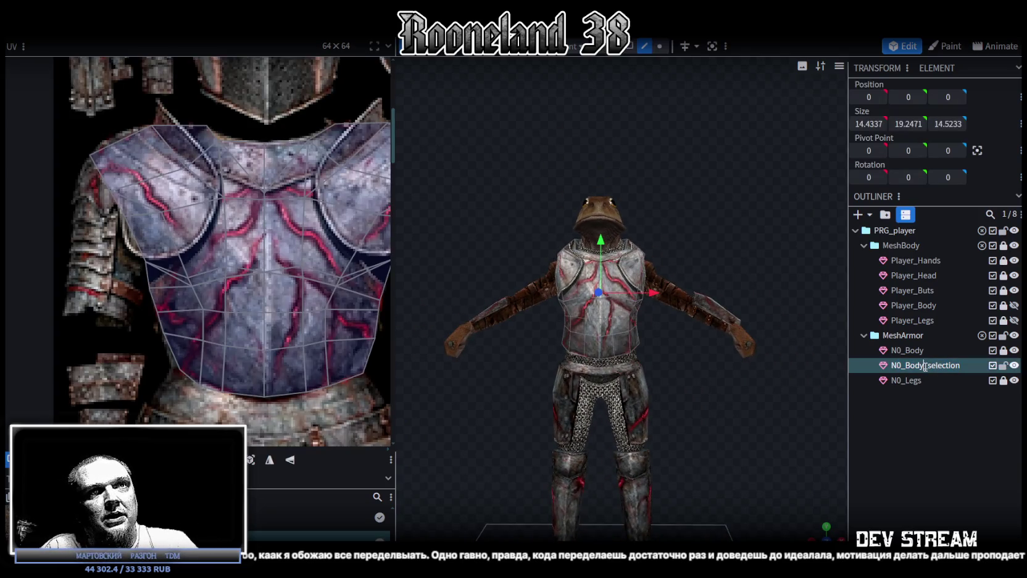
double_click(907, 365)
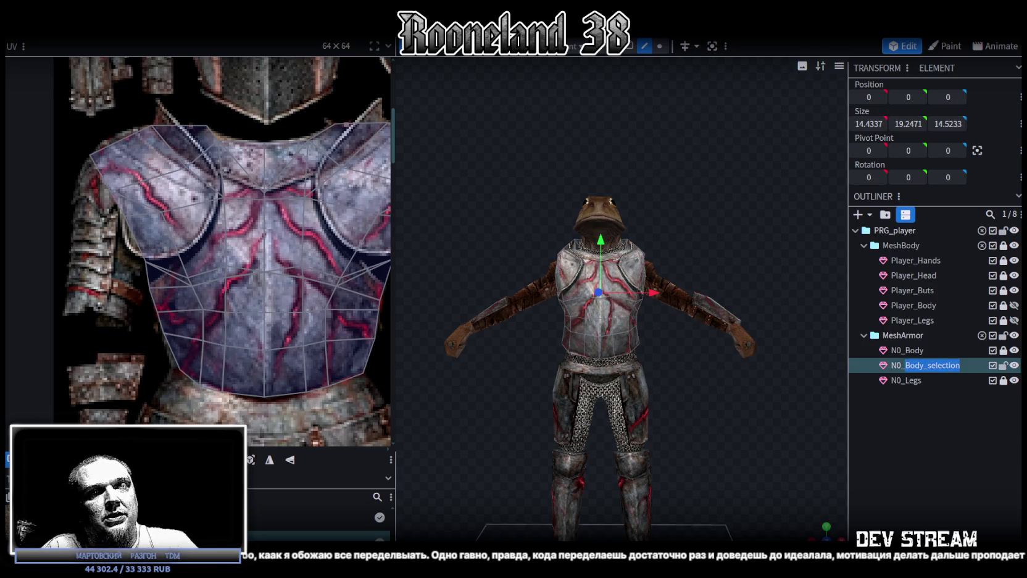
key(BackSpace)
key(BackSpace)
key(BackSpace)
text(Chest)
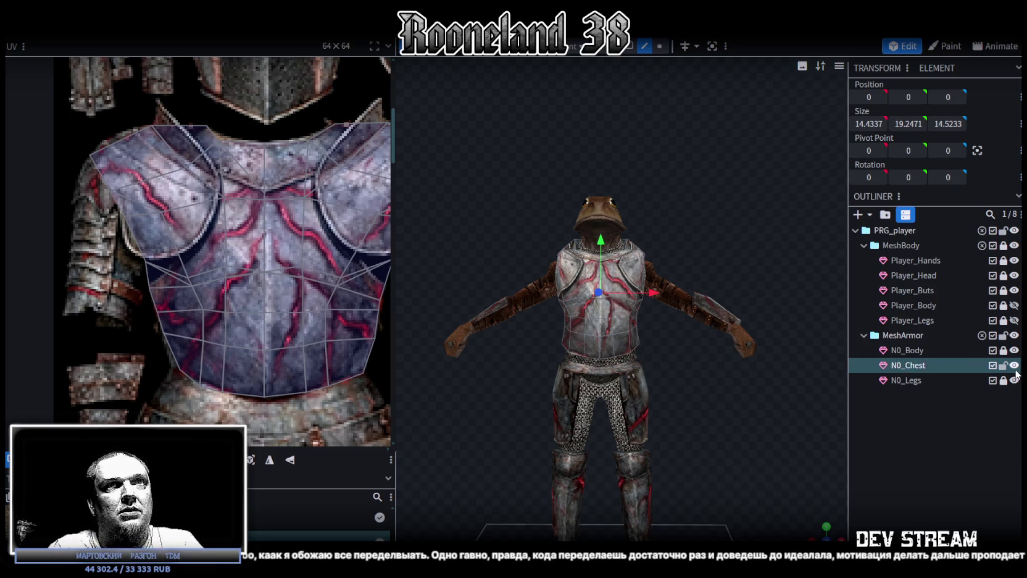
drag(781, 267, 656, 231)
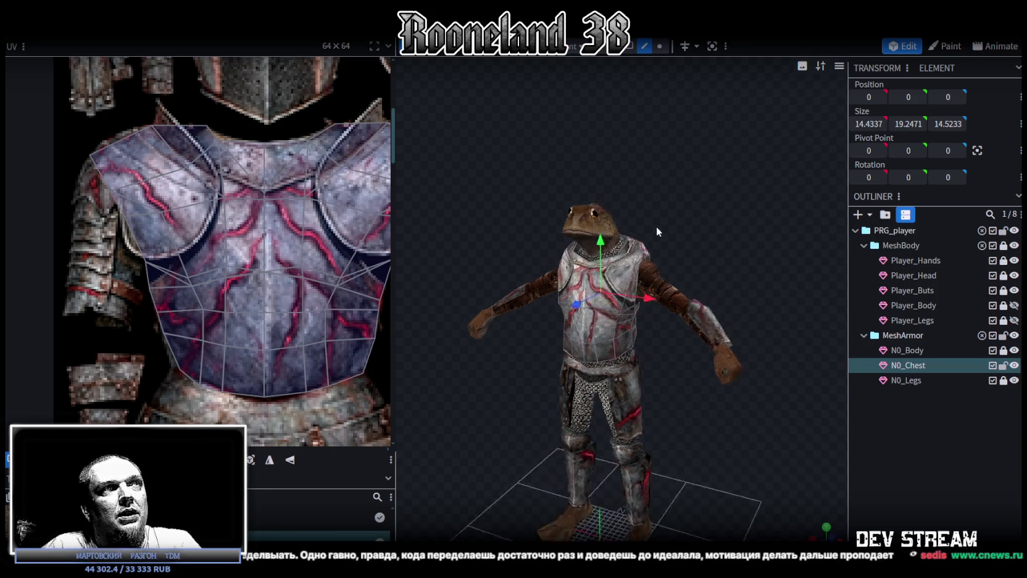
scroll(657, 231, up, 2)
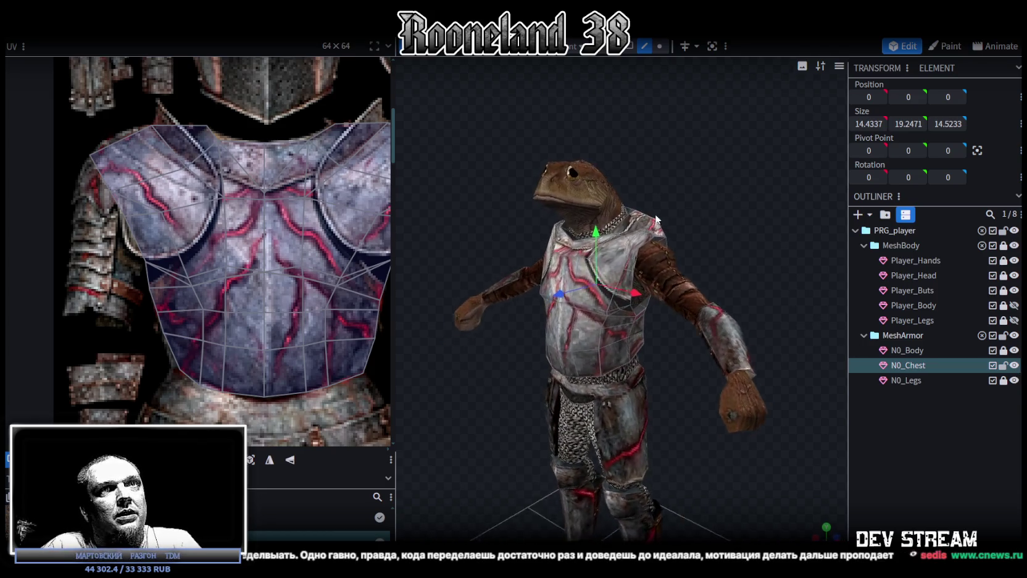
double_click(902, 364)
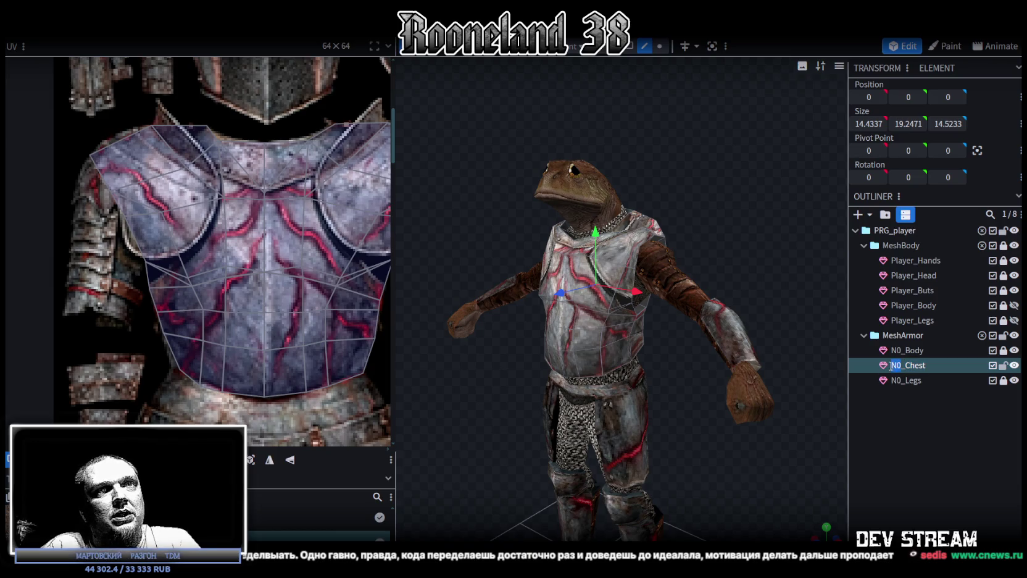
text(ф)
key(BackSpace)
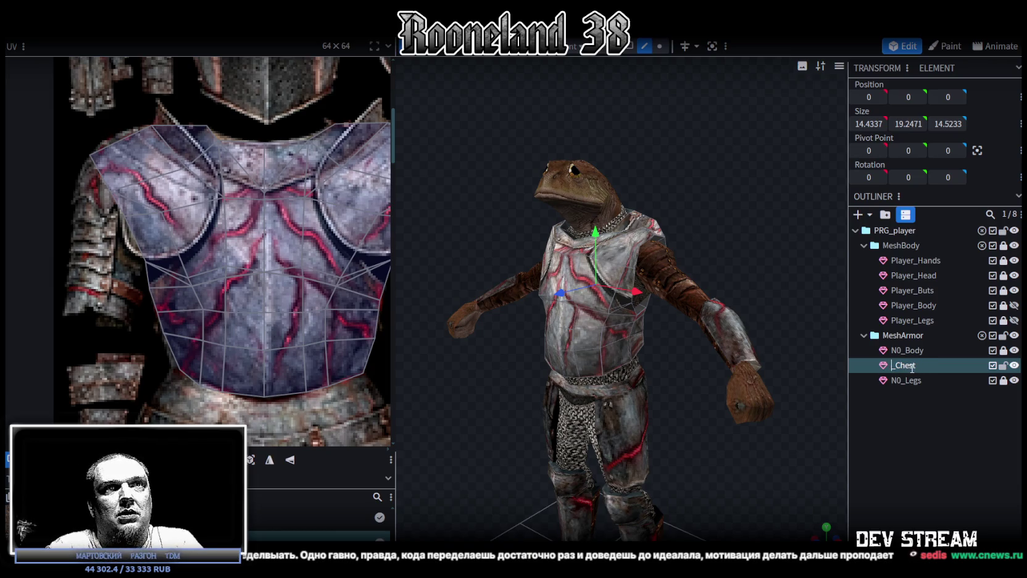
text(A1)
key(Return)
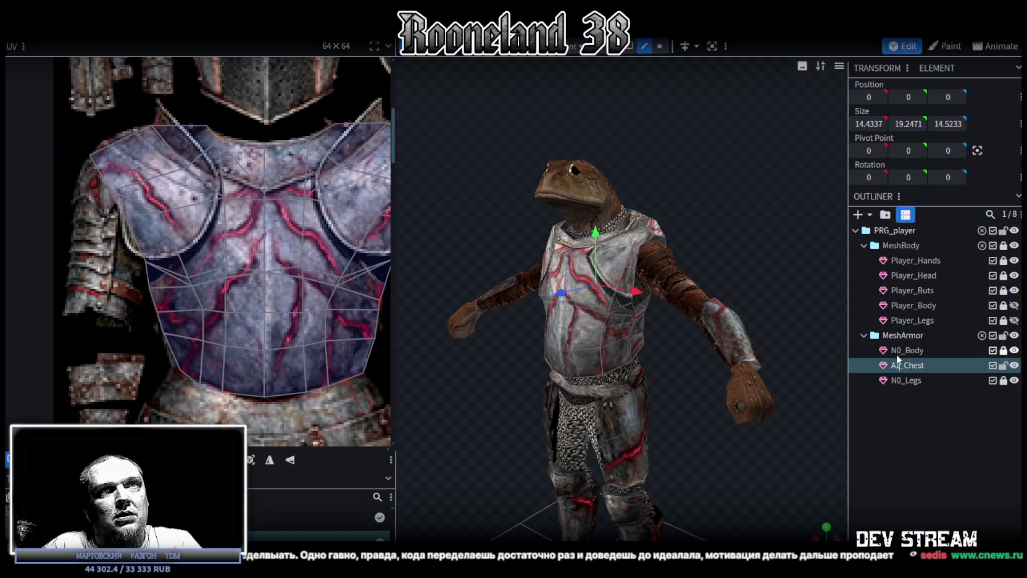
key(Escape)
Step: Rename the N0_Body mesh to A1_Body
double_click(902, 351)
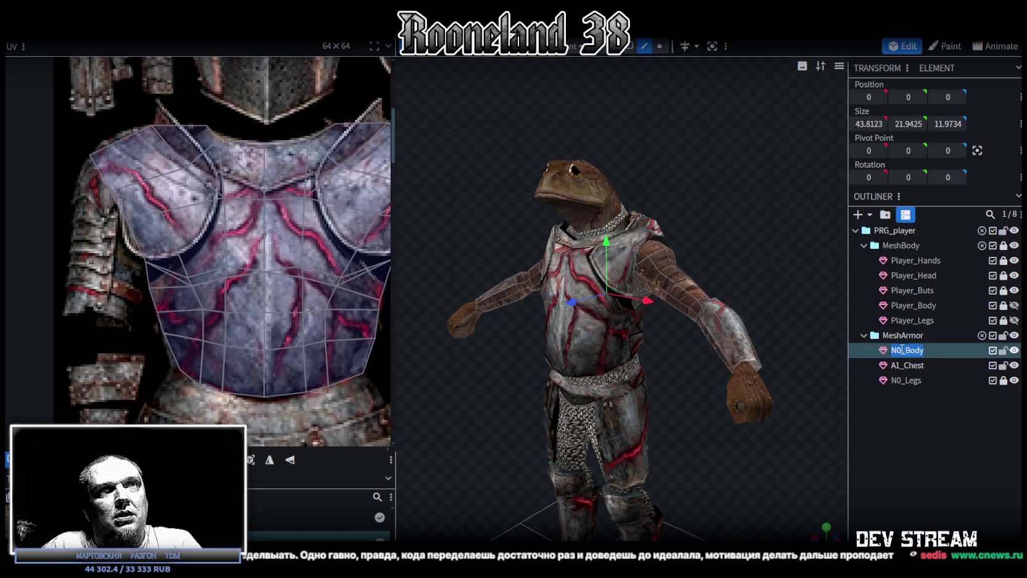
click(899, 350)
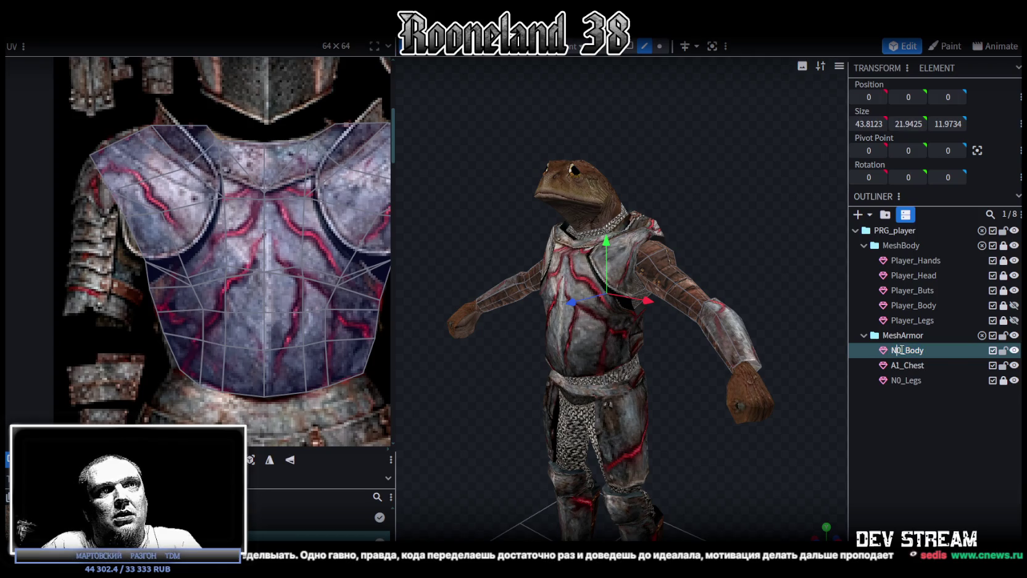
key(BackSpace)
key(BackSpace)
text(A1)
click(899, 384)
Step: Unlock N0_Legs, rename it A1_Legs, and lock it again
click(1003, 380)
click(899, 383)
double_click(899, 381)
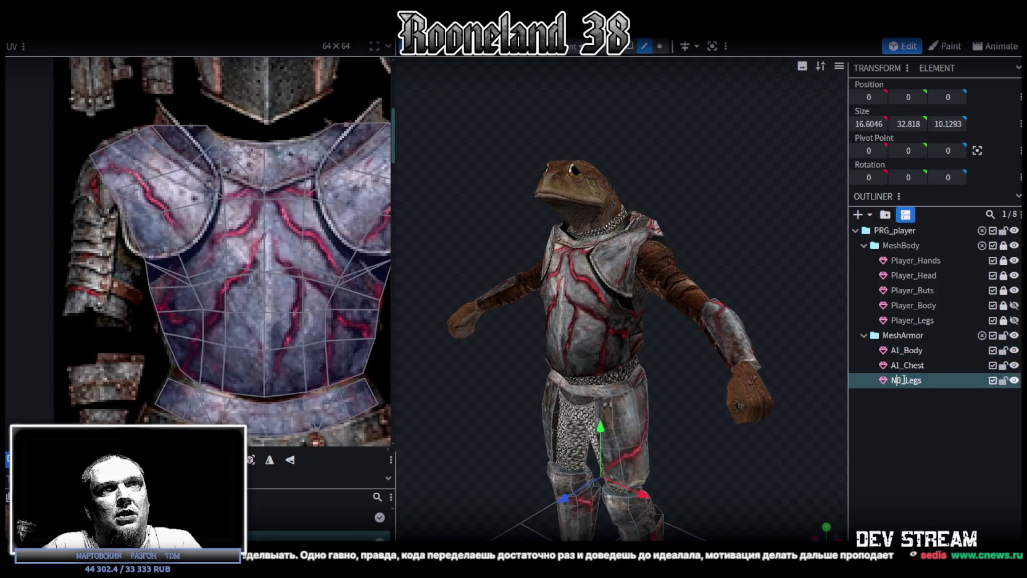
click(900, 380)
key(BackSpace)
key(BackSpace)
text(A1)
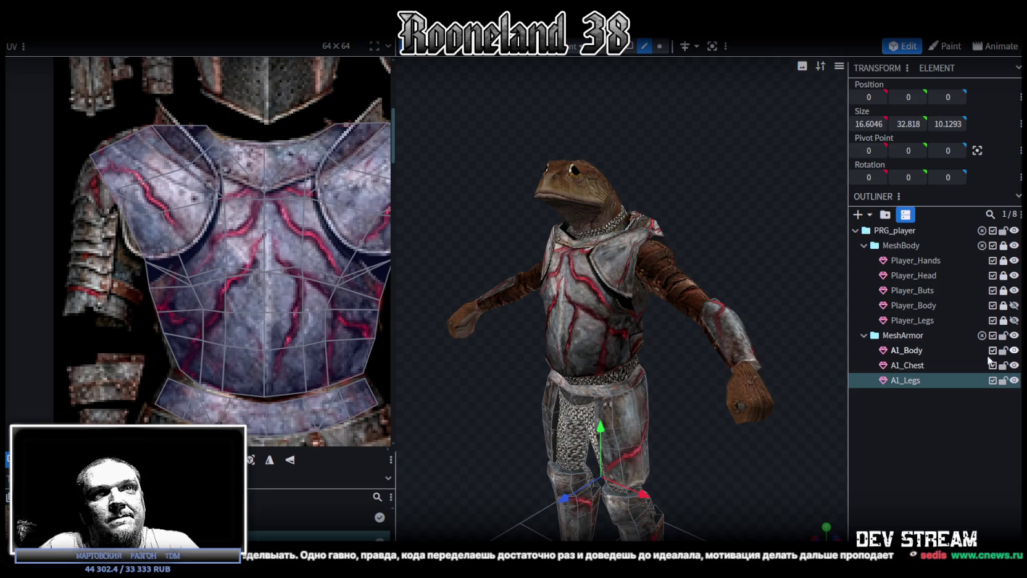
click(1004, 380)
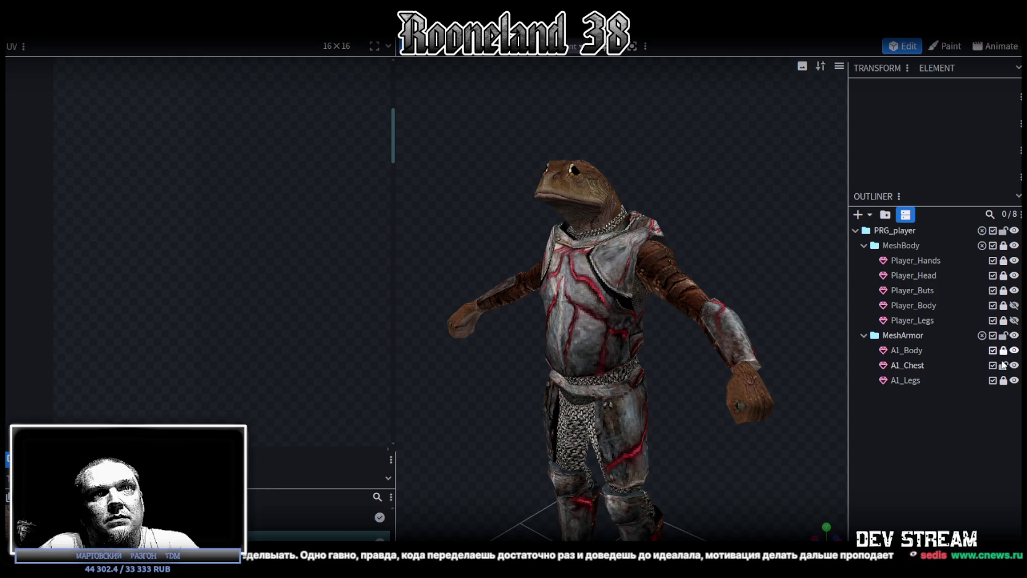
Step: Save the project with Ctrl+S, then minimise Blockbench to the desktop with Super+D
click(907, 365)
mouse_move(710, 211)
mouse_down()
mouse_move(563, 221)
mouse_move(521, 184)
mouse_move(610, 197)
mouse_move(793, 200)
mouse_up()
key(ctrl+s)
mouse_move(736, 223)
mouse_down()
mouse_move(687, 196)
mouse_move(694, 190)
mouse_move(602, 221)
mouse_move(707, 200)
mouse_move(664, 201)
mouse_move(728, 169)
mouse_move(725, 182)
mouse_up()
scroll(219, 207, down, 3)
scroll(219, 207, down, 2)
scroll(219, 207, down, 2)
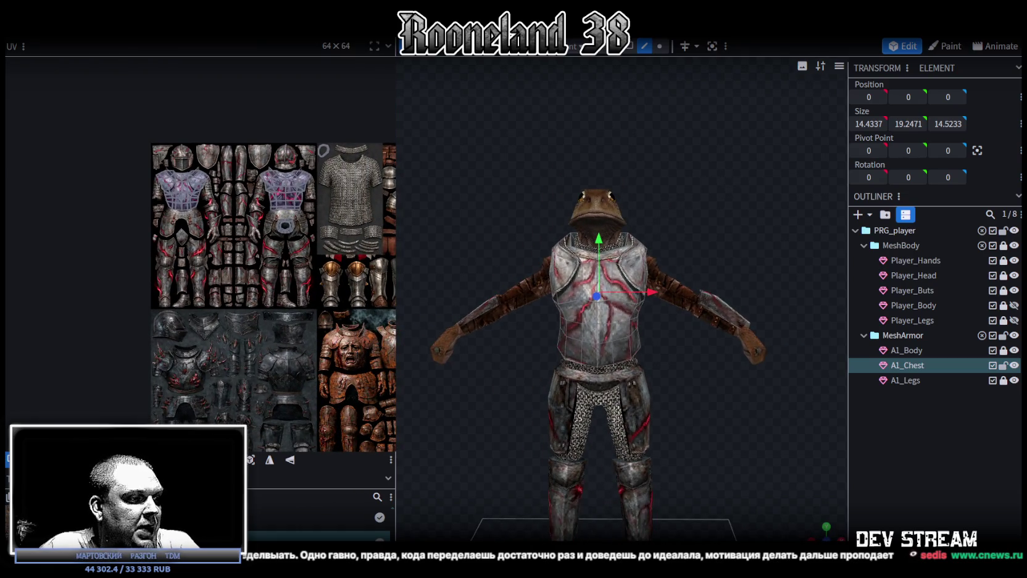
key(super+d)
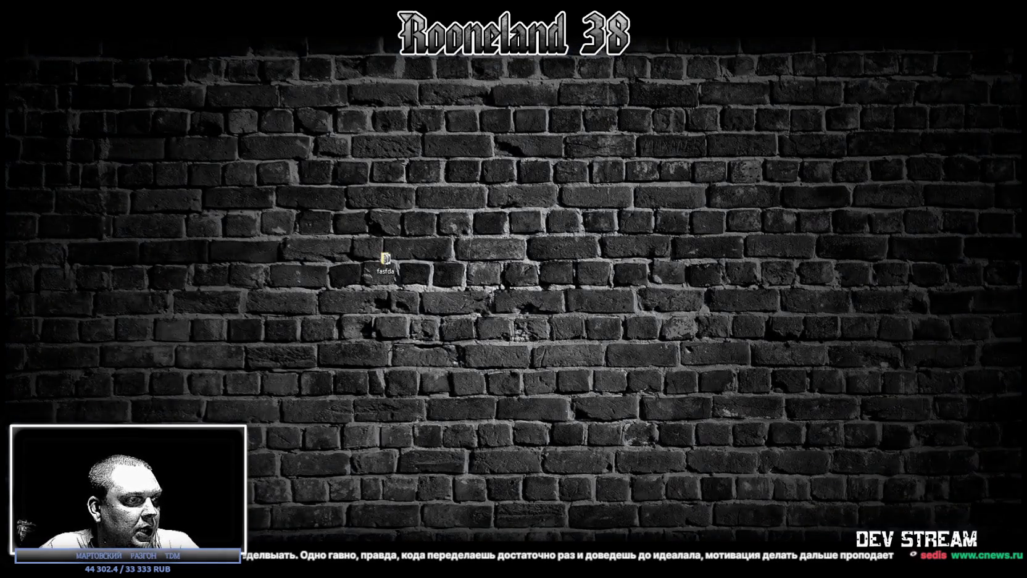
Step: Bring Blockbench back on screen with Super+D
key(super+d)
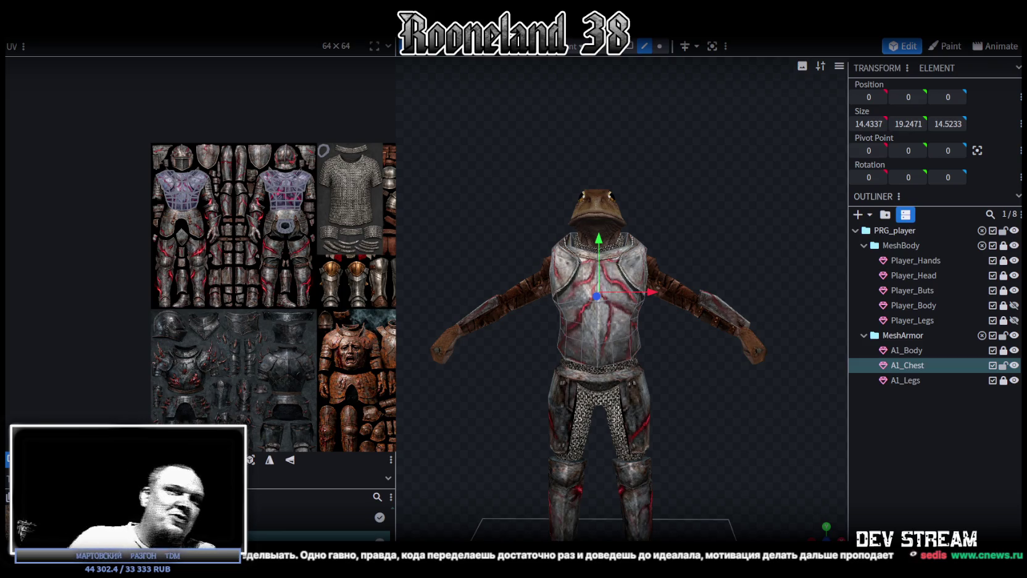
Step: Orbit around the armoured frog's front and back, saving RPGchars.bbmodel with Ctrl+S
mouse_move(735, 203)
mouse_down()
mouse_move(631, 212)
mouse_move(596, 184)
mouse_up()
scroll(631, 212, up, 3)
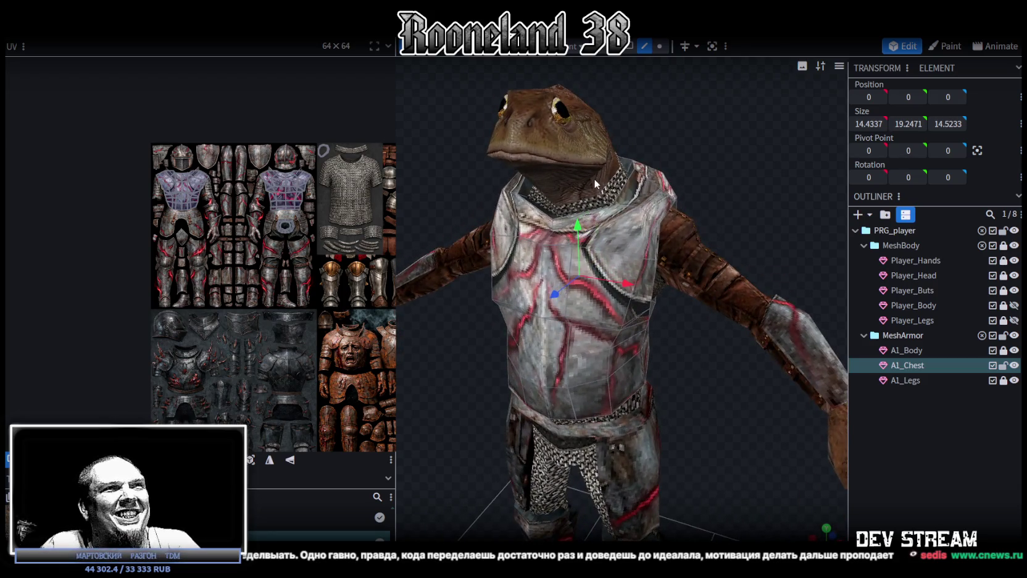
scroll(591, 215, down, 1)
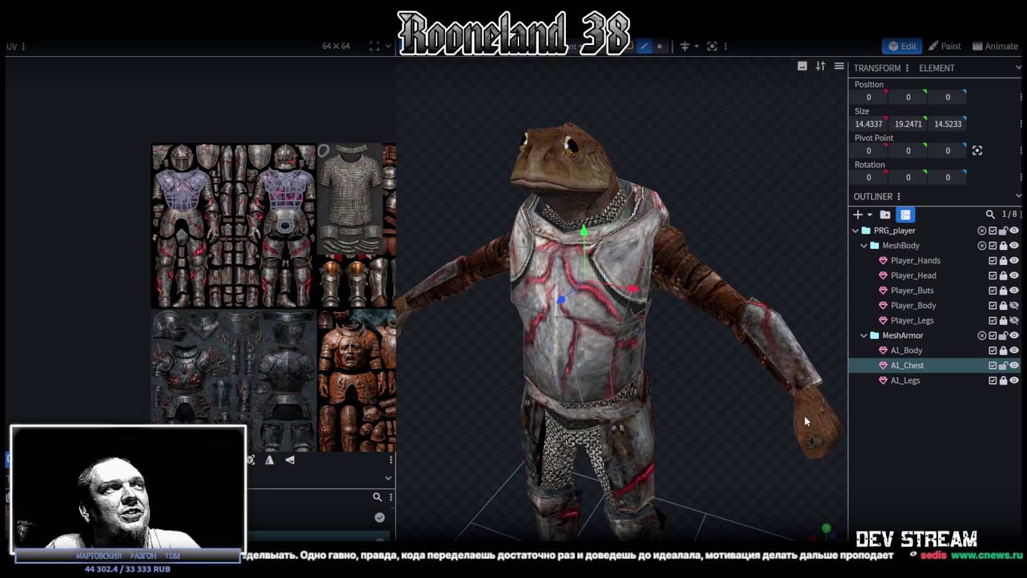
mouse_move(766, 377)
mouse_down()
mouse_move(718, 376)
mouse_move(742, 387)
mouse_up()
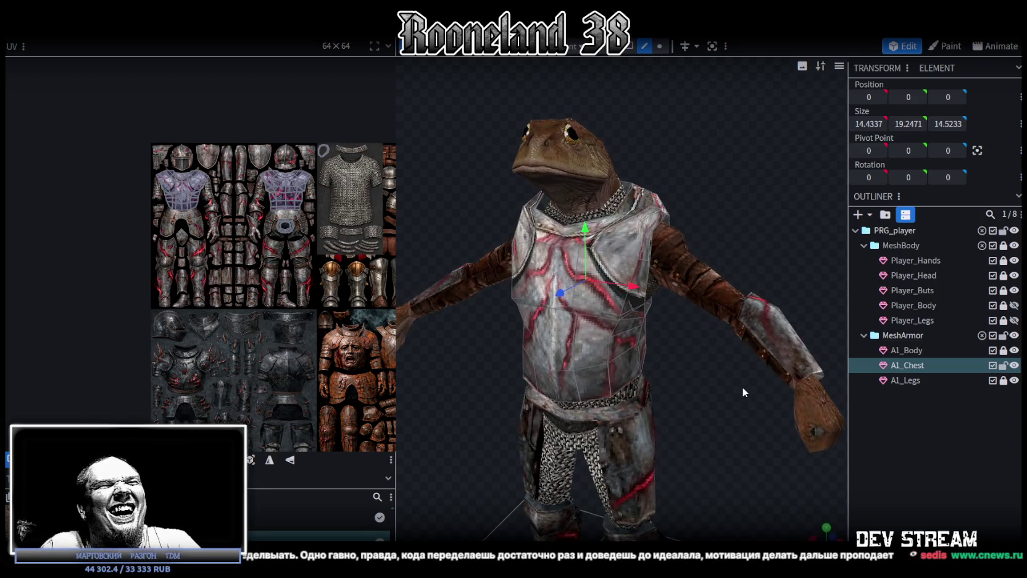
key(ctrl+s)
mouse_move(729, 230)
mouse_down()
mouse_move(473, 227)
mouse_move(510, 196)
mouse_move(496, 207)
mouse_move(732, 196)
mouse_move(680, 391)
mouse_move(733, 374)
mouse_move(728, 359)
mouse_up()
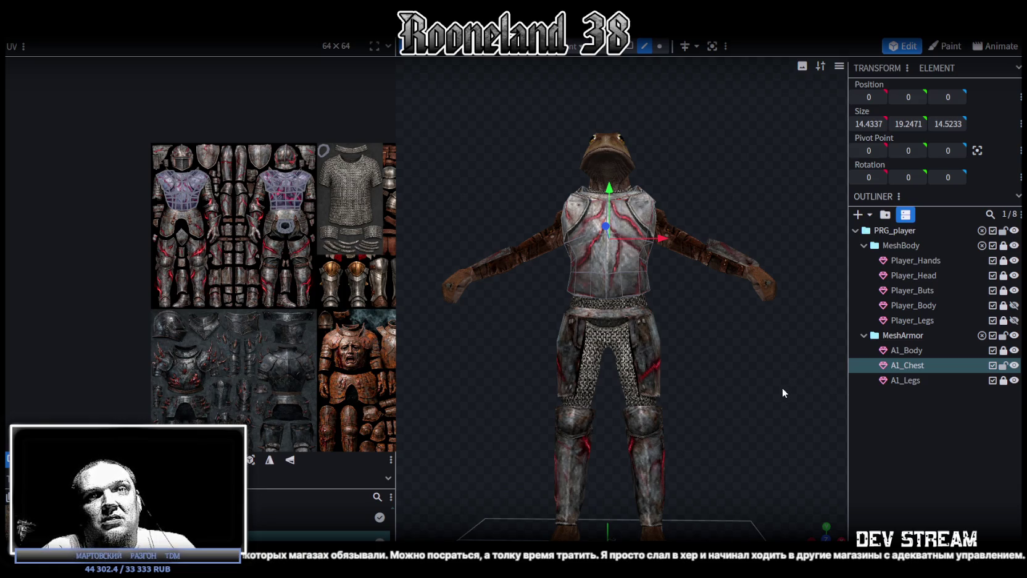
drag(783, 388, 738, 389)
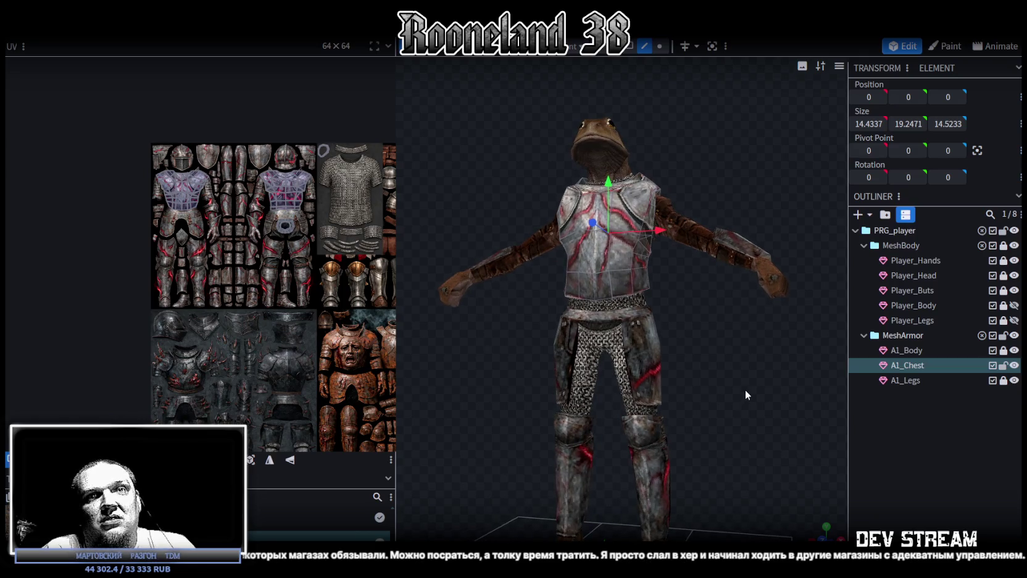
mouse_move(744, 389)
mouse_down()
mouse_move(701, 418)
mouse_move(754, 402)
mouse_move(712, 413)
mouse_move(622, 407)
mouse_move(729, 407)
mouse_move(732, 380)
mouse_move(511, 393)
mouse_move(421, 380)
mouse_move(705, 377)
mouse_move(812, 349)
mouse_move(717, 382)
mouse_move(785, 419)
mouse_move(666, 390)
mouse_move(618, 355)
mouse_up()
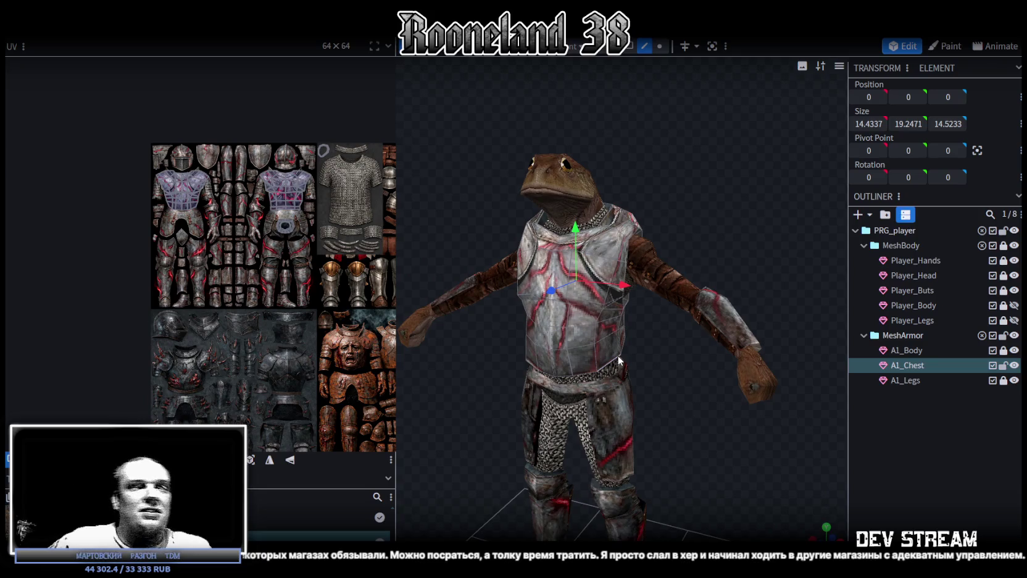
scroll(669, 241, up, 2)
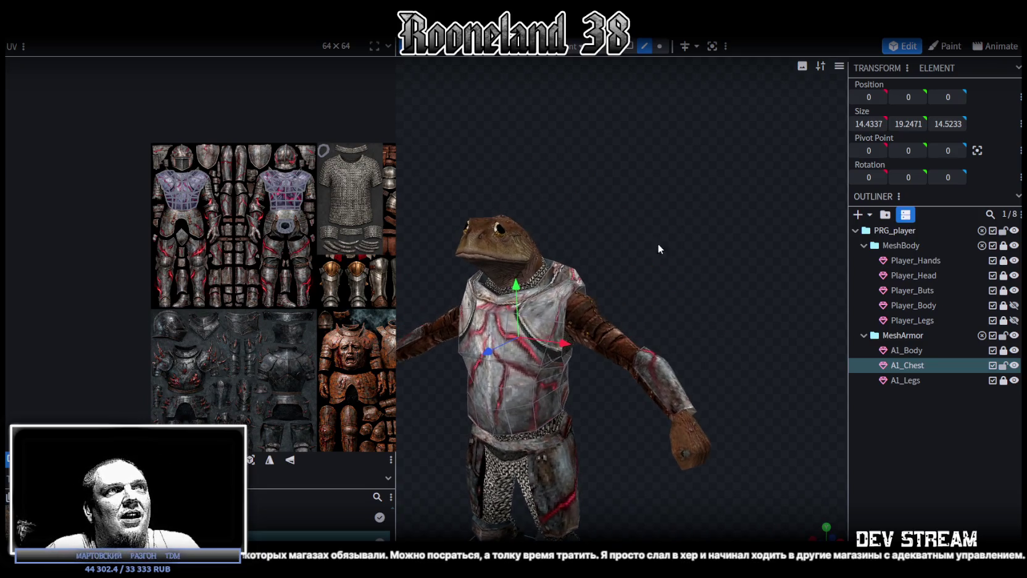
scroll(812, 299, up, 3)
Step: Lock A1_Chest, then unlock and select the A1_Body mesh
click(1003, 365)
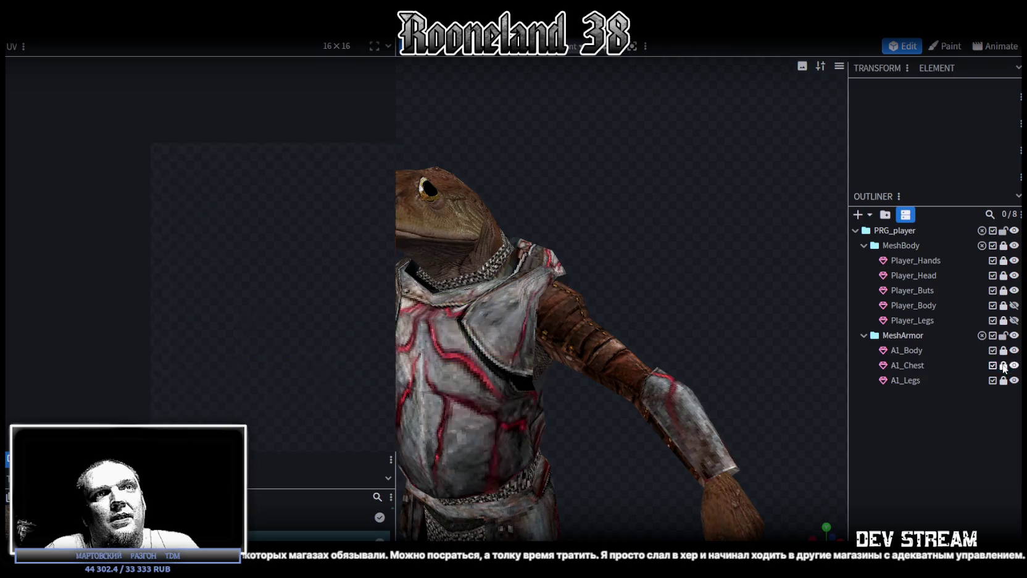
click(1004, 350)
click(888, 351)
Step: Select the 12 shoulder pauldron faces on A1_Body's upper arm
drag(710, 293, 648, 305)
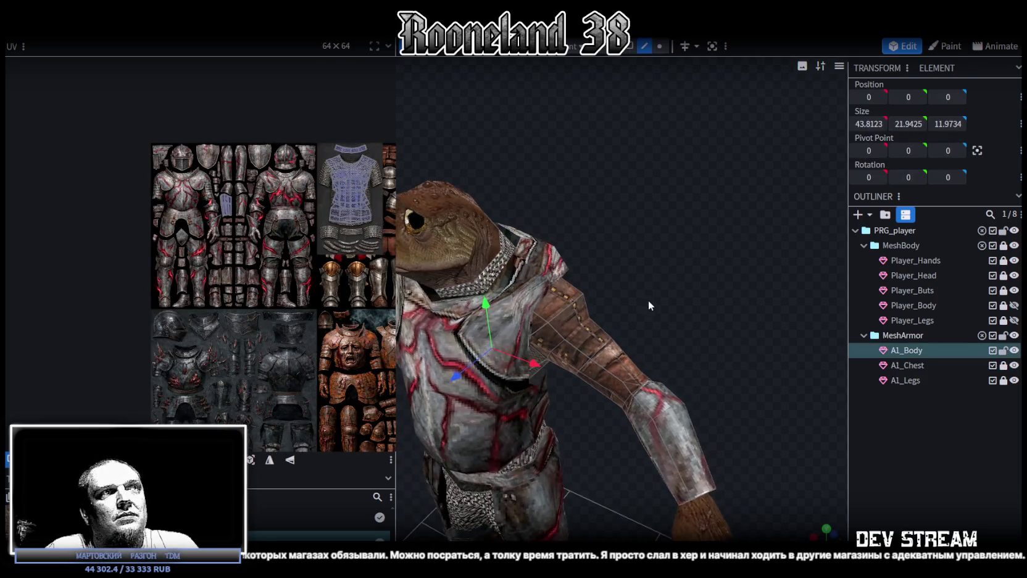
mouse_move(599, 148)
mouse_down()
mouse_move(596, 221)
mouse_move(524, 281)
mouse_up()
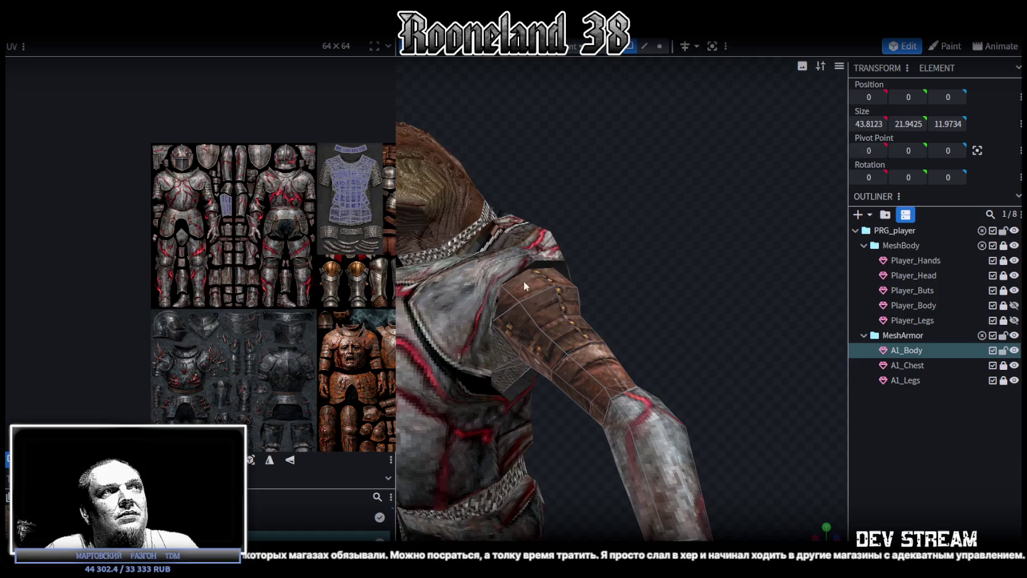
click(506, 298)
shift+click(525, 312)
shift+click(547, 306)
shift+click(562, 285)
drag(566, 298, 624, 290)
shift+click(646, 283)
shift+click(617, 320)
shift+click(582, 318)
mouse_move(579, 320)
mouse_down()
mouse_move(583, 332)
mouse_move(640, 310)
mouse_move(790, 179)
mouse_up()
shift+click(555, 350)
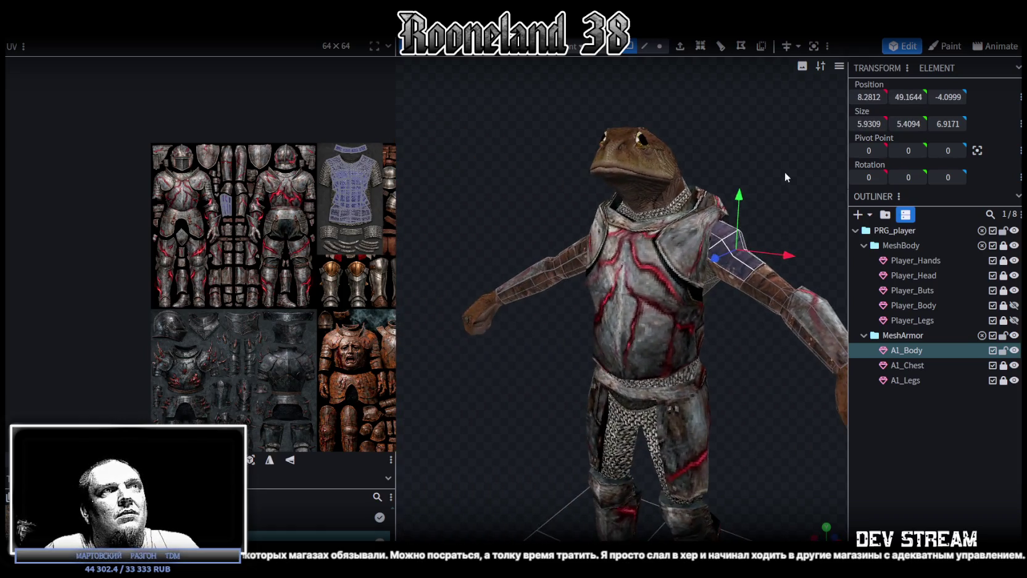
scroll(674, 219, up, 3)
scroll(684, 216, up, 2)
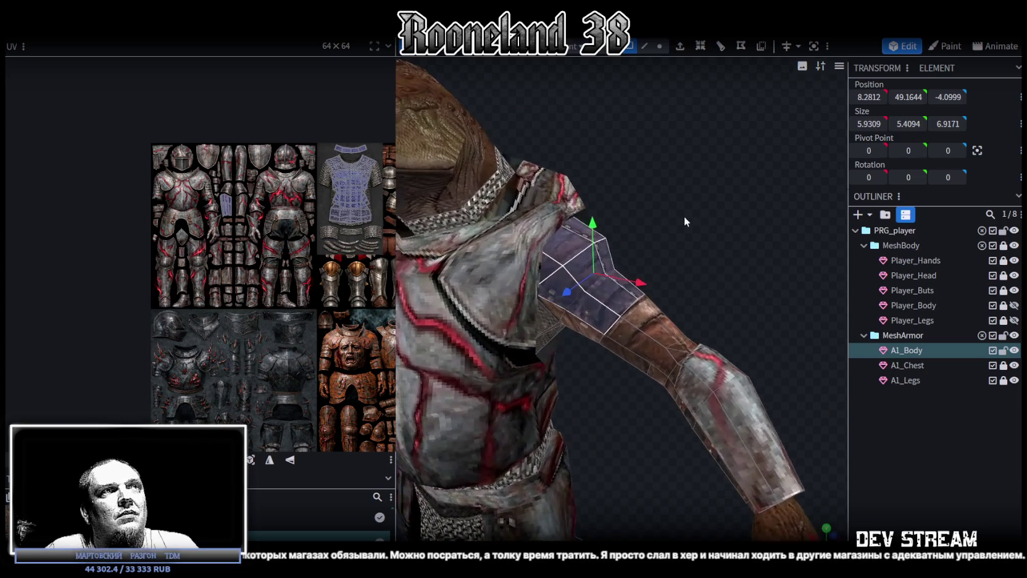
Step: Copy the selected shoulder faces and paste them as a new mesh
right_click(574, 262)
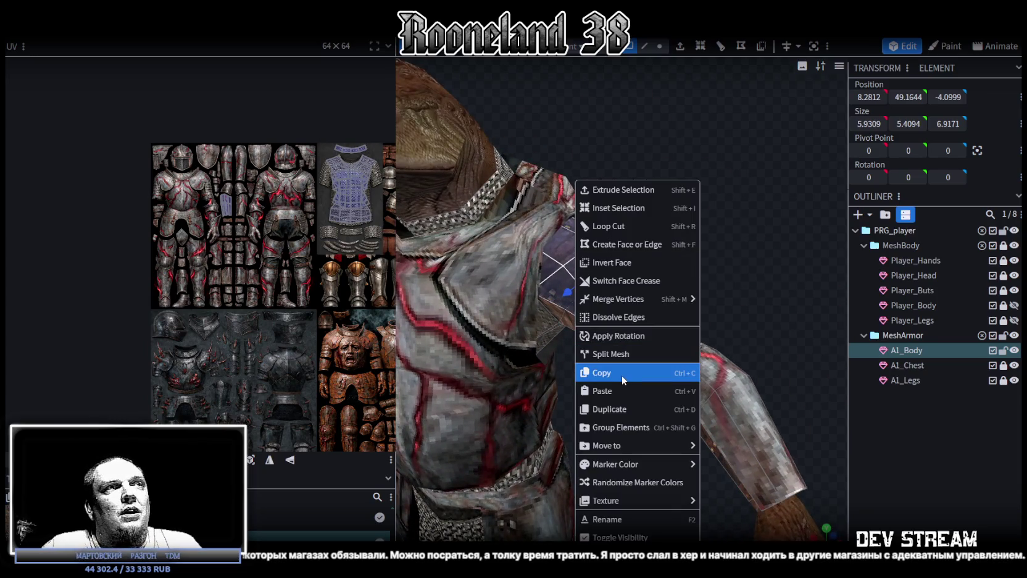
click(621, 374)
right_click(575, 274)
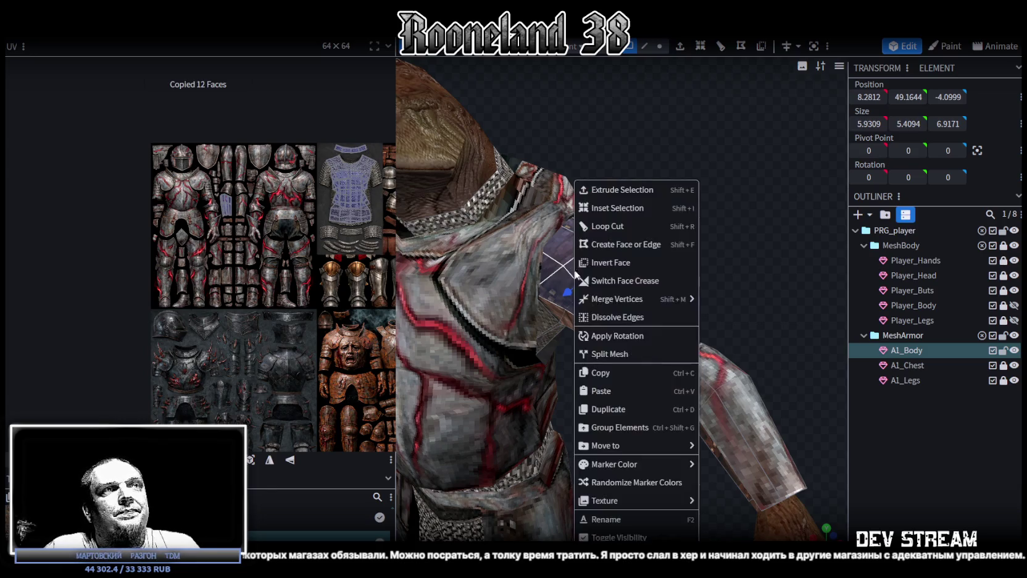
click(616, 392)
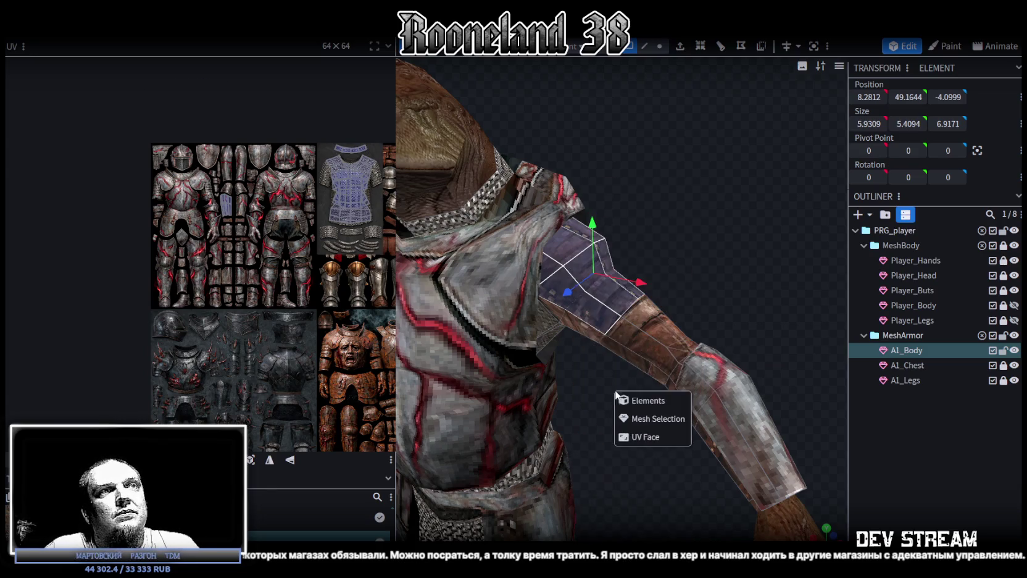
click(663, 418)
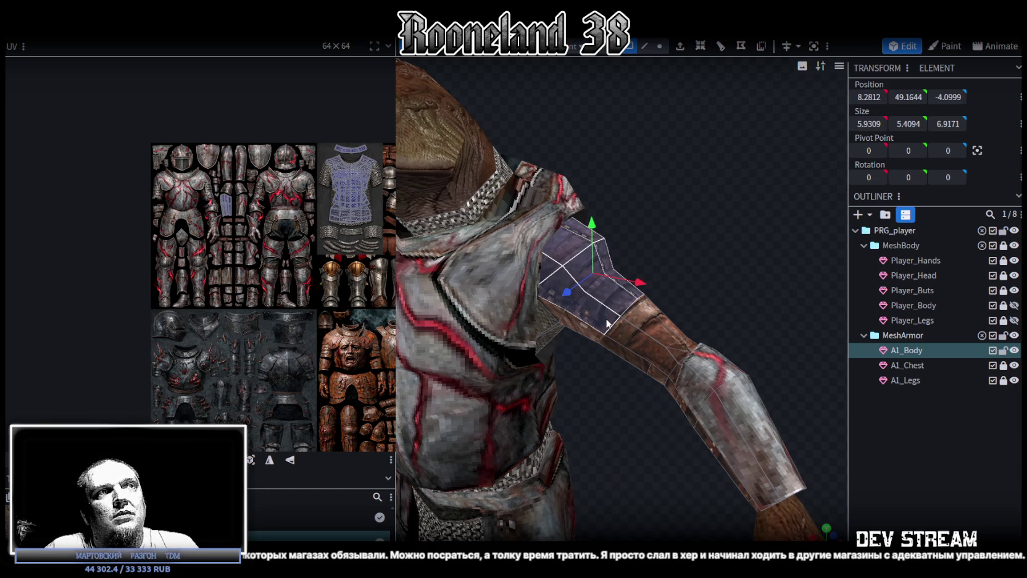
Step: Select the pasted A1_Body_selection mesh and rename it A1_Shoulder
right_click(608, 316)
click(627, 368)
double_click(905, 368)
text(A1_Sho)
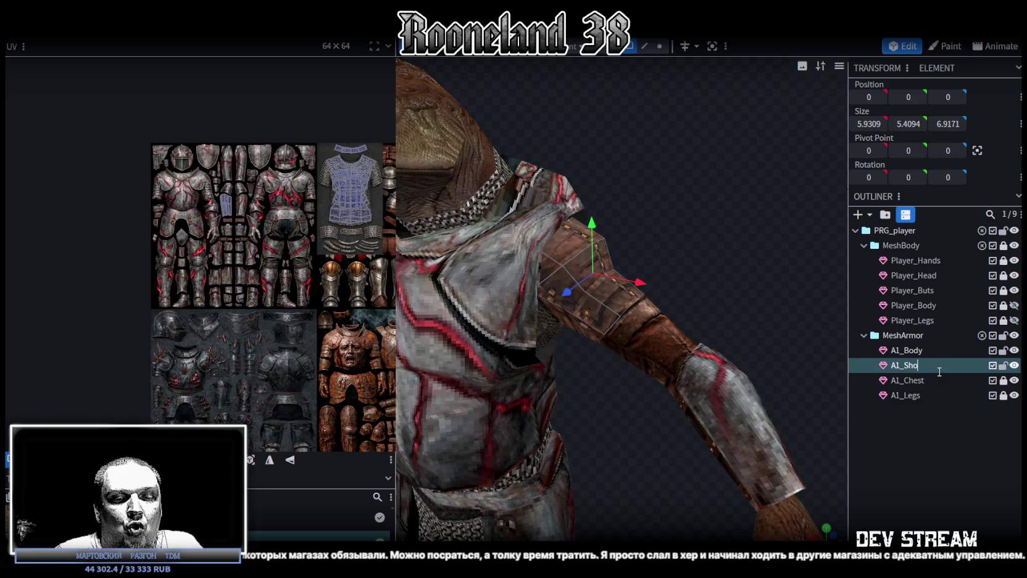
text(ulder)
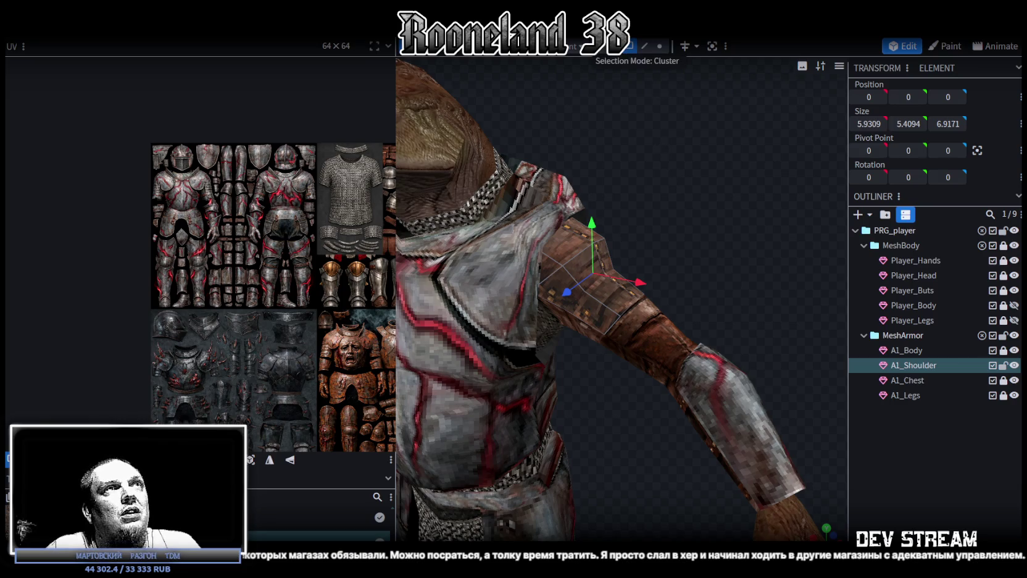
drag(694, 176, 690, 198)
Step: Select all A1_Shoulder faces and extrude them, settling on an extrusion distance of 2
key(ctrl+a)
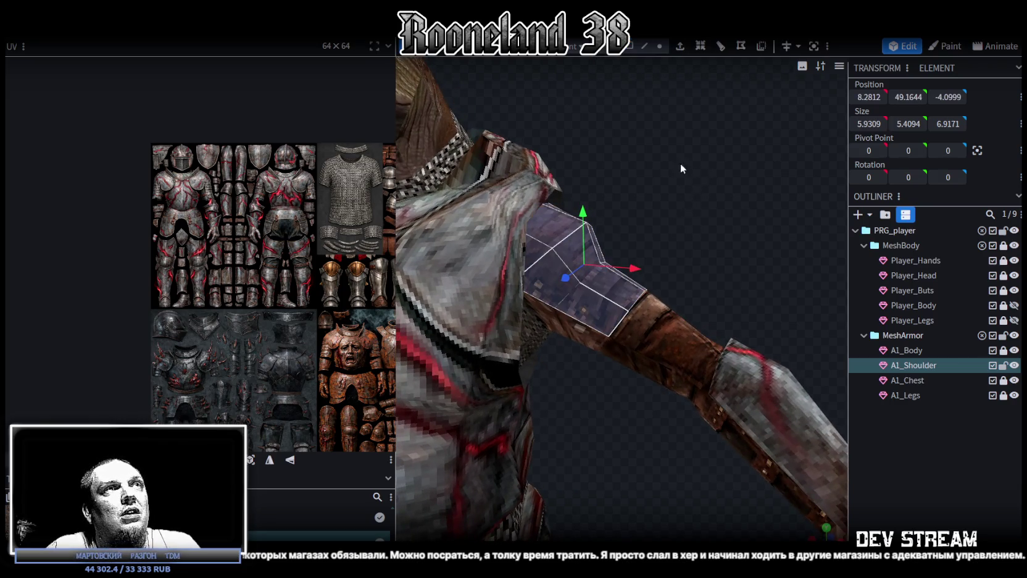
click(685, 51)
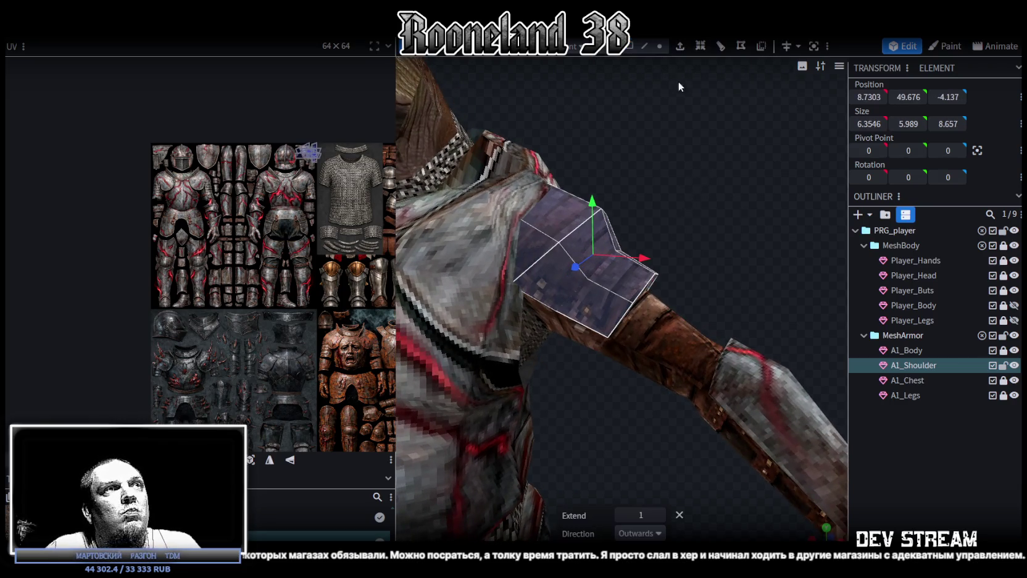
click(660, 515)
click(661, 515)
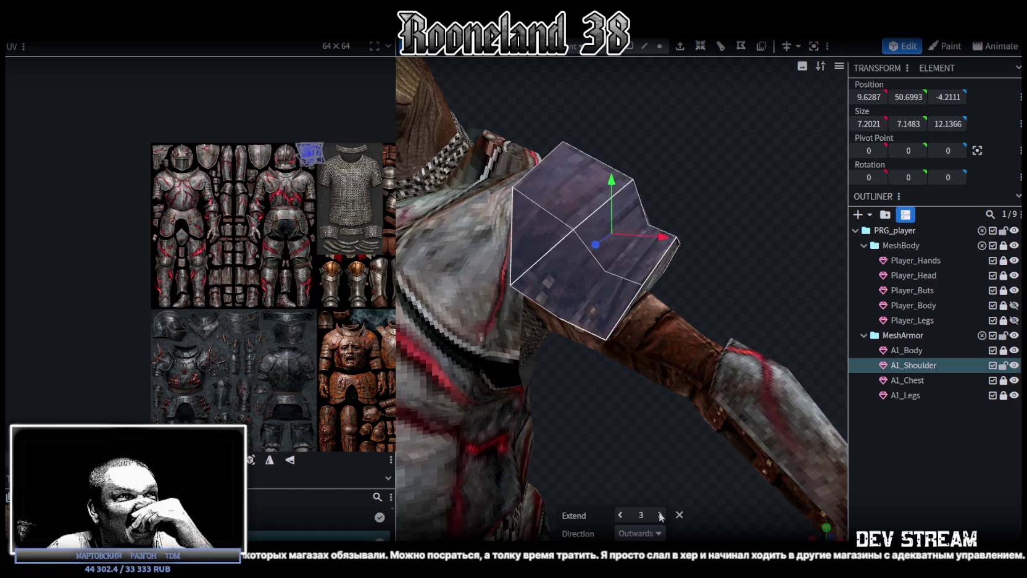
click(660, 515)
scroll(606, 407, down, 5)
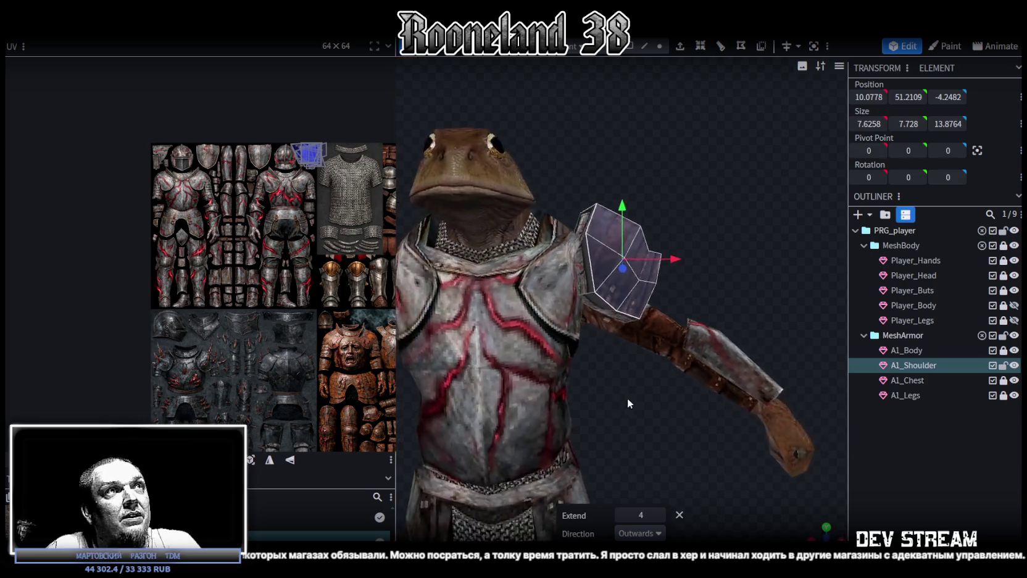
mouse_move(628, 397)
mouse_down()
mouse_move(472, 381)
mouse_move(463, 357)
mouse_move(568, 500)
mouse_up()
scroll(463, 357, up, 2)
click(621, 515)
click(620, 515)
mouse_move(631, 498)
mouse_down()
mouse_move(620, 375)
mouse_move(576, 364)
mouse_move(744, 366)
mouse_move(716, 313)
mouse_move(630, 368)
mouse_move(690, 393)
mouse_move(645, 413)
mouse_move(661, 431)
mouse_up()
scroll(682, 401, up, 3)
Step: Reselect the shoulder faces and extrude with Extend 1 in the Y+ direction
shift+click(591, 250)
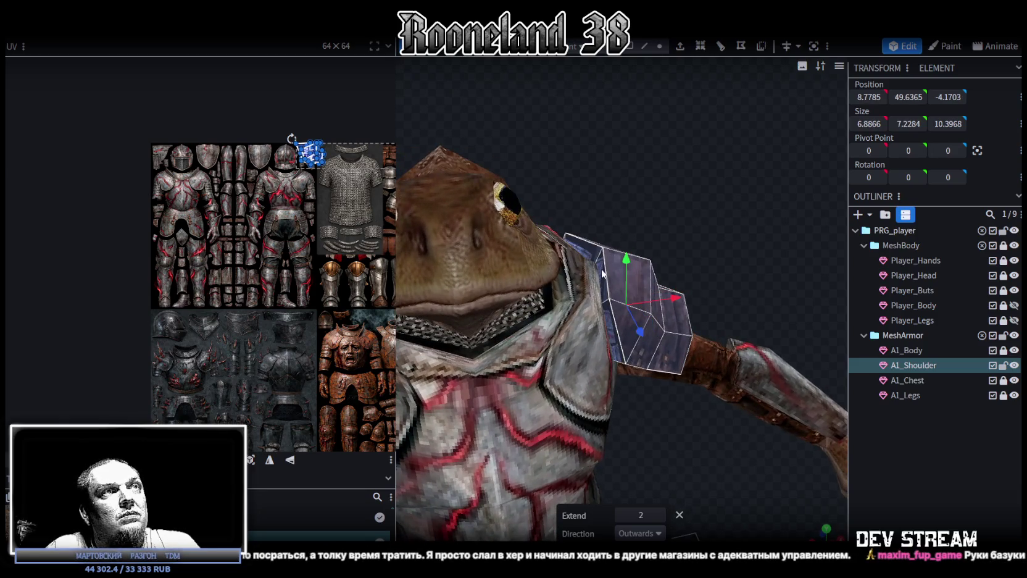
click(586, 260)
shift+click(613, 333)
drag(613, 332, 716, 175)
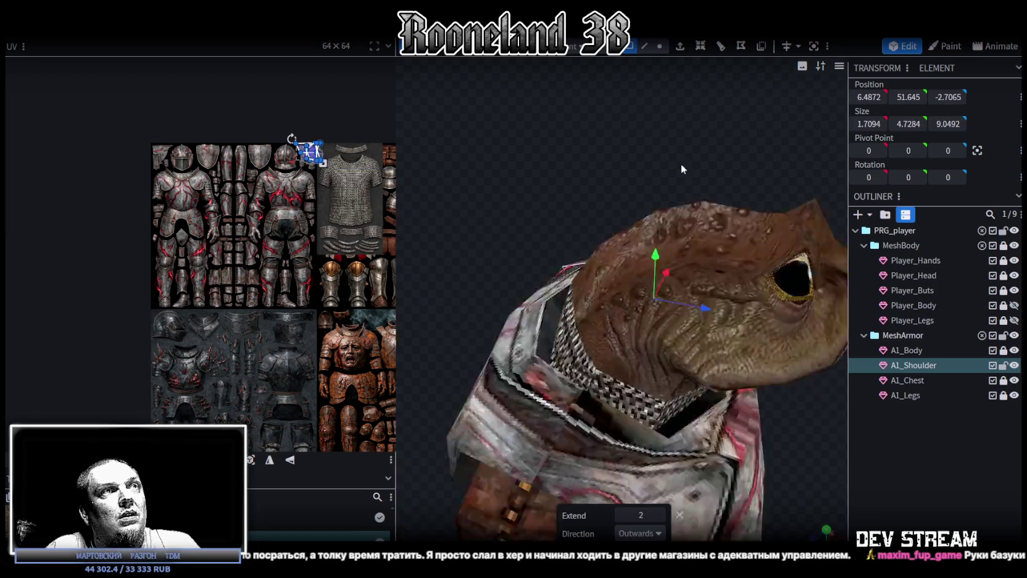
shift+click(619, 296)
mouse_move(620, 297)
mouse_down()
mouse_move(546, 139)
mouse_move(584, 144)
mouse_move(517, 214)
mouse_move(555, 136)
mouse_up()
click(679, 47)
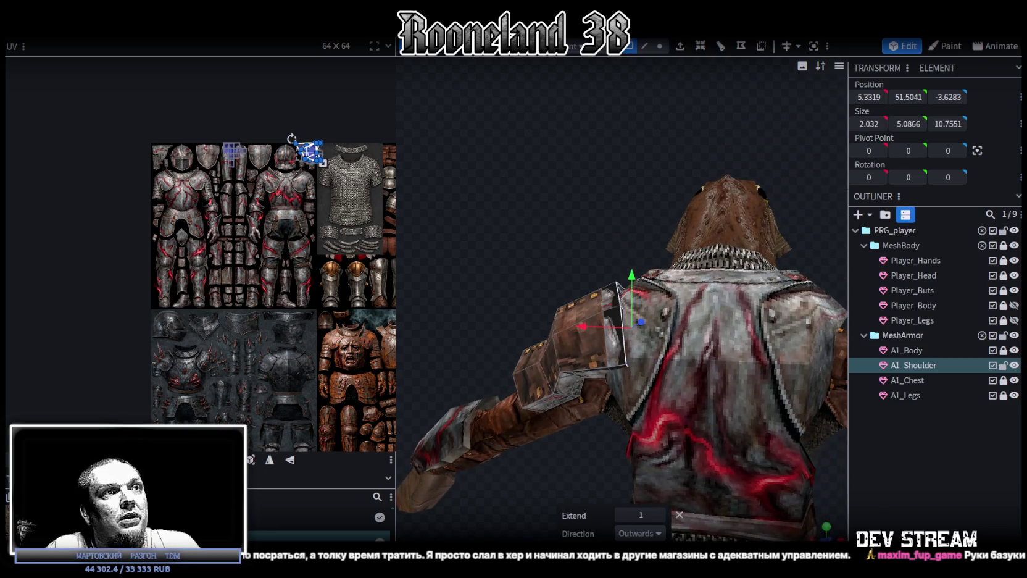
click(660, 534)
click(635, 459)
Step: Raise the shoulder piece upward and shift it sideways along X
mouse_move(581, 247)
mouse_down()
mouse_move(562, 236)
mouse_move(621, 260)
mouse_move(619, 231)
mouse_up()
mouse_move(521, 225)
mouse_down()
mouse_move(584, 278)
mouse_move(772, 256)
mouse_move(763, 273)
mouse_move(700, 196)
mouse_move(737, 190)
mouse_move(645, 239)
mouse_up()
mouse_move(703, 203)
mouse_down()
mouse_move(650, 227)
mouse_move(672, 206)
mouse_move(659, 234)
mouse_up()
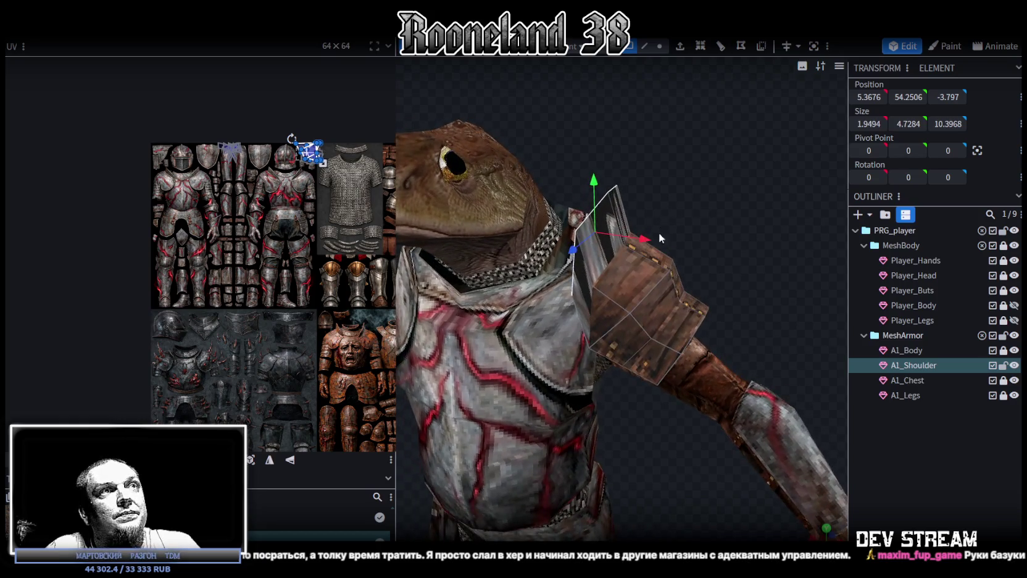
click(644, 45)
click(610, 262)
mouse_move(766, 172)
mouse_down()
mouse_move(637, 251)
mouse_move(775, 228)
mouse_up()
click(659, 250)
mouse_move(664, 253)
mouse_down()
mouse_move(774, 240)
mouse_move(470, 228)
mouse_move(792, 218)
mouse_move(816, 245)
mouse_up()
Step: Hide the A1_Body, A1_Chest, A1_Legs and body meshes to isolate the shoulder
click(1015, 350)
click(1014, 380)
click(1014, 395)
click(1014, 245)
mouse_move(605, 432)
mouse_down()
mouse_move(622, 423)
mouse_move(645, 373)
mouse_move(612, 371)
mouse_move(710, 333)
mouse_move(624, 385)
mouse_move(636, 365)
mouse_up()
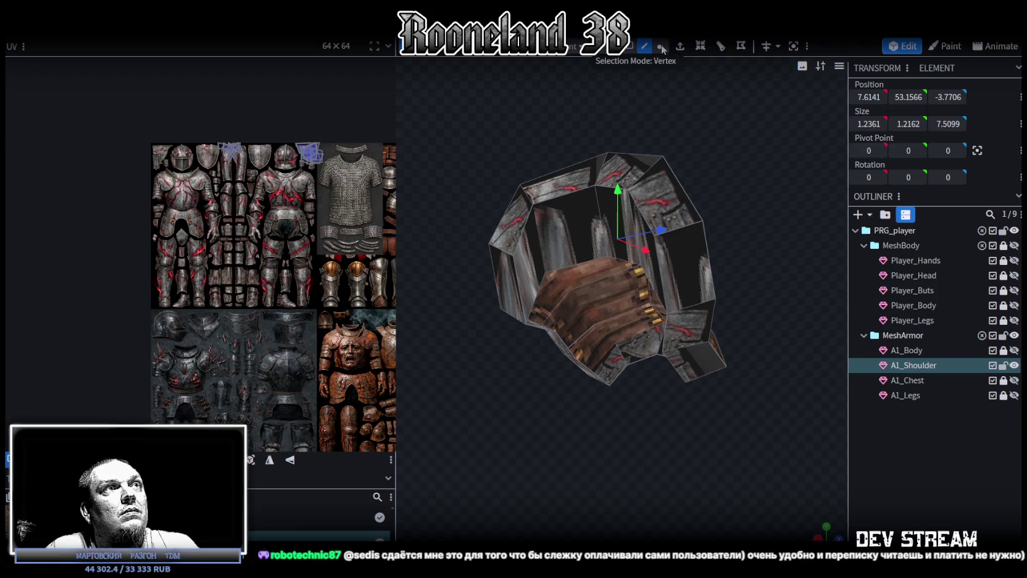
Step: In vertex mode, merge five inner shoulder vertices into one centre point
click(660, 47)
mouse_move(578, 442)
mouse_down()
mouse_move(607, 413)
mouse_move(625, 481)
mouse_move(567, 347)
mouse_up()
click(526, 328)
mouse_move(555, 402)
mouse_down()
mouse_move(600, 444)
mouse_move(560, 443)
mouse_move(634, 439)
mouse_move(690, 333)
mouse_up()
shift+click(691, 322)
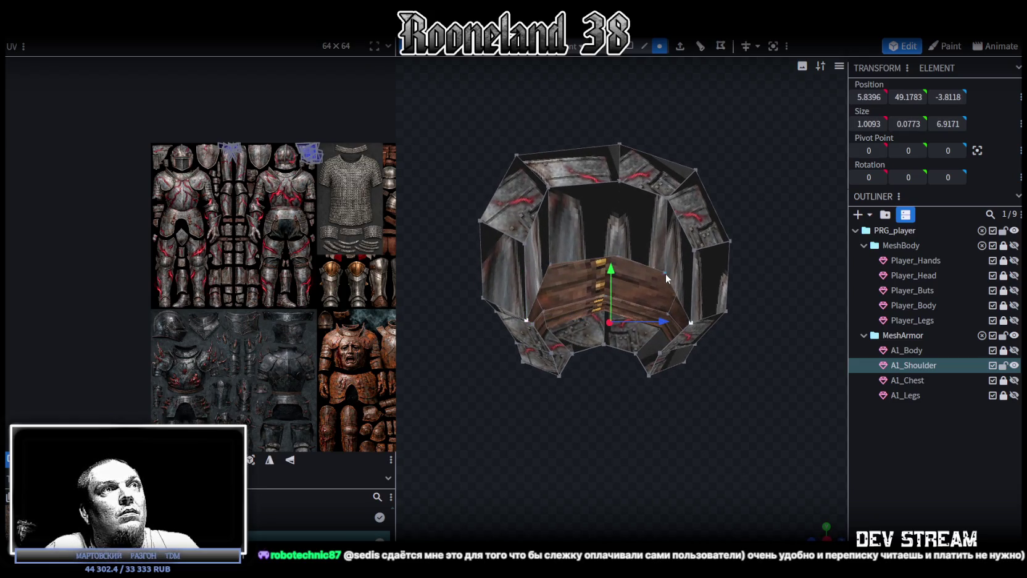
shift+click(666, 273)
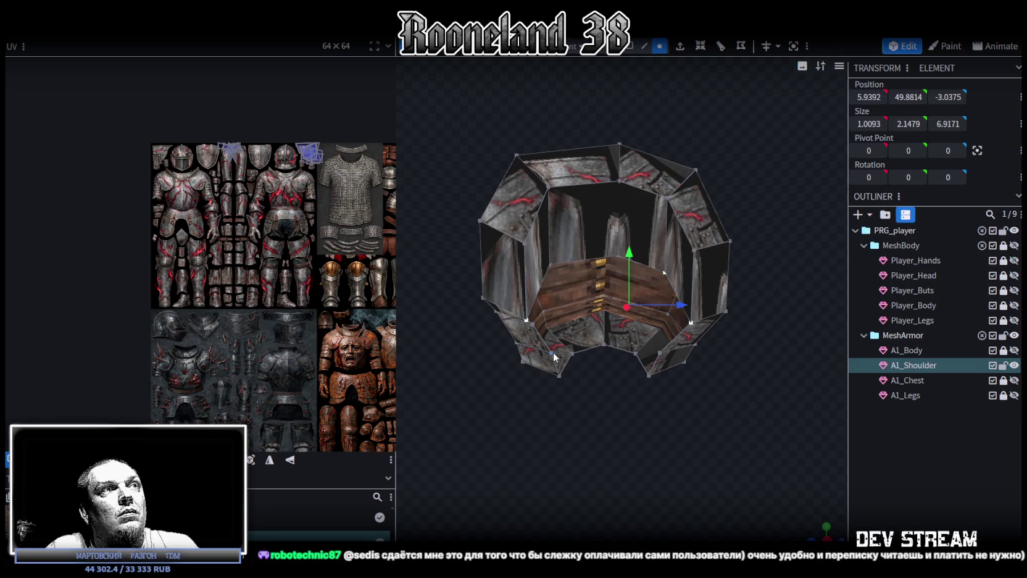
mouse_move(587, 424)
mouse_down()
mouse_move(614, 382)
mouse_move(594, 357)
mouse_up()
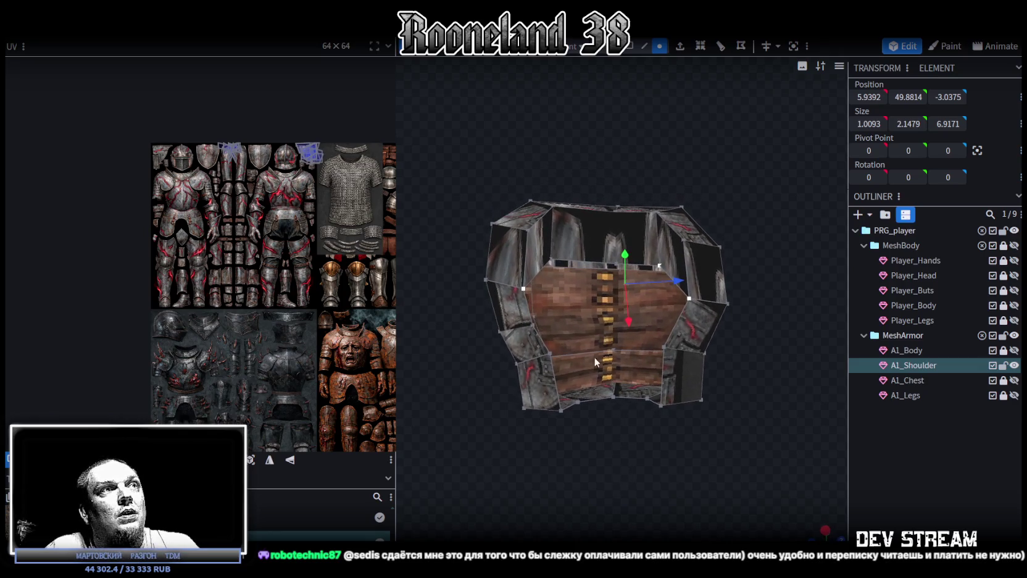
shift+click(553, 260)
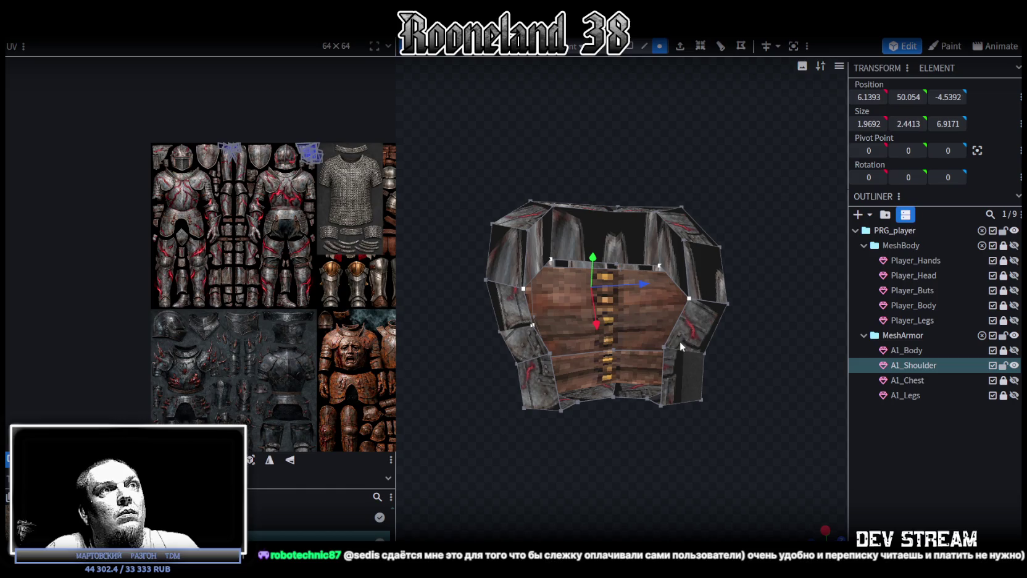
shift+click(664, 348)
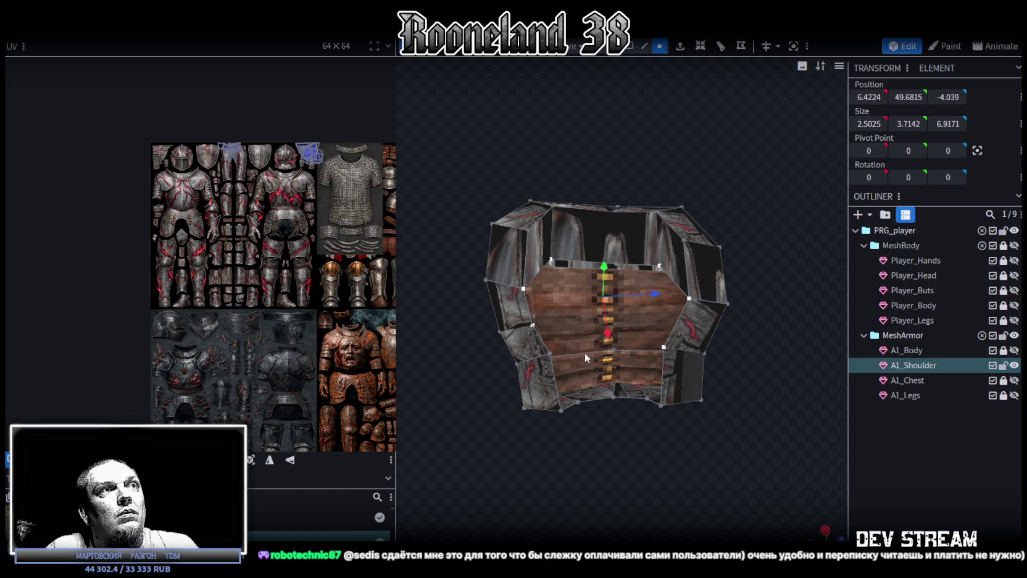
right_click(551, 262)
click(710, 316)
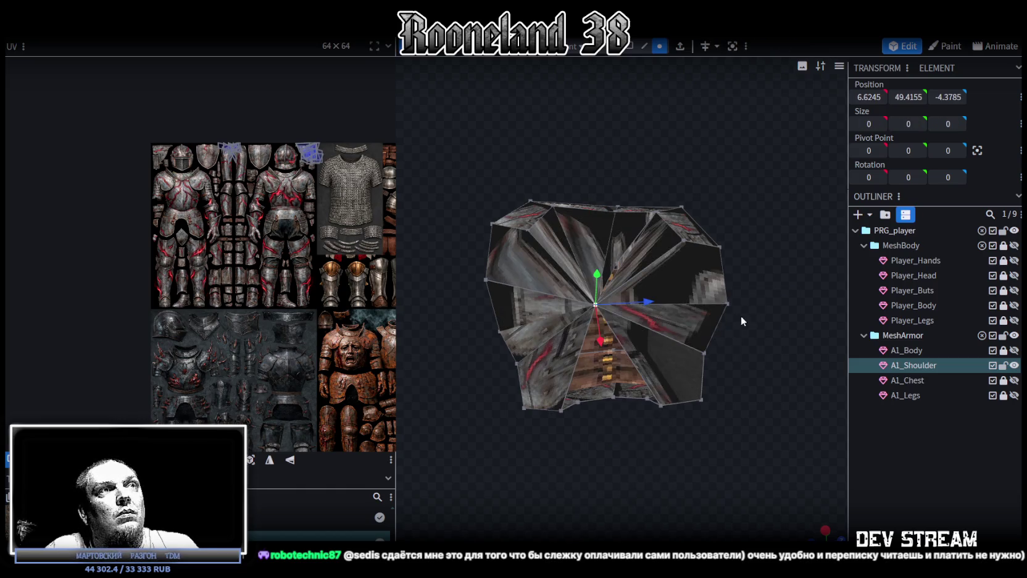
mouse_move(697, 341)
mouse_down()
mouse_move(651, 380)
mouse_move(711, 313)
mouse_move(735, 247)
mouse_move(468, 300)
mouse_move(662, 410)
mouse_move(627, 394)
mouse_move(510, 282)
mouse_up()
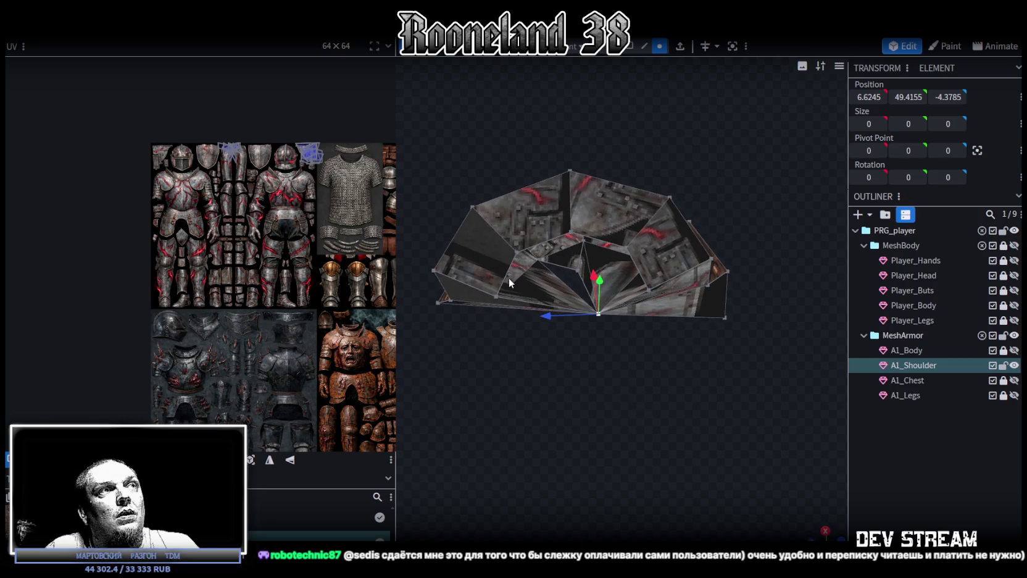
Step: Merge the first two pairs of stray vertices at their centres
shift+click(650, 293)
right_click(650, 294)
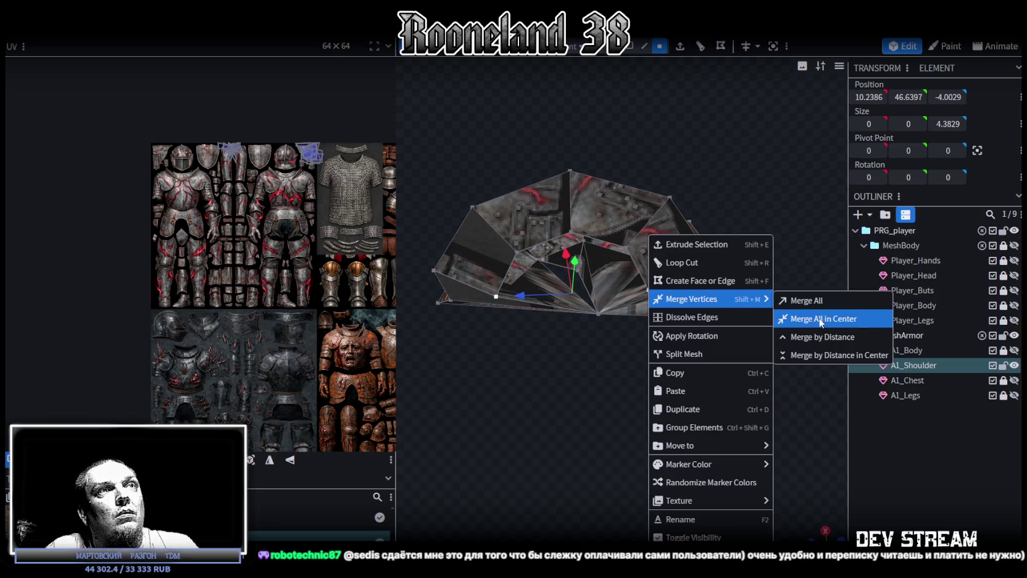
click(821, 319)
drag(718, 387, 525, 290)
shift+click(521, 298)
shift+click(576, 279)
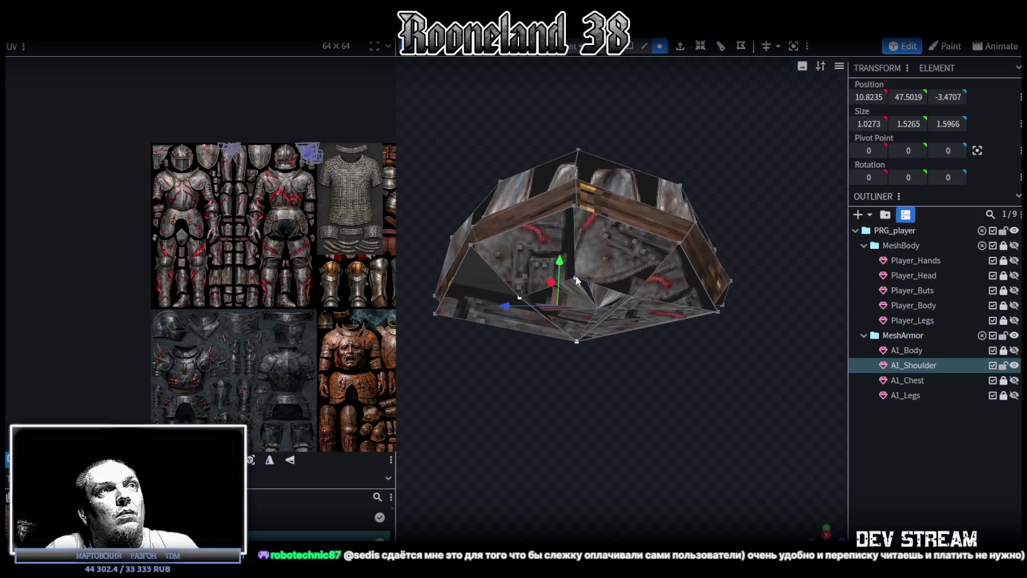
right_click(632, 301)
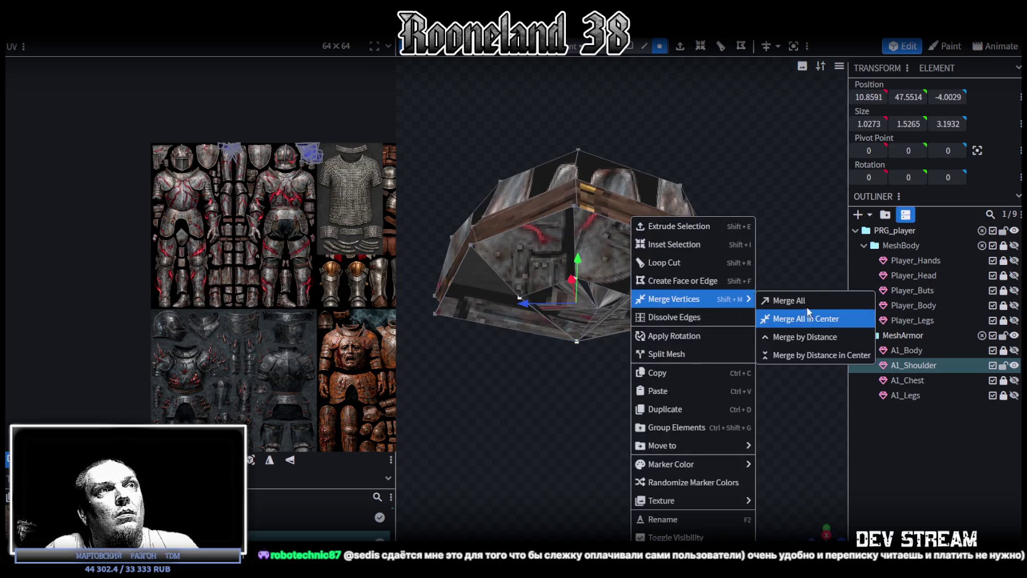
click(815, 317)
Step: Merge lower-rim vertices toward the selected one, then merge another set with Merge All
mouse_move(699, 412)
mouse_down()
mouse_move(605, 361)
mouse_move(539, 419)
mouse_move(536, 391)
mouse_move(632, 329)
mouse_up()
click(632, 328)
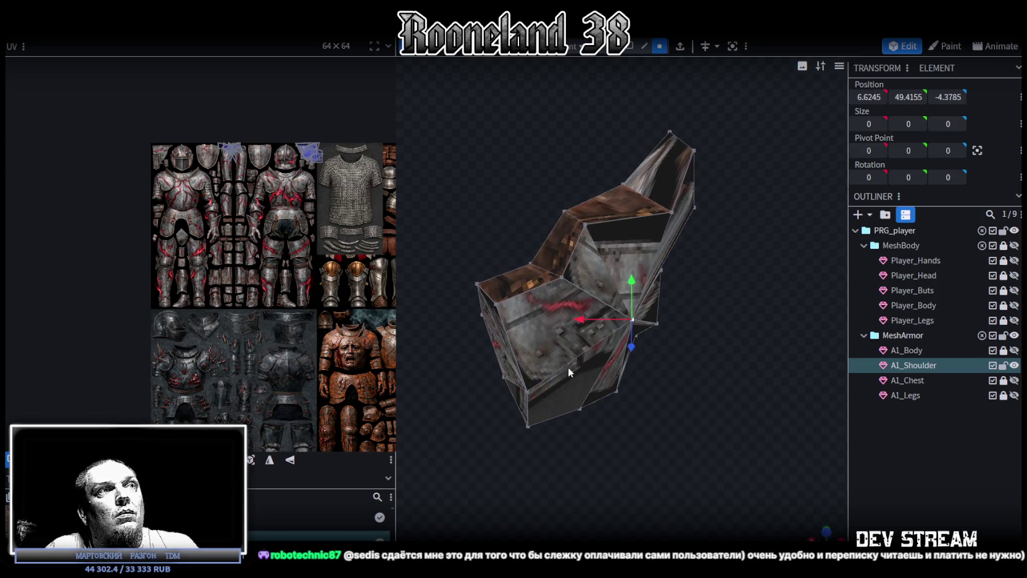
right_click(530, 390)
click(685, 146)
mouse_move(718, 347)
mouse_down()
mouse_move(602, 404)
mouse_move(636, 398)
mouse_move(598, 426)
mouse_move(641, 293)
mouse_up()
shift+click(642, 293)
right_click(639, 293)
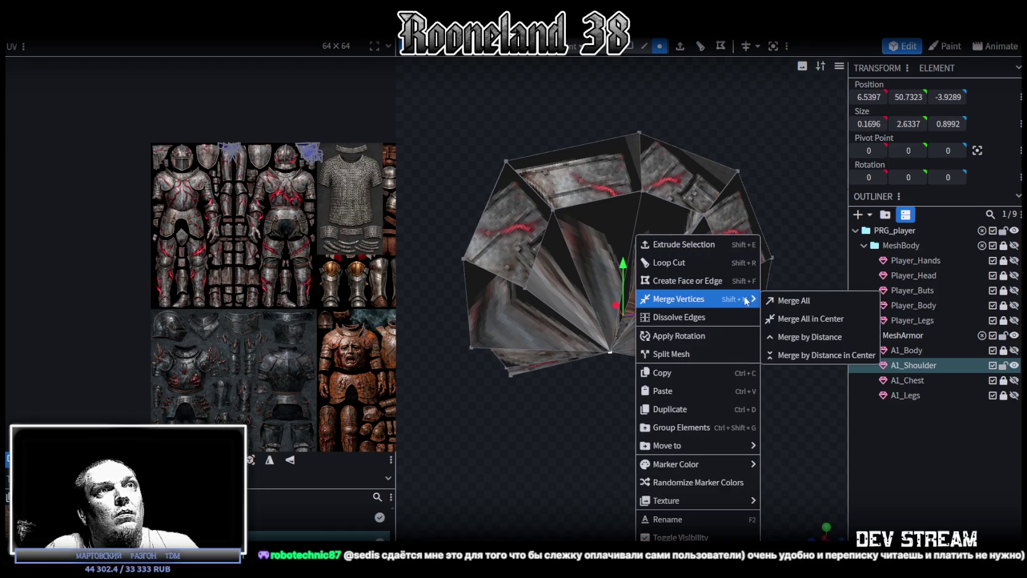
click(793, 300)
Step: Weld the upper-rim vertices together in two more merges
mouse_move(642, 421)
mouse_down()
mouse_move(597, 422)
mouse_move(574, 371)
mouse_move(570, 306)
mouse_move(681, 308)
mouse_move(673, 368)
mouse_up()
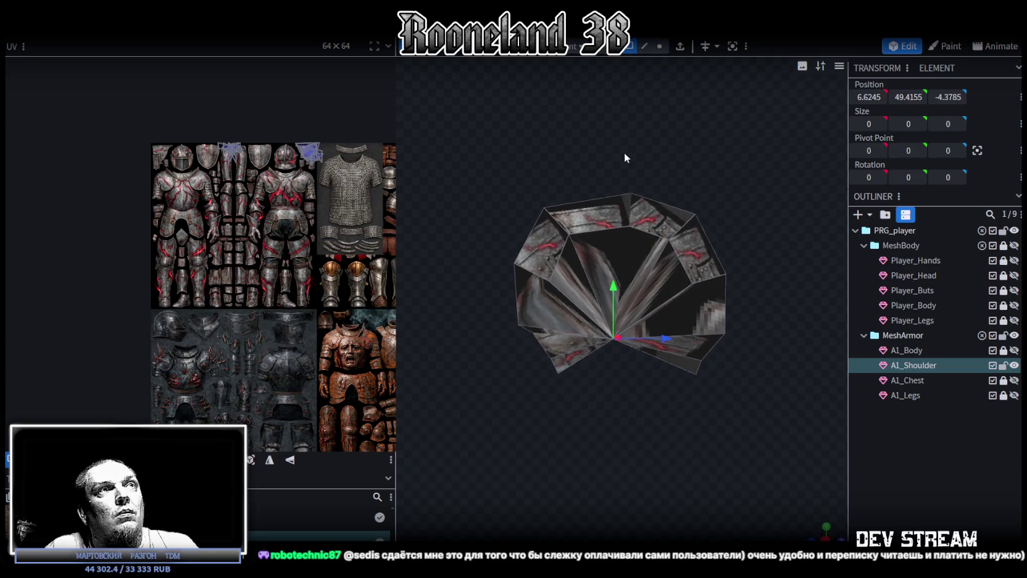
scroll(630, 161, up, 2)
click(552, 216)
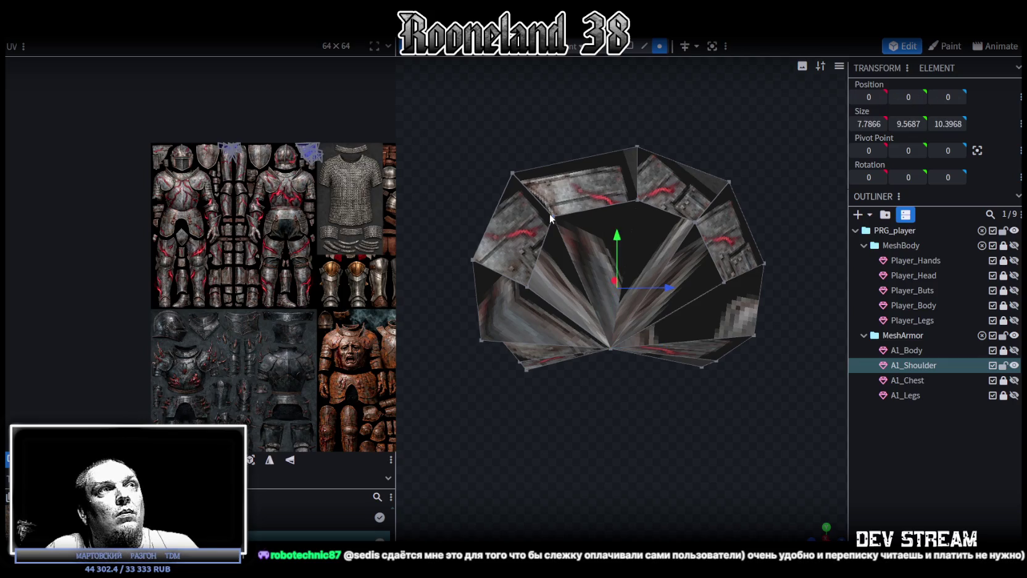
right_click(528, 285)
mouse_move(571, 299)
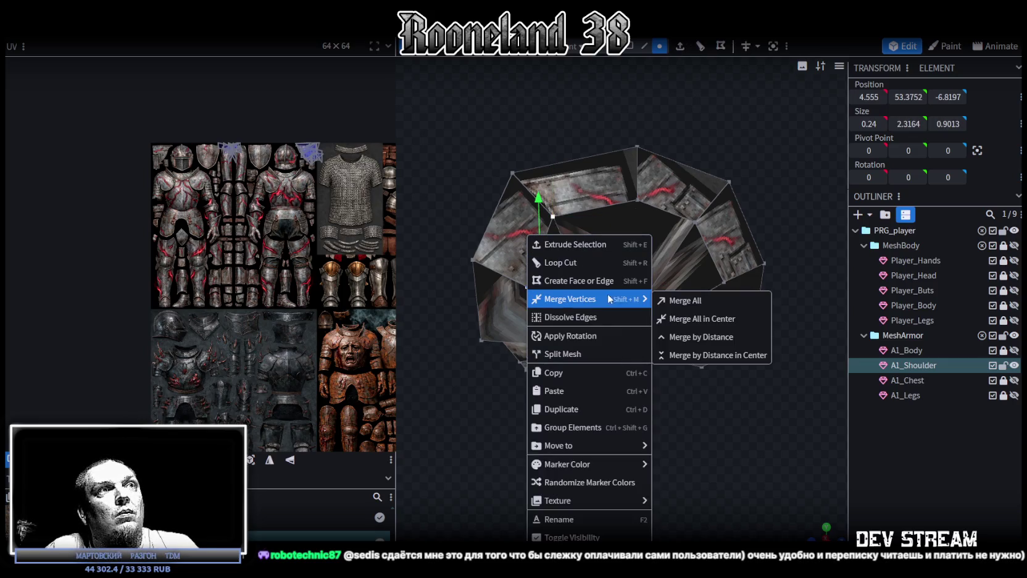
click(684, 300)
click(696, 220)
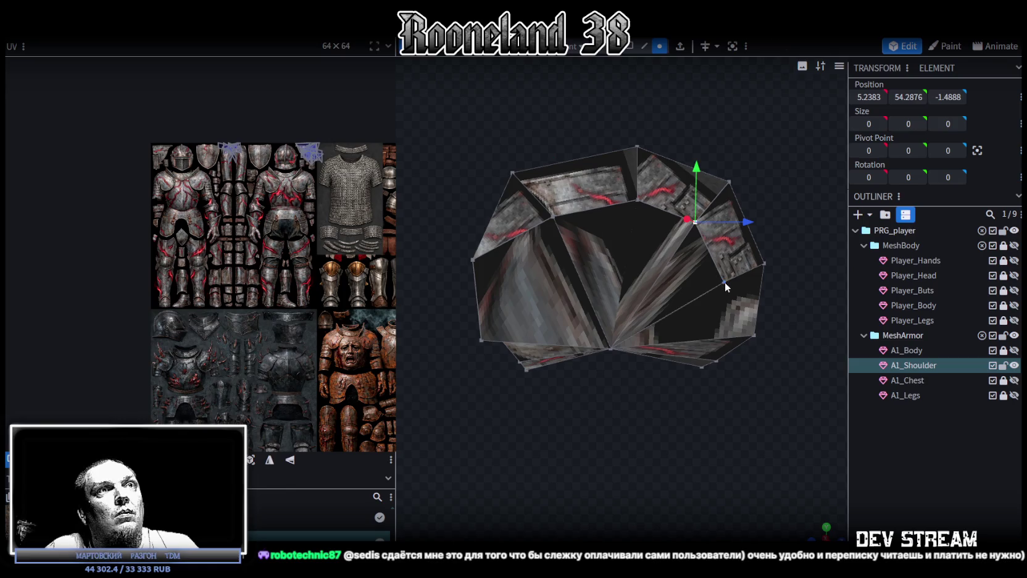
shift+click(724, 282)
right_click(724, 236)
click(882, 301)
Step: Pick a few more vertices, then select every vertex of A1_Shoulder
mouse_move(753, 363)
mouse_down()
mouse_move(663, 408)
mouse_move(597, 395)
mouse_move(577, 406)
mouse_move(580, 418)
mouse_move(649, 398)
mouse_move(615, 354)
mouse_up()
click(612, 349)
shift+click(747, 258)
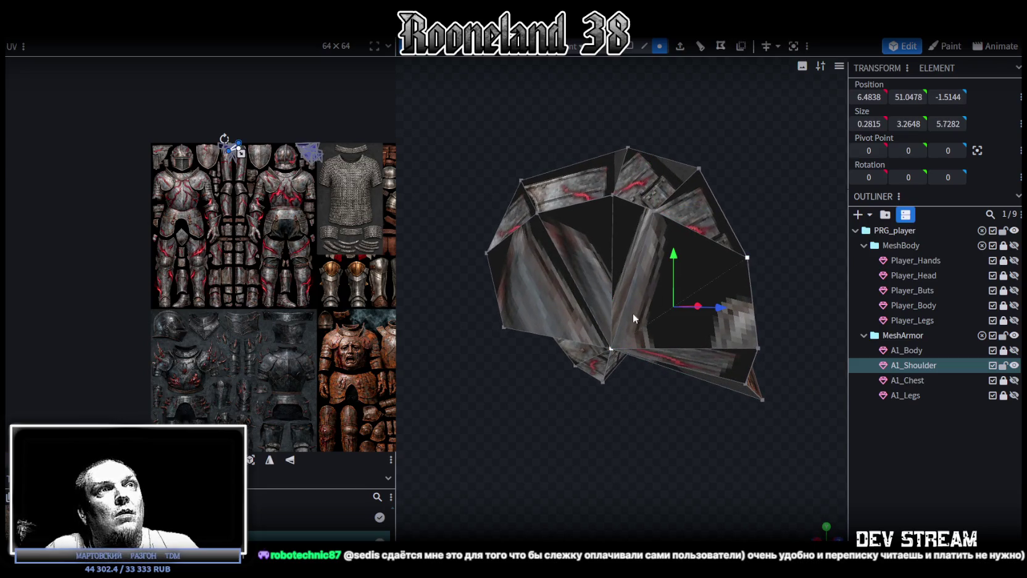
click(488, 251)
key(ctrl+a)
Step: In face mode, select the nine lower-ring triangle faces of the pauldron
mouse_move(671, 387)
mouse_down()
mouse_move(702, 442)
mouse_move(746, 310)
mouse_up()
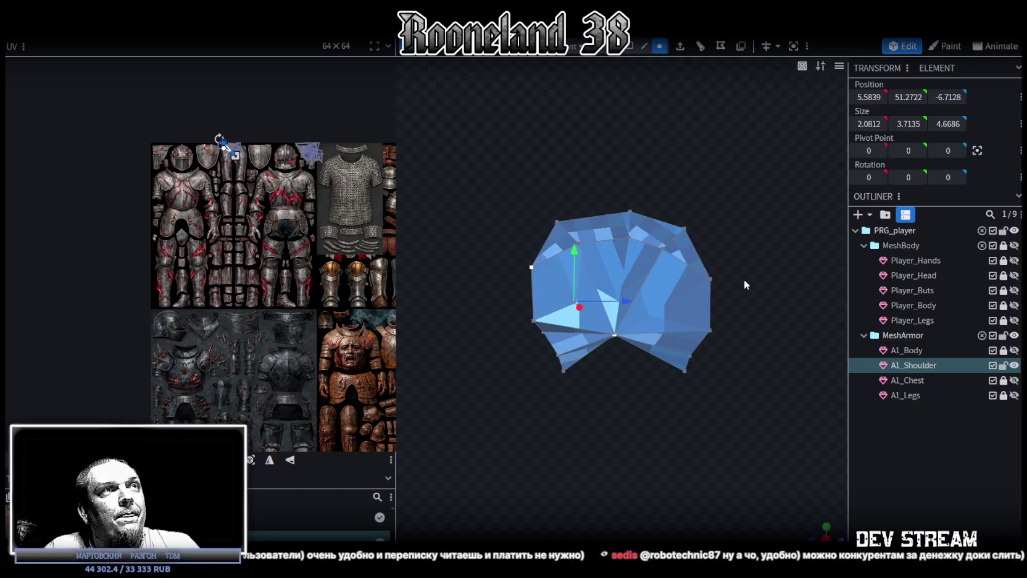
mouse_move(748, 253)
mouse_down()
mouse_move(572, 197)
mouse_move(469, 244)
mouse_move(501, 265)
mouse_move(689, 265)
mouse_move(717, 186)
mouse_up()
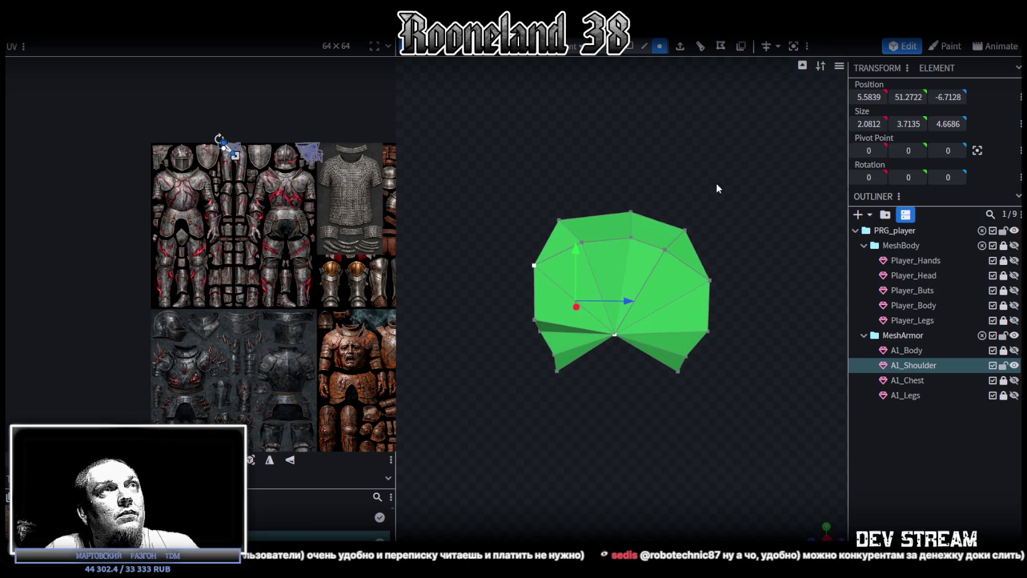
click(630, 47)
click(554, 299)
shift+click(566, 337)
mouse_move(660, 412)
mouse_down()
mouse_move(646, 301)
mouse_move(592, 353)
mouse_up()
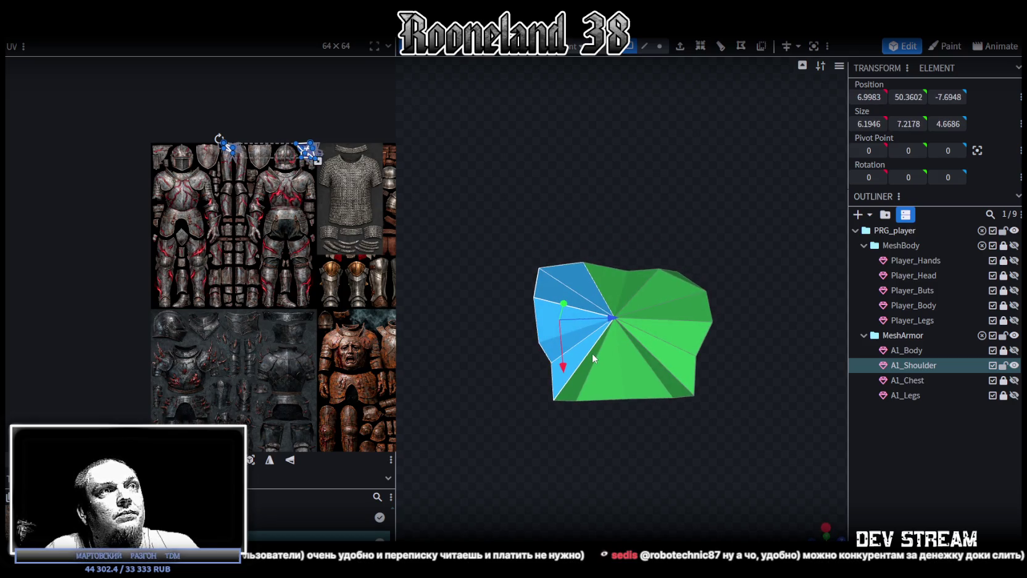
shift+click(602, 354)
shift+click(655, 375)
shift+click(679, 364)
shift+click(677, 320)
shift+click(679, 306)
shift+click(656, 289)
shift+click(633, 289)
Step: Snap to the numpad 1 front view and UV-project the selected faces from view
drag(730, 206, 694, 262)
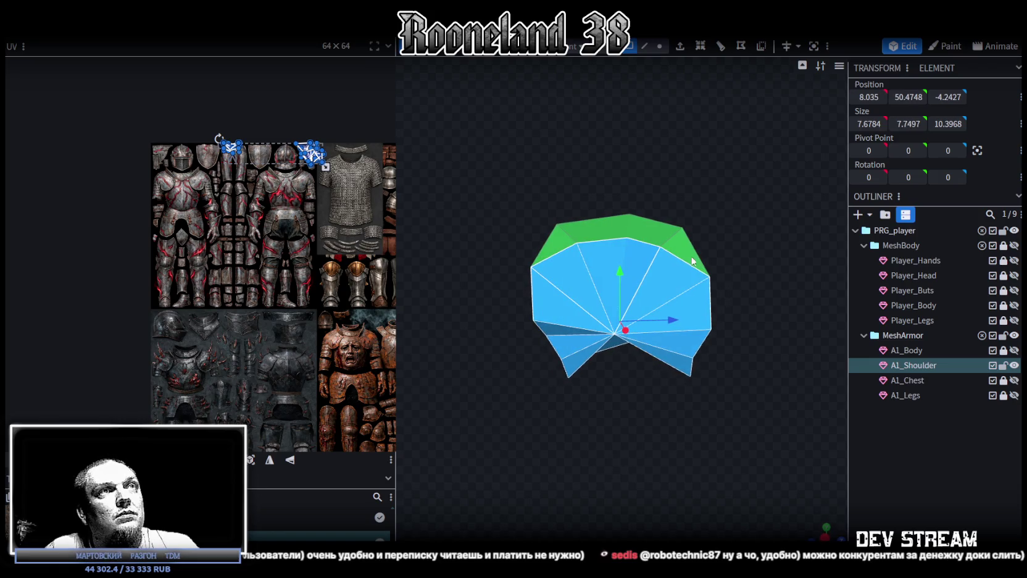
scroll(604, 264, down, 3)
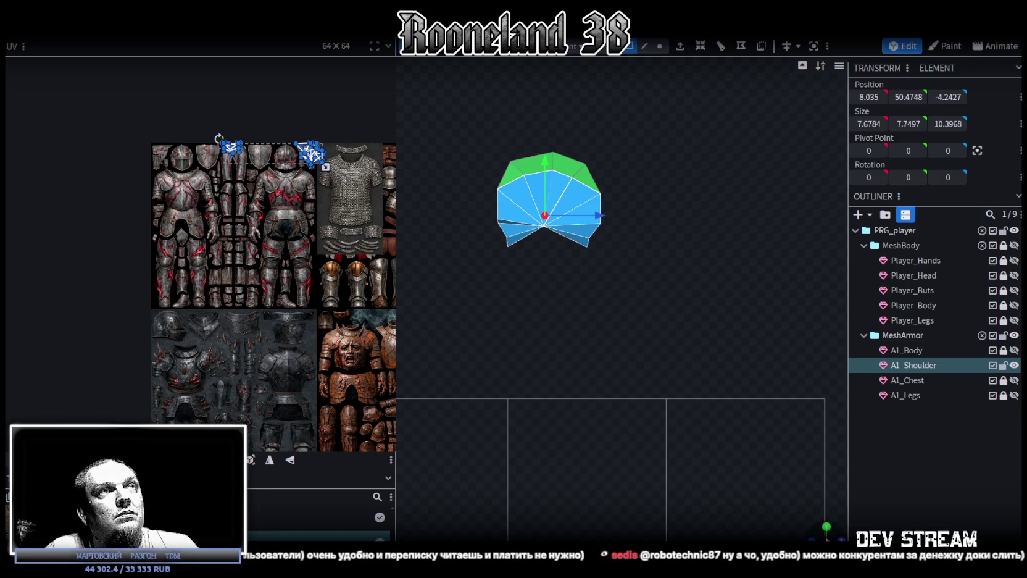
key(KP_9)
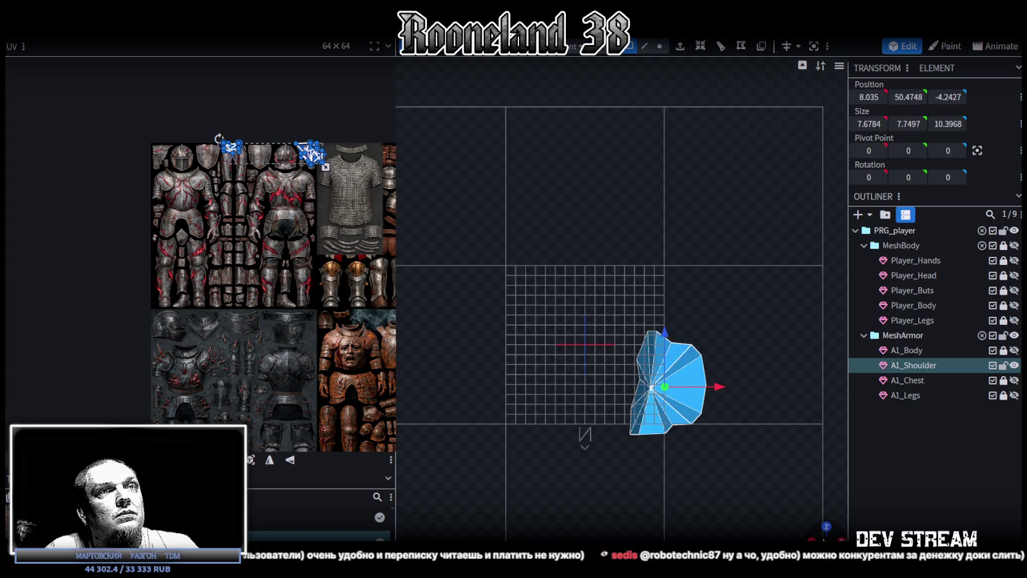
key(KP_7)
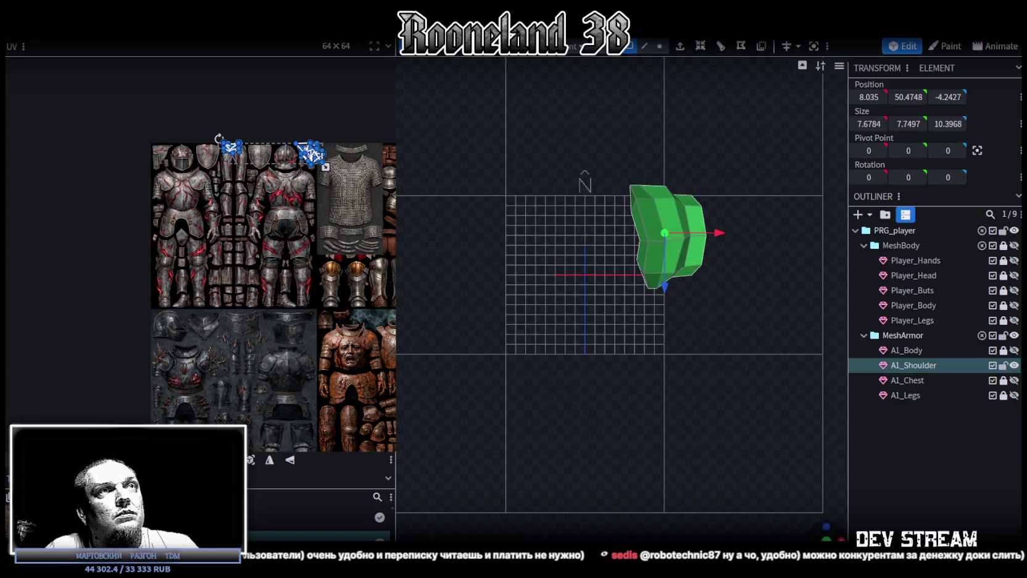
key(KP_1)
click(250, 460)
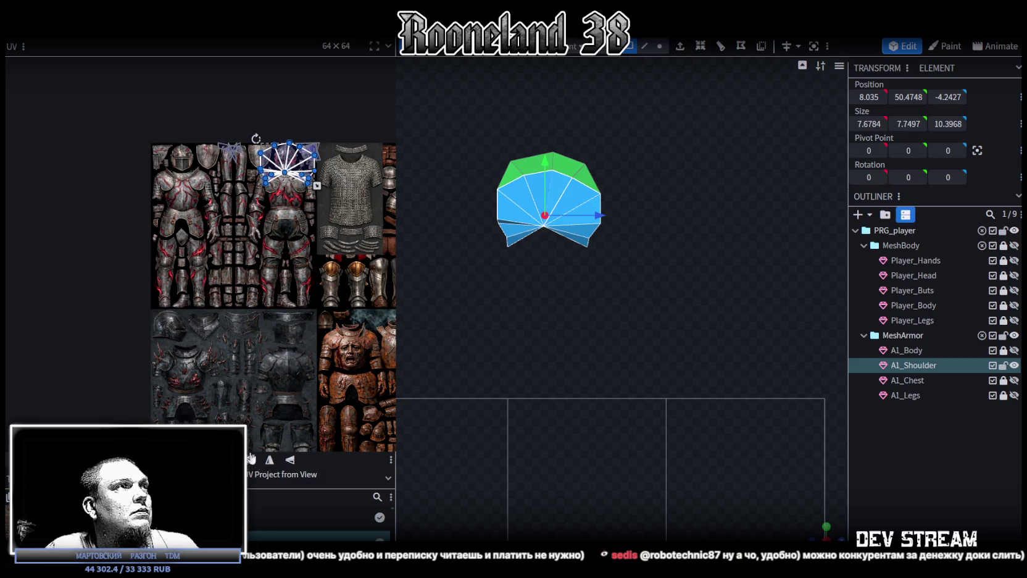
Step: Move the fan UV island onto the texture's waist plate, shrink it to fit, and preview the result
scroll(274, 238, up, 5)
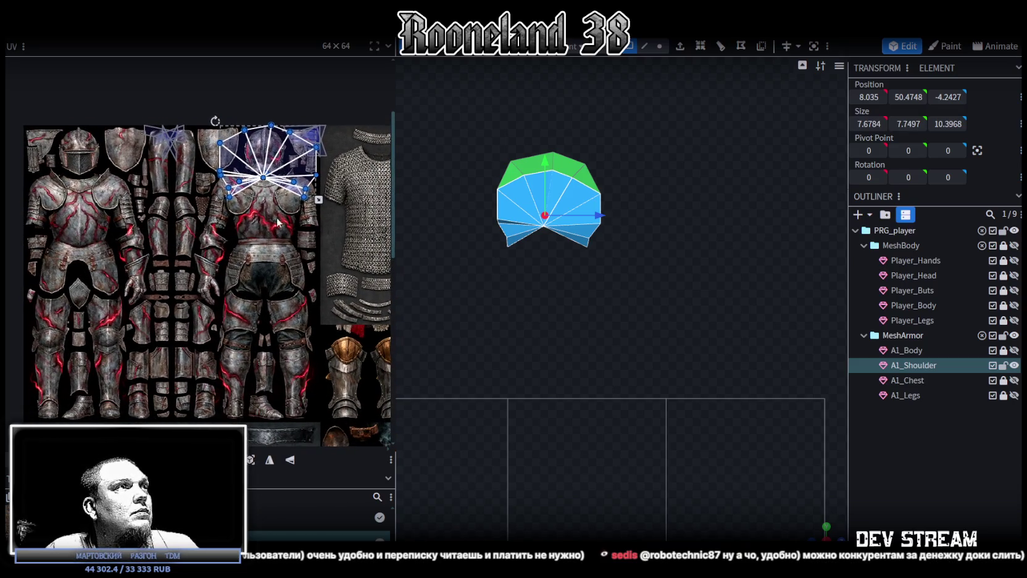
mouse_move(292, 166)
mouse_down()
mouse_move(345, 330)
mouse_move(261, 287)
mouse_move(285, 299)
mouse_up()
scroll(254, 285, up, 4)
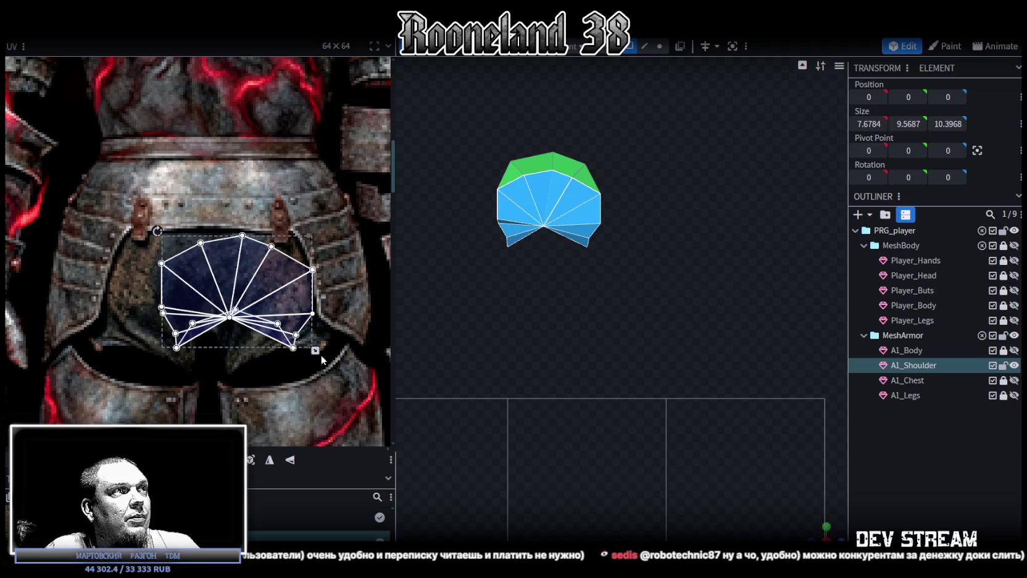
mouse_move(314, 350)
mouse_down()
mouse_move(265, 325)
mouse_move(240, 292)
mouse_up()
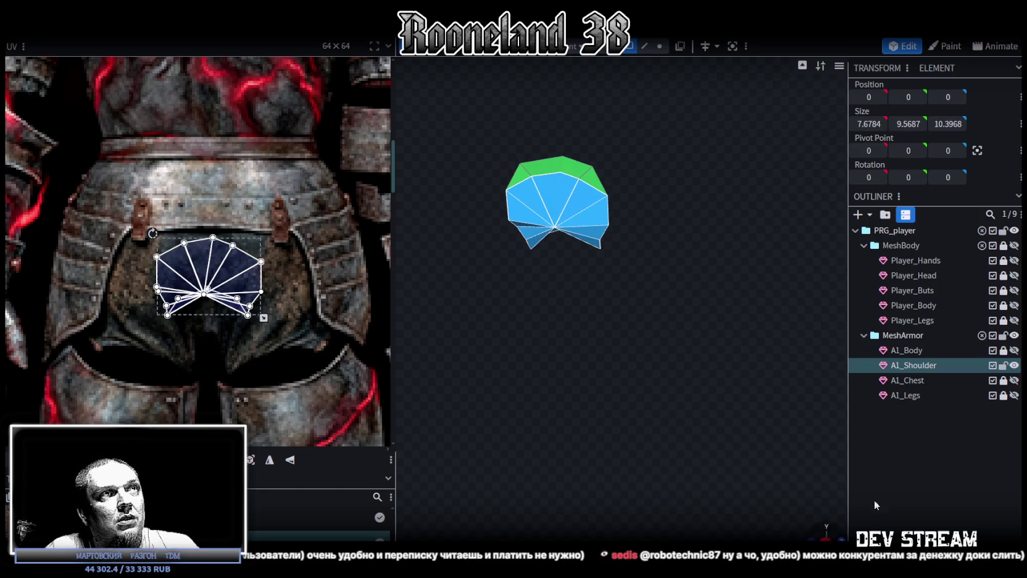
click(640, 370)
mouse_move(642, 398)
mouse_down()
mouse_move(694, 337)
mouse_move(619, 420)
mouse_move(729, 482)
mouse_move(614, 476)
mouse_up()
Step: On A1_Shoulder, select the lower row, the left and right side faces, the front faces and the top faces
click(613, 472)
mouse_move(688, 412)
mouse_down()
mouse_move(680, 422)
mouse_move(634, 396)
mouse_move(490, 365)
mouse_up()
double_click(634, 397)
shift+click(502, 365)
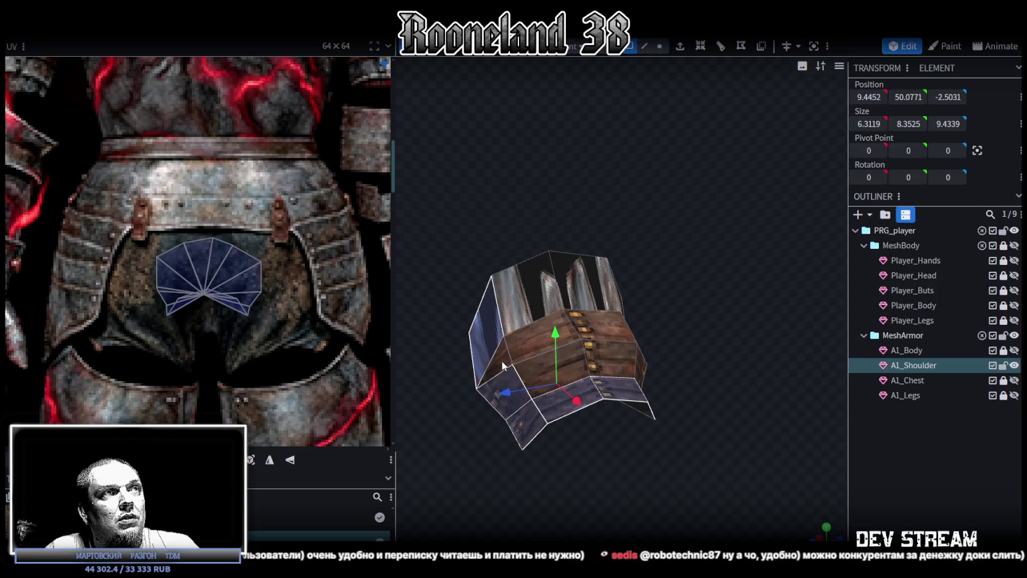
shift+click(517, 347)
shift+click(585, 286)
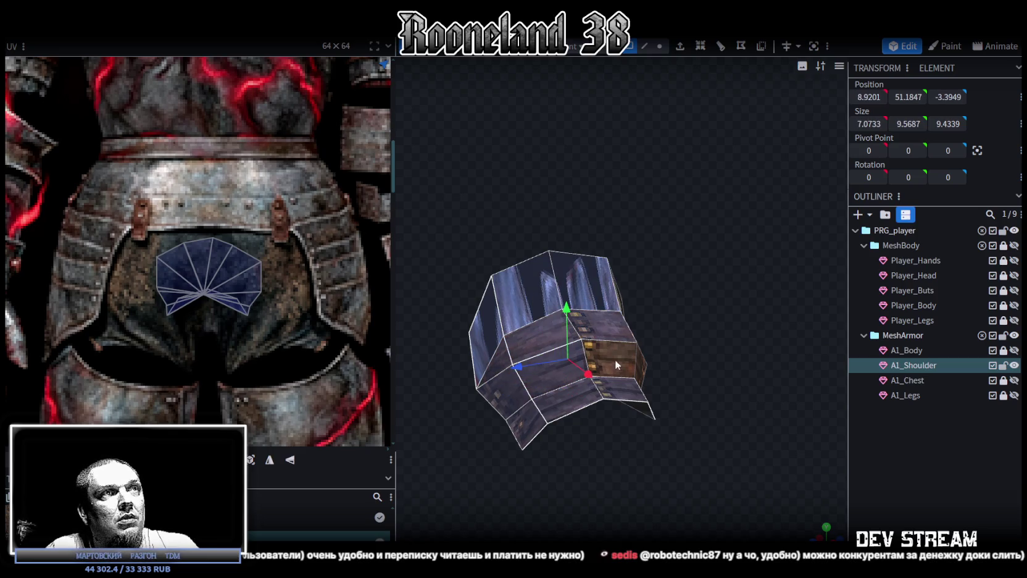
shift+click(639, 359)
drag(639, 359, 747, 381)
mouse_move(754, 343)
mouse_down()
mouse_move(600, 421)
mouse_move(640, 450)
mouse_move(684, 451)
mouse_move(731, 423)
mouse_move(588, 451)
mouse_move(374, 428)
mouse_move(644, 373)
mouse_up()
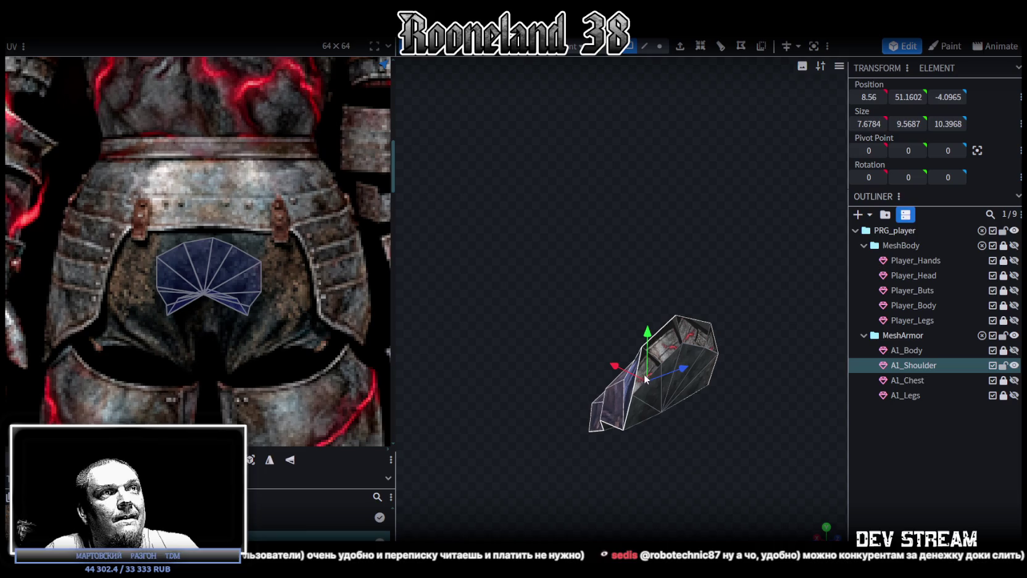
shift+click(712, 342)
mouse_move(713, 466)
mouse_down()
mouse_move(591, 394)
mouse_move(753, 482)
mouse_up()
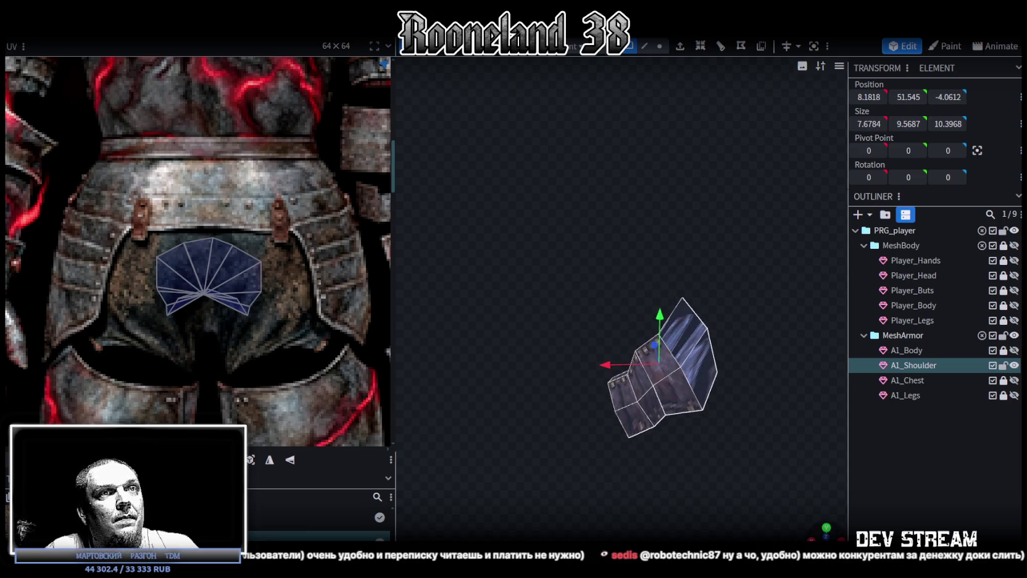
drag(655, 371, 592, 432)
Step: Snap to the top-down view and project the selected faces' UVs from view
click(826, 527)
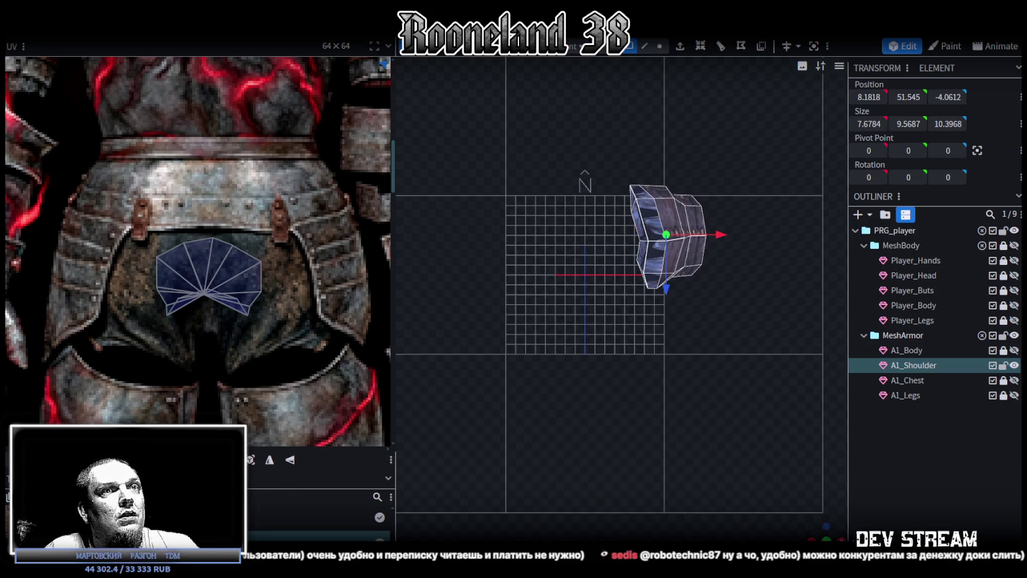
click(812, 538)
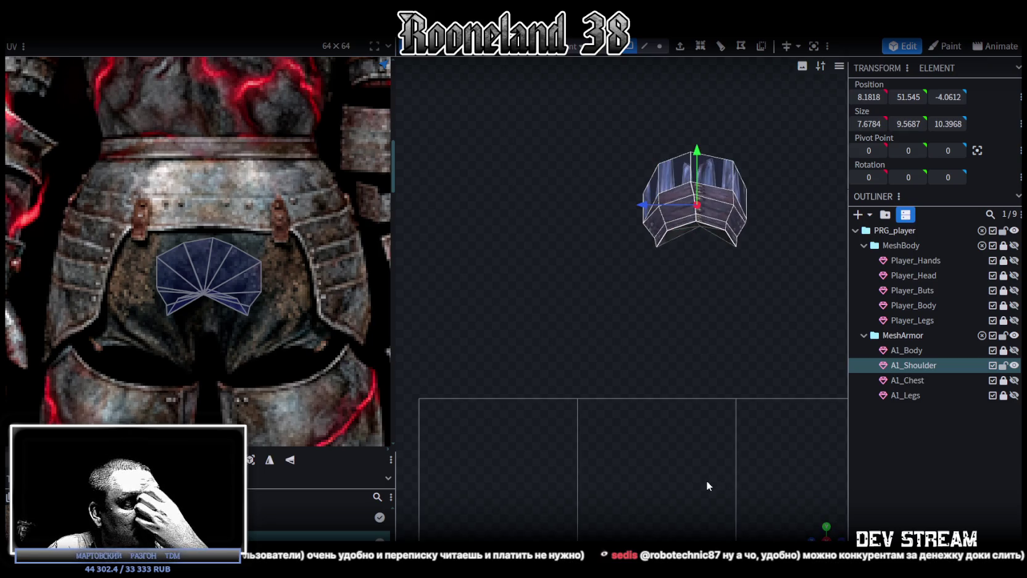
click(826, 530)
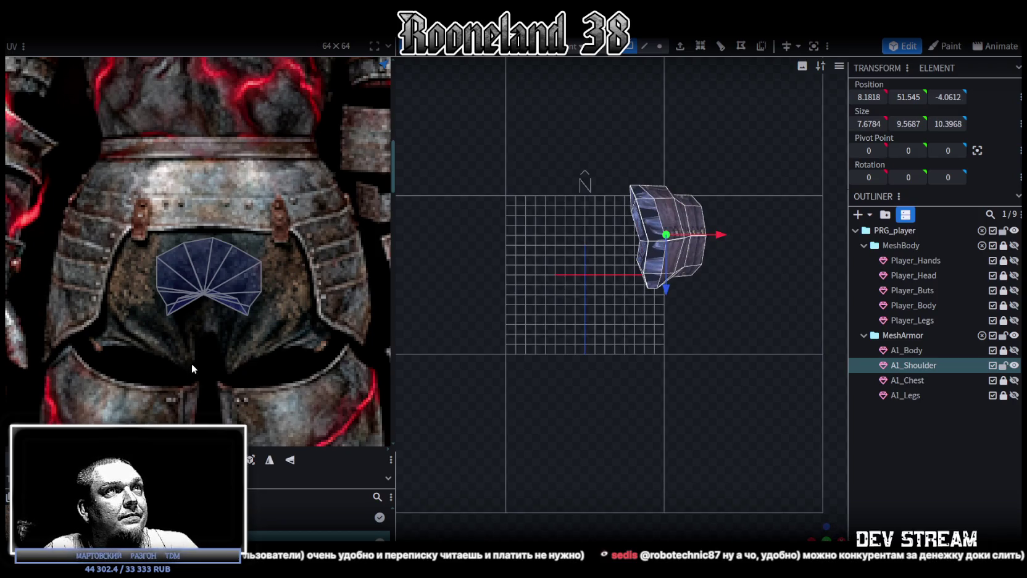
click(252, 463)
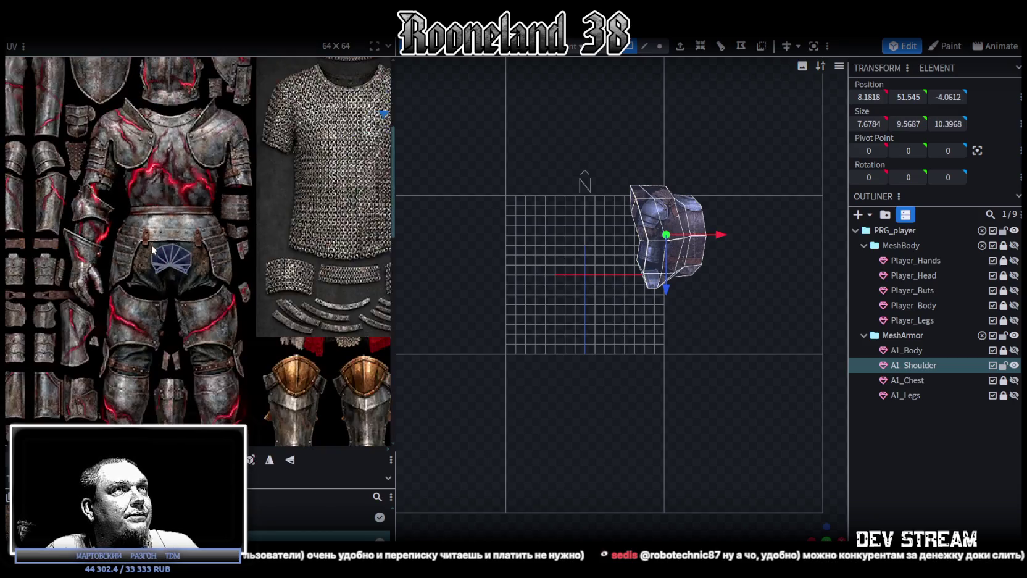
Step: Move the shoulder UV island onto the knight armor's arm area and rotate it into place
scroll(154, 252, down, 5)
drag(263, 199, 49, 230)
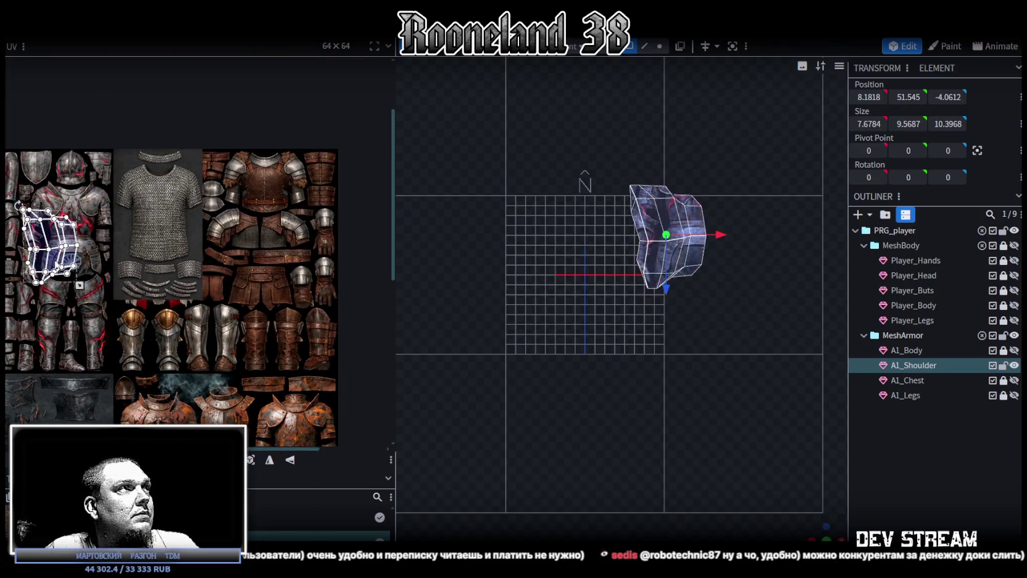
scroll(197, 216, up, 3)
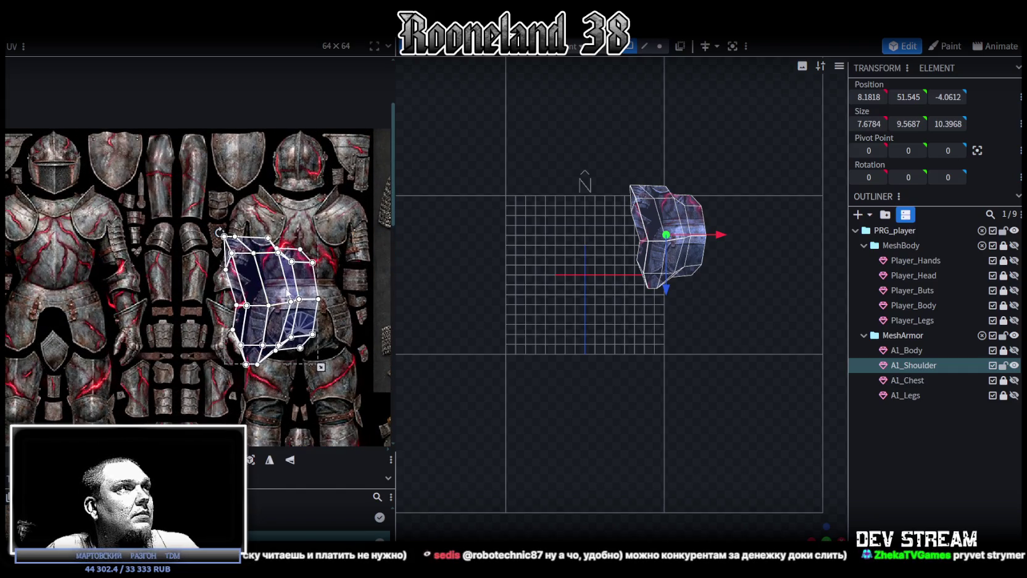
drag(275, 282, 155, 220)
scroll(156, 221, up, 1)
right_click(152, 222)
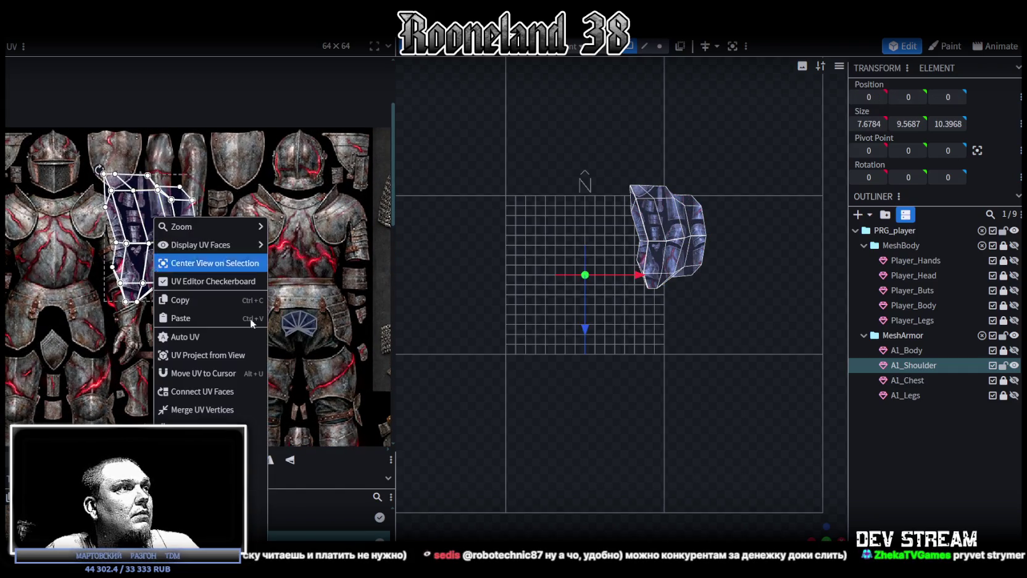
click(257, 319)
mouse_move(218, 286)
mouse_down()
mouse_move(216, 220)
mouse_move(223, 258)
mouse_move(204, 258)
mouse_up()
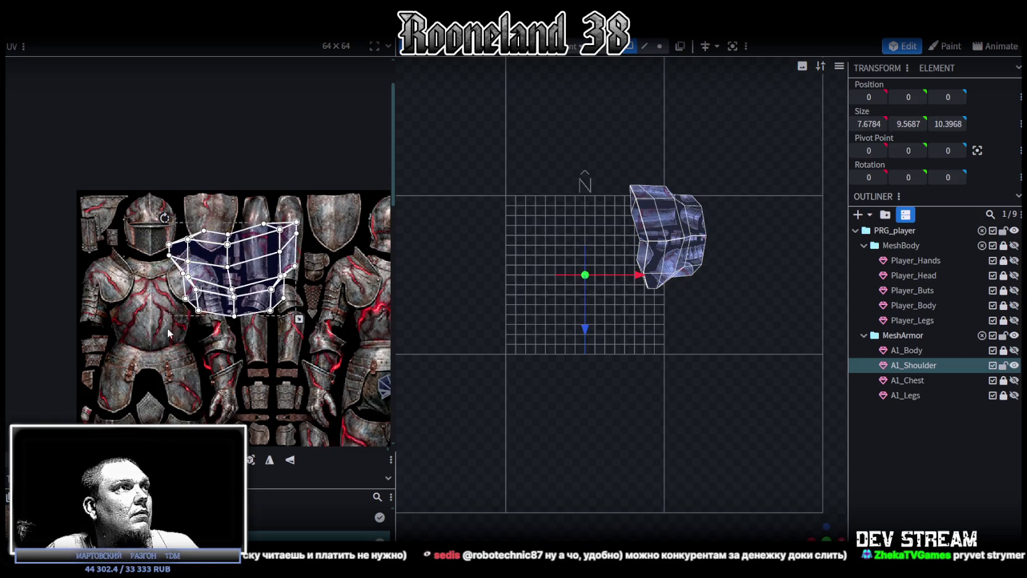
Step: Shift the lower faces and top strip, then raise and shrink the island onto the upper plates
drag(160, 337, 309, 243)
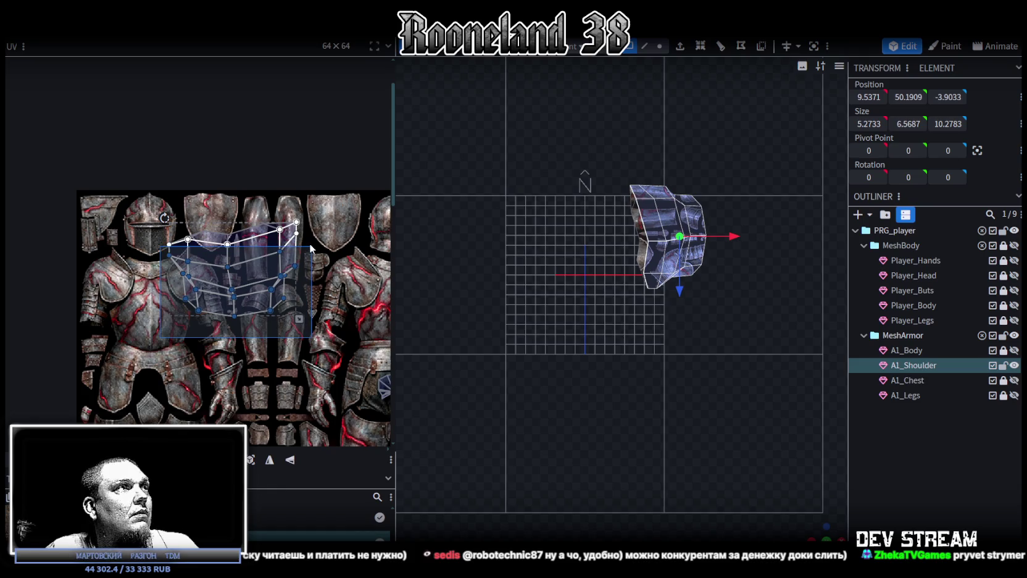
drag(247, 284, 176, 349)
click(265, 233)
drag(265, 233, 199, 415)
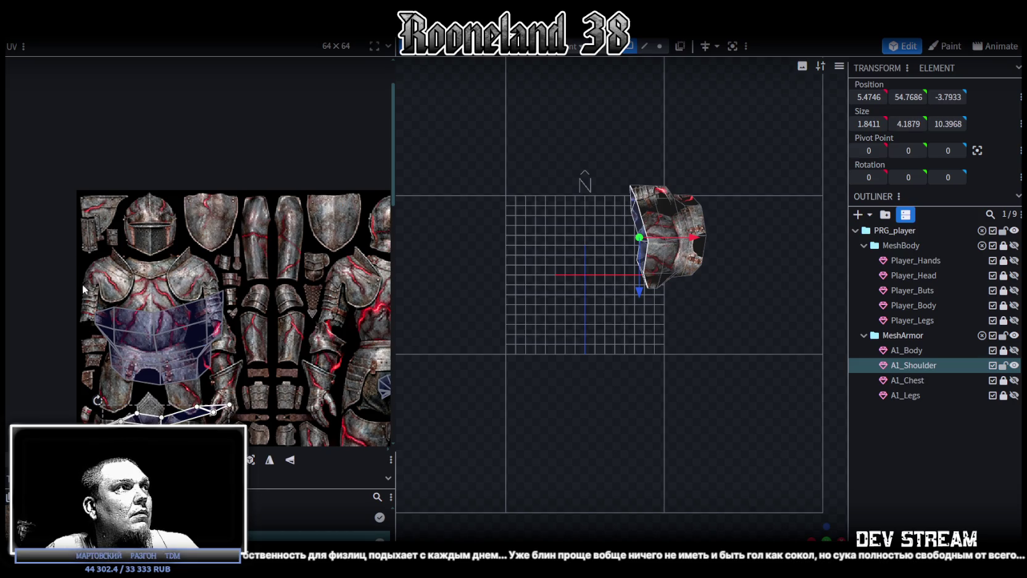
drag(100, 281, 243, 371)
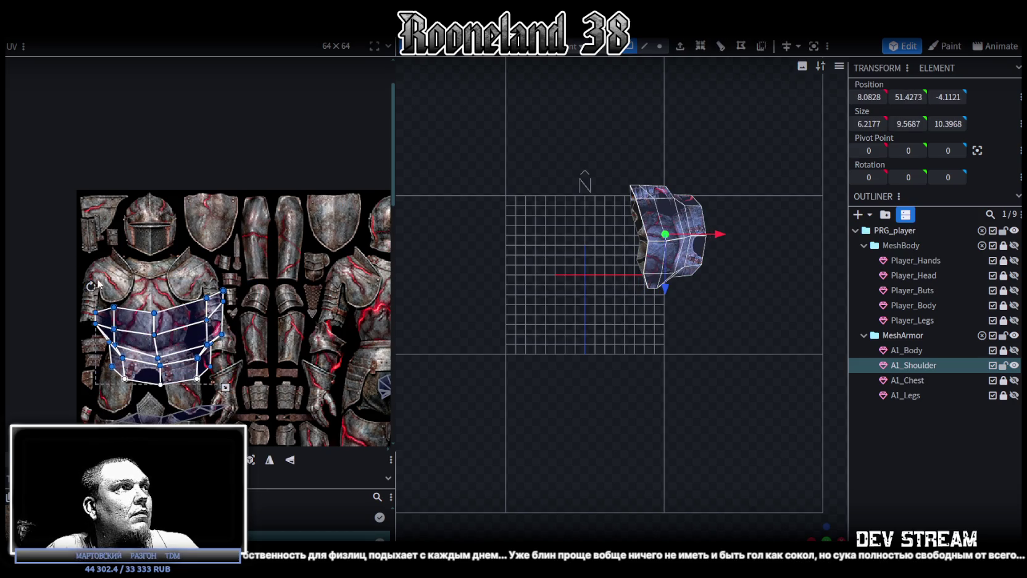
drag(192, 341, 281, 246)
drag(315, 292, 240, 248)
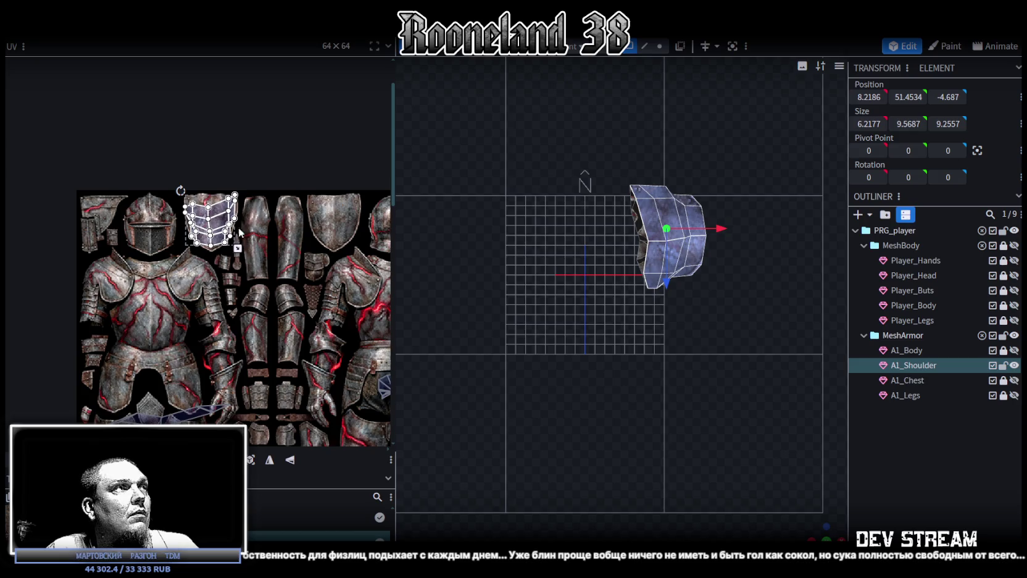
Step: Pull the upper and left UV faces' vertices up to the pauldron rim
scroll(240, 248, up, 2)
scroll(247, 259, up, 2)
scroll(278, 303, up, 2)
scroll(312, 290, up, 1)
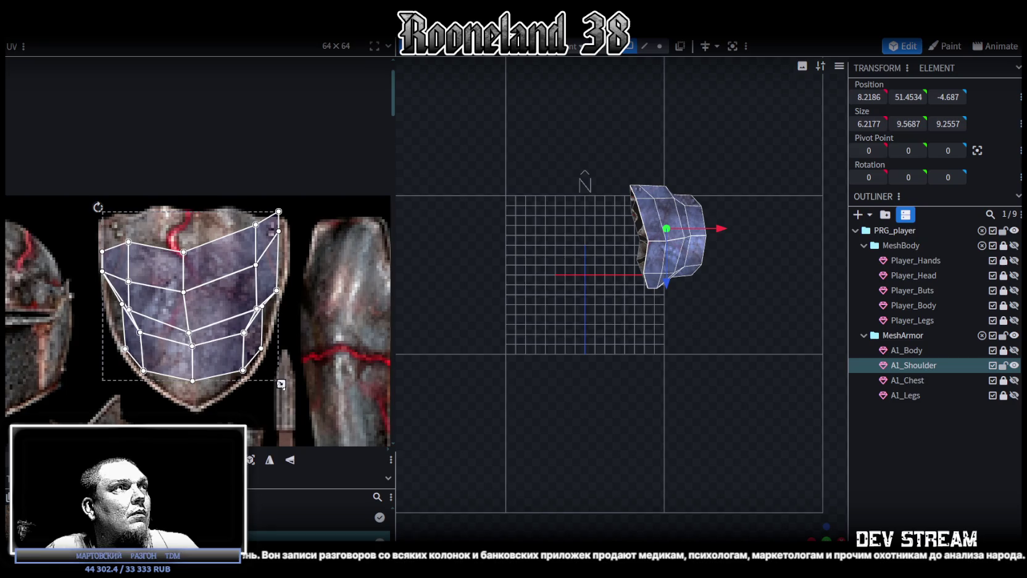
scroll(272, 247, up, 2)
mouse_move(299, 253)
mouse_down()
mouse_move(276, 223)
mouse_move(285, 262)
mouse_up()
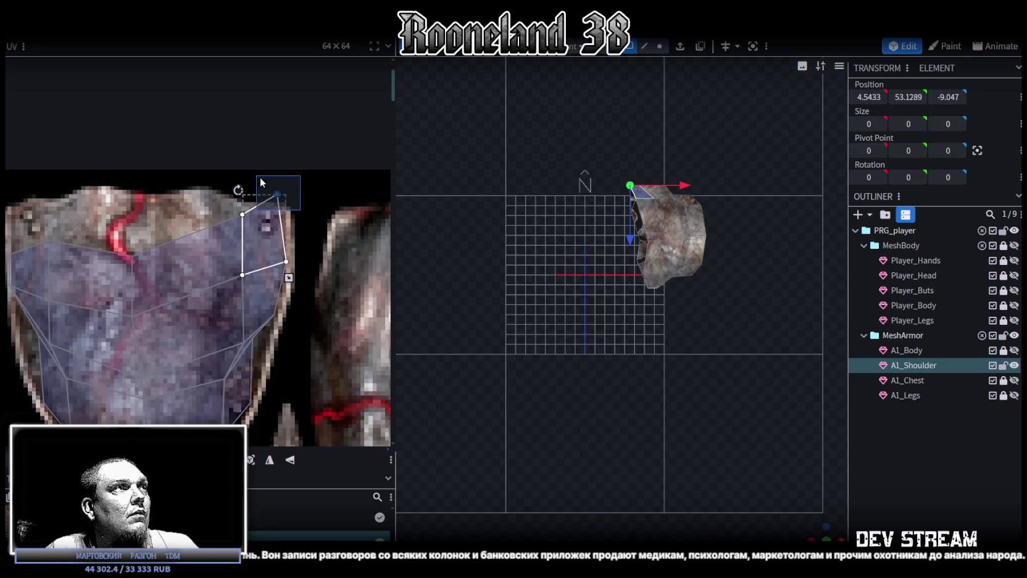
mouse_move(277, 194)
mouse_down()
mouse_move(285, 216)
mouse_move(244, 205)
mouse_up()
shift+click(185, 278)
scroll(211, 249, left, 3)
click(241, 287)
drag(216, 268, 216, 217)
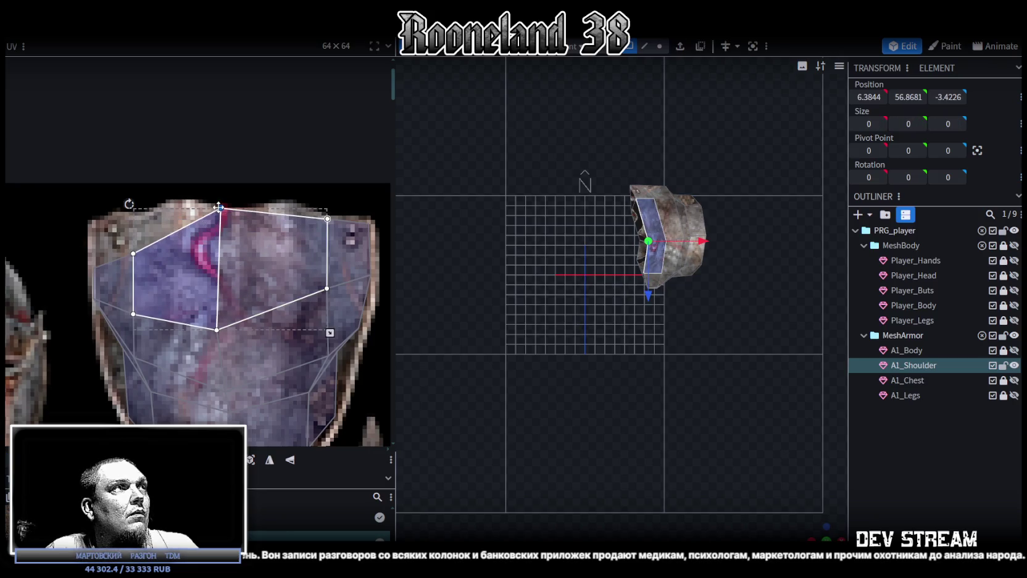
click(134, 252)
drag(134, 253, 133, 211)
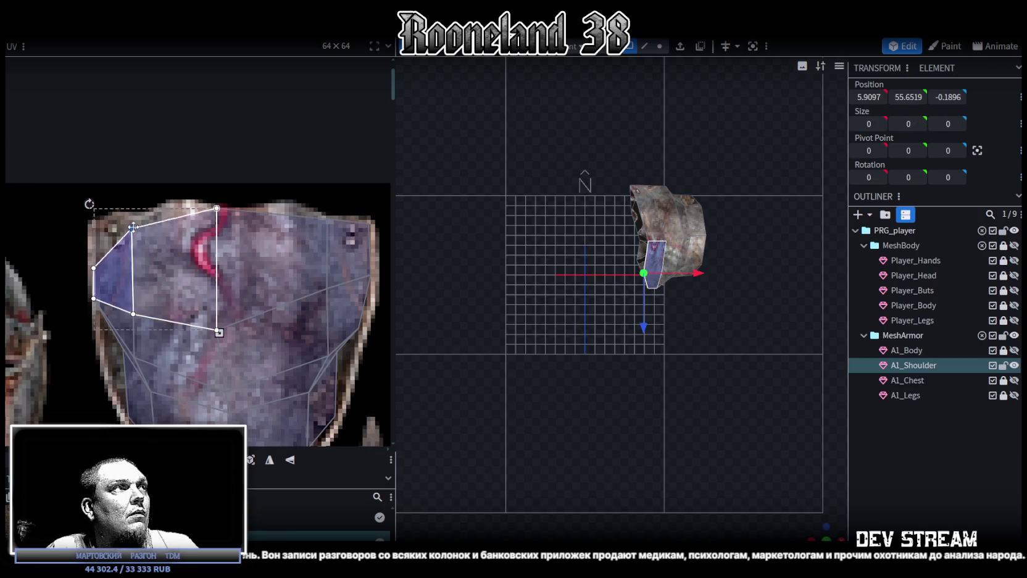
click(91, 262)
drag(94, 262, 93, 222)
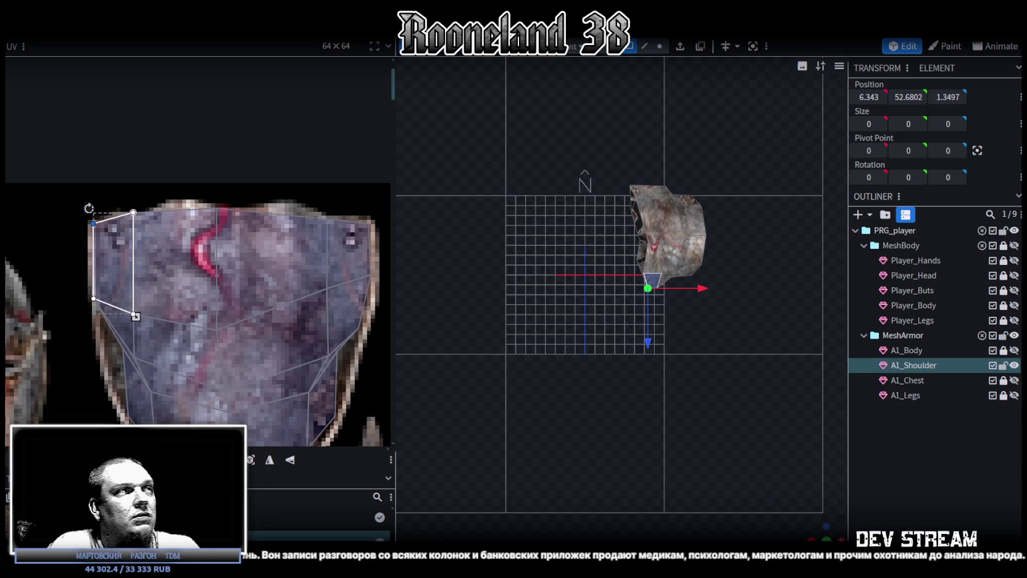
Step: Widen the thin left edge face across the texture and shift the lower shoulder vertices up
scroll(151, 314, up, 2)
scroll(134, 325, up, 3)
click(178, 299)
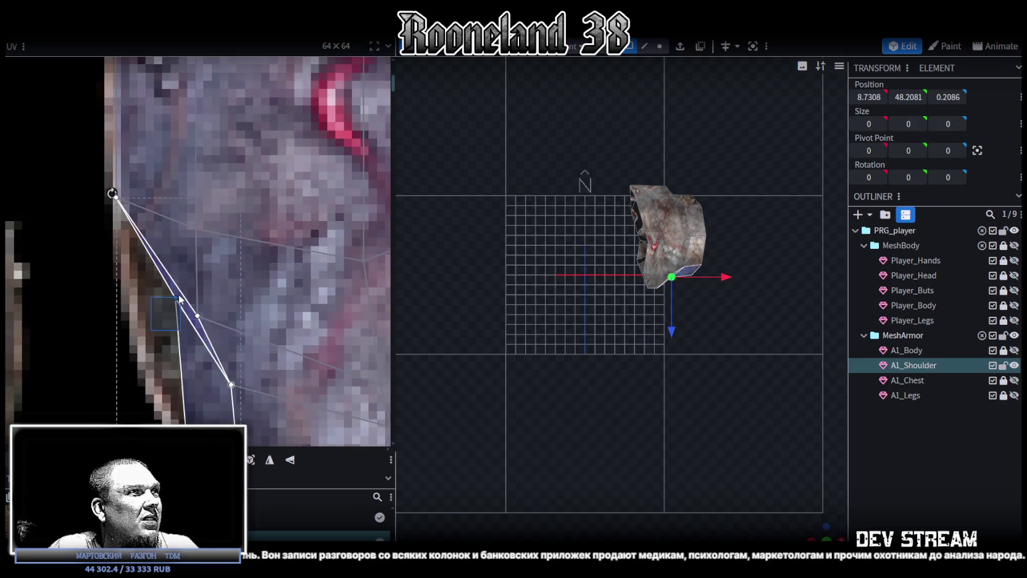
drag(174, 295, 137, 301)
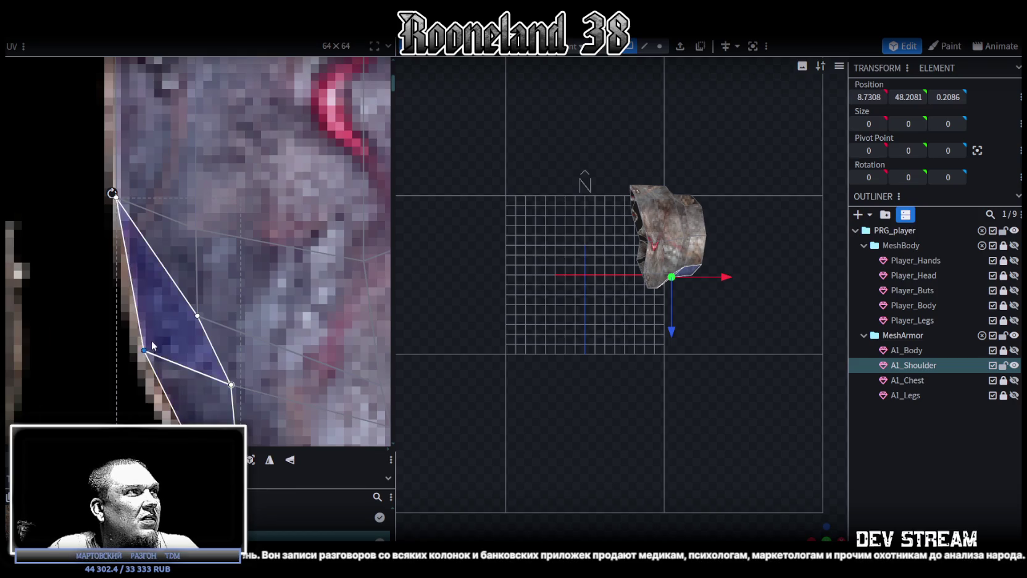
scroll(124, 334, down, 2)
scroll(107, 360, down, 1)
scroll(94, 353, down, 2)
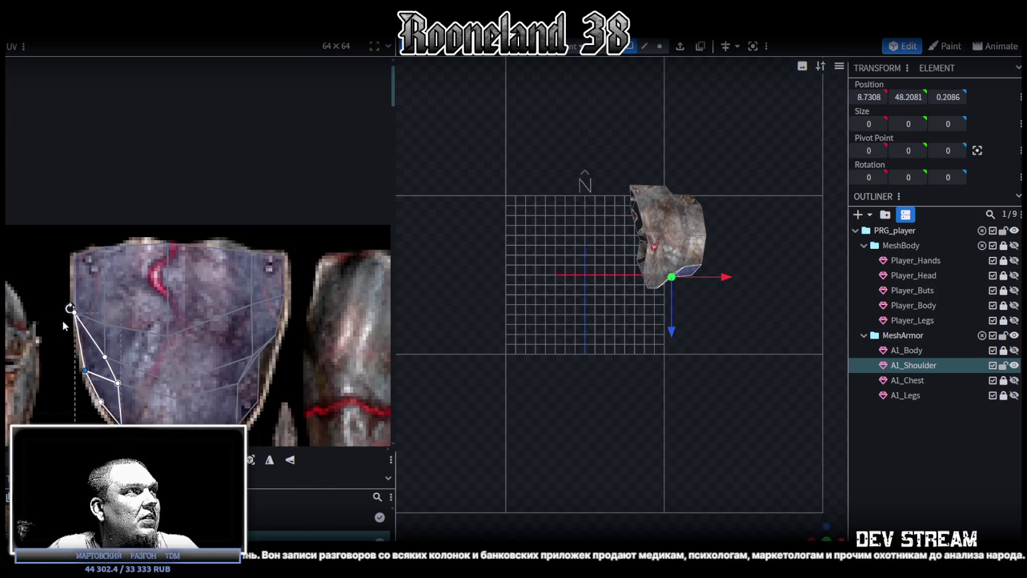
drag(75, 361, 260, 317)
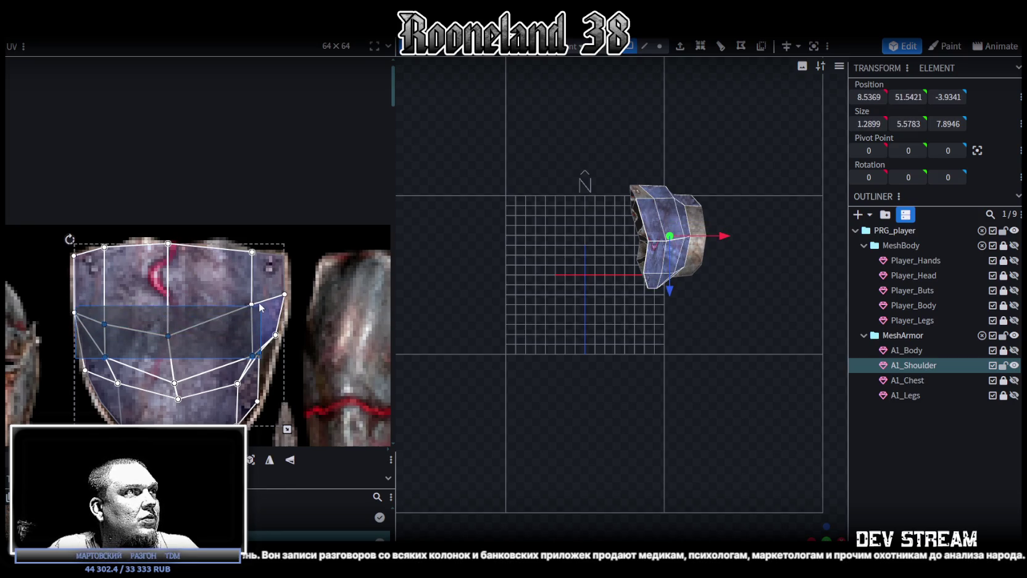
drag(260, 313, 263, 301)
drag(168, 334, 168, 320)
Step: Move the upper-right face's vertex onto the pauldron edge and select the triangular face and lower faces
scroll(288, 380, up, 2)
scroll(289, 380, up, 2)
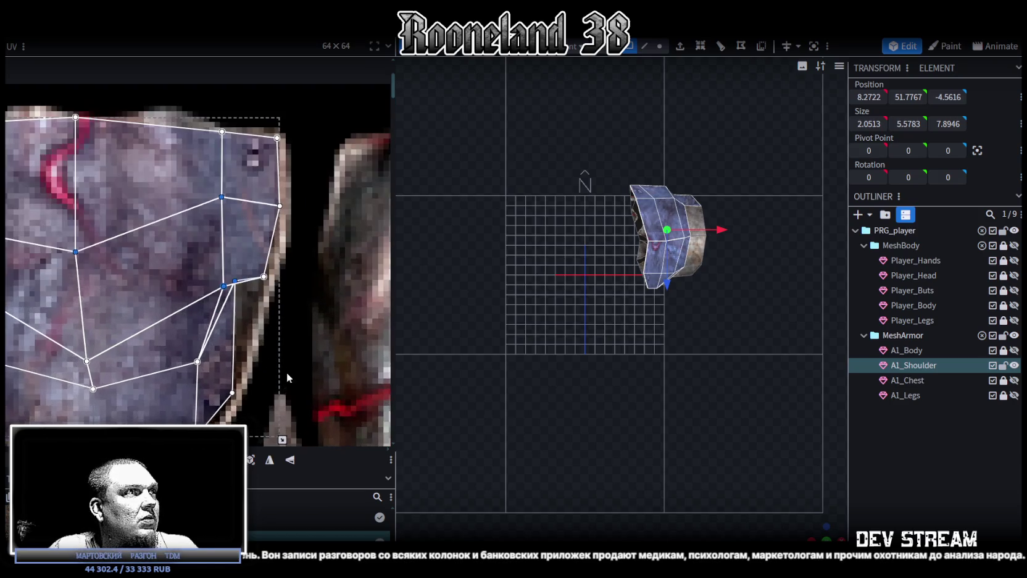
click(233, 274)
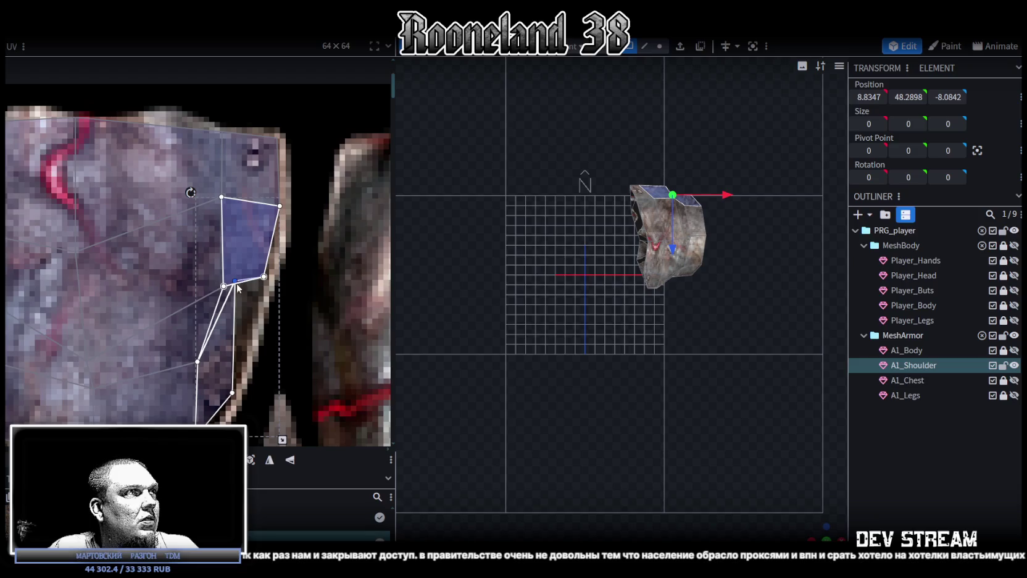
click(251, 283)
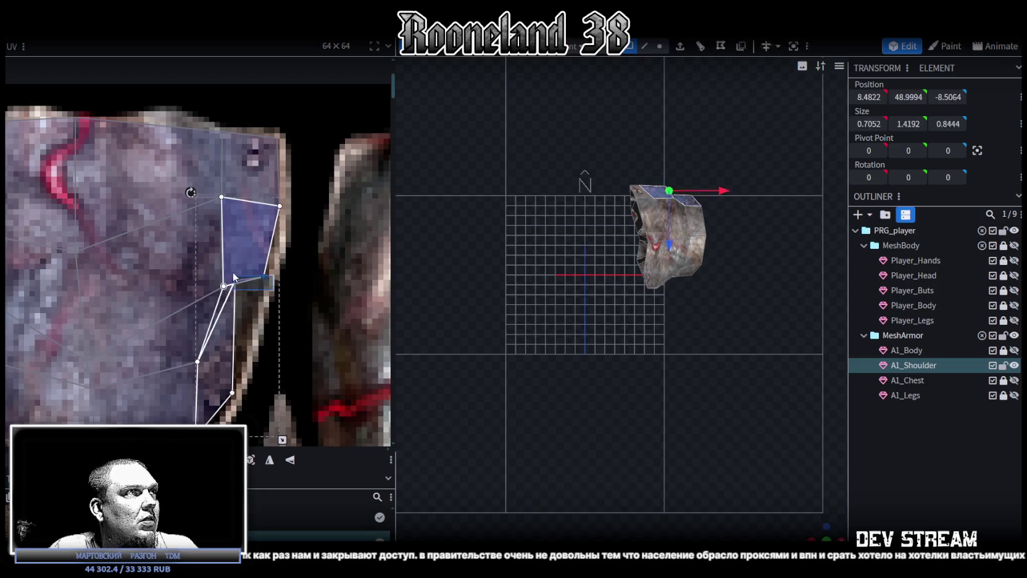
click(251, 283)
click(251, 275)
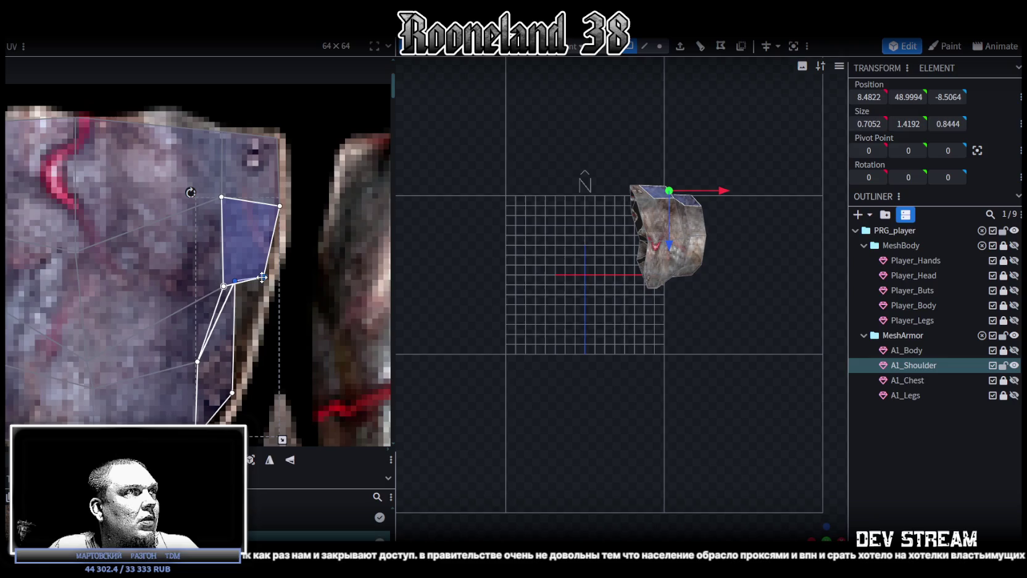
mouse_move(269, 284)
mouse_down()
mouse_move(278, 298)
mouse_move(264, 272)
mouse_up()
click(238, 297)
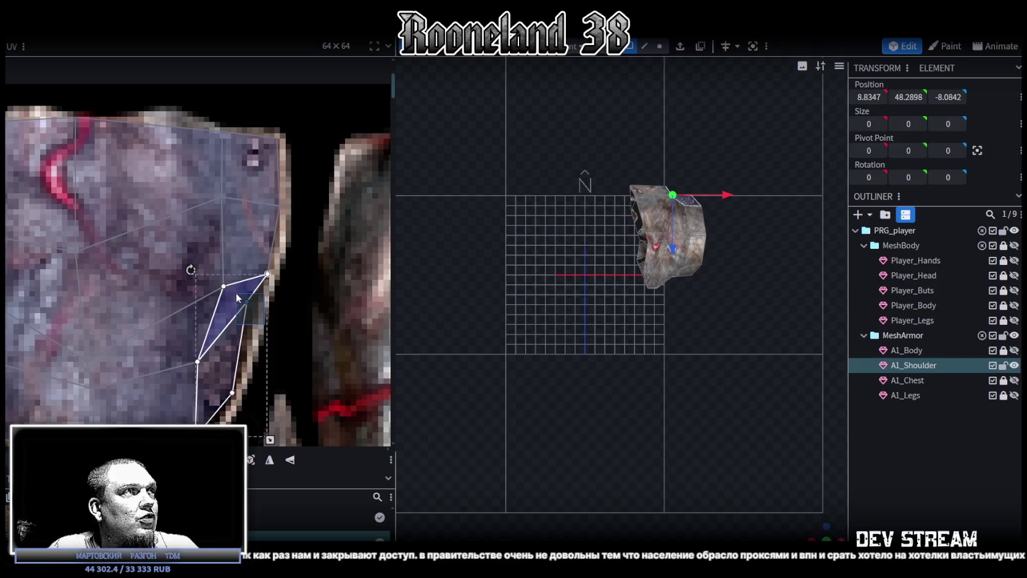
click(248, 339)
scroll(191, 347, down, 2)
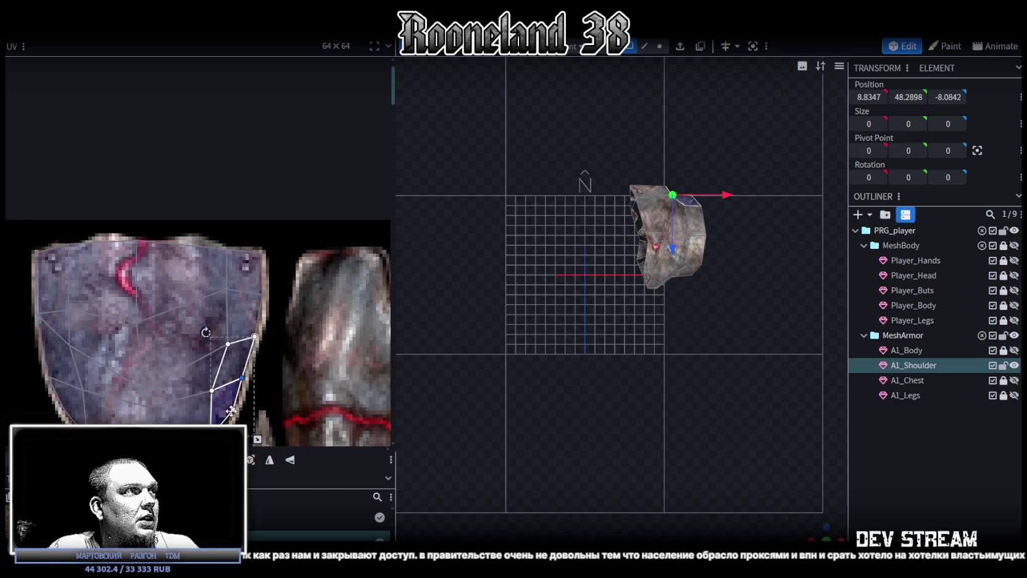
scroll(191, 347, down, 2)
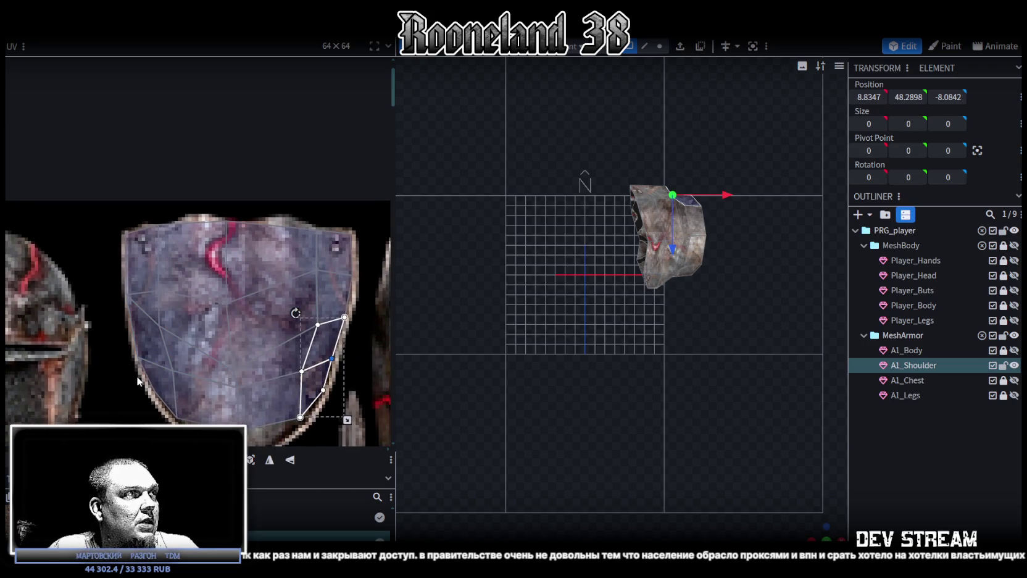
mouse_move(135, 351)
mouse_down()
mouse_move(252, 374)
mouse_move(232, 372)
mouse_up()
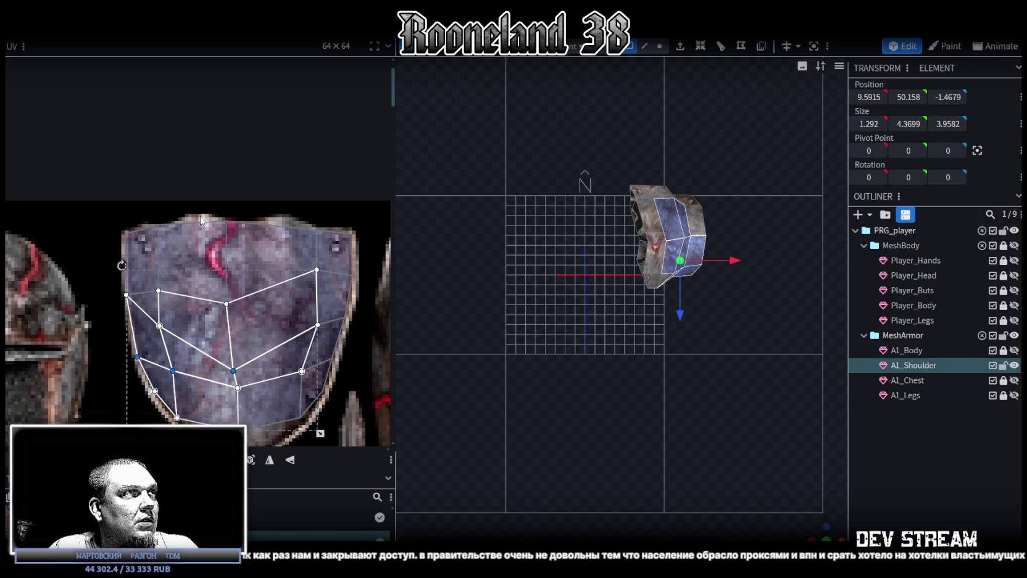
Step: Raise the lower-edge vertex and move the thin vertical strip's top vertices up
click(247, 217)
click(234, 370)
drag(234, 369, 230, 350)
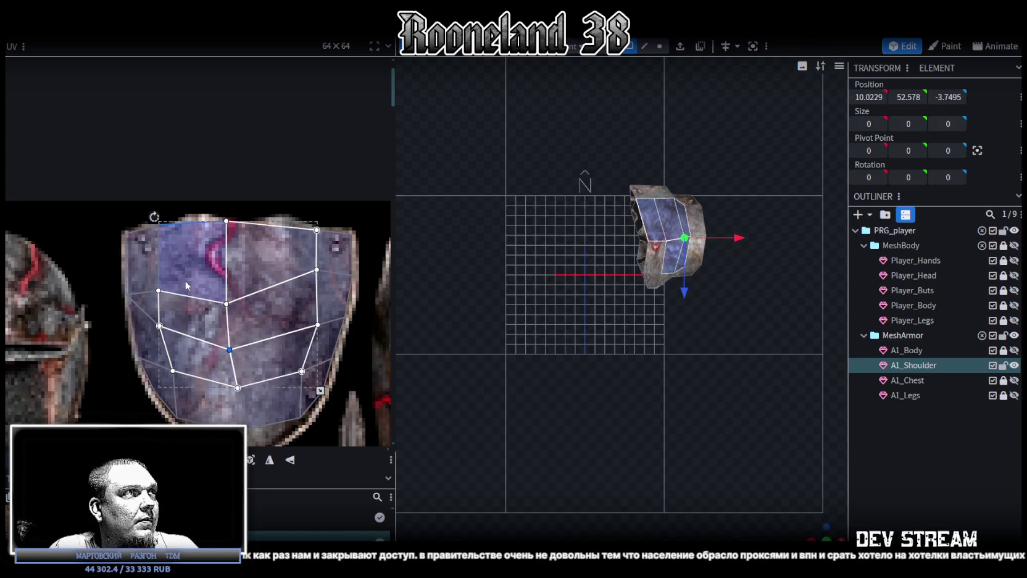
click(237, 259)
click(224, 302)
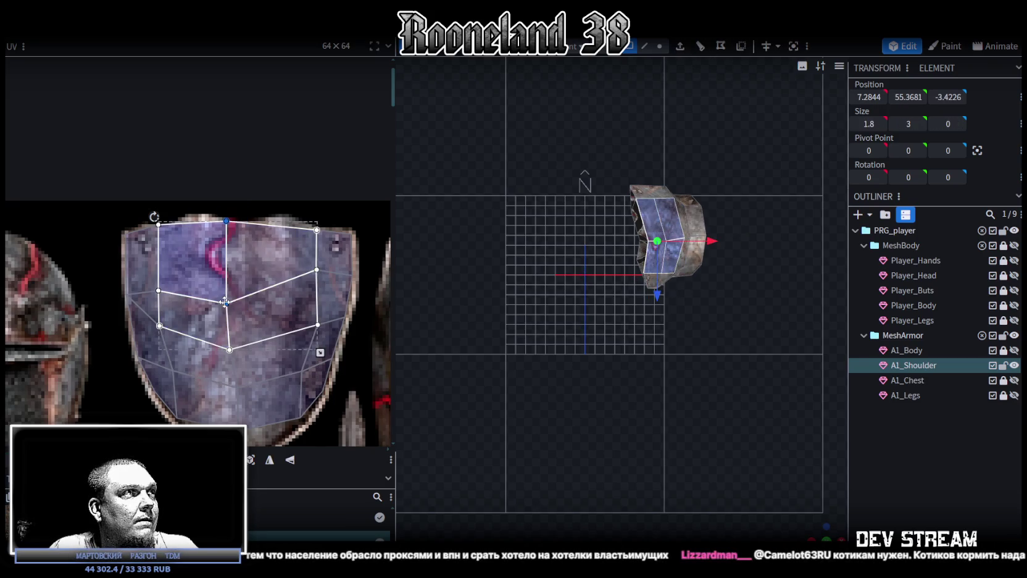
drag(224, 302, 226, 287)
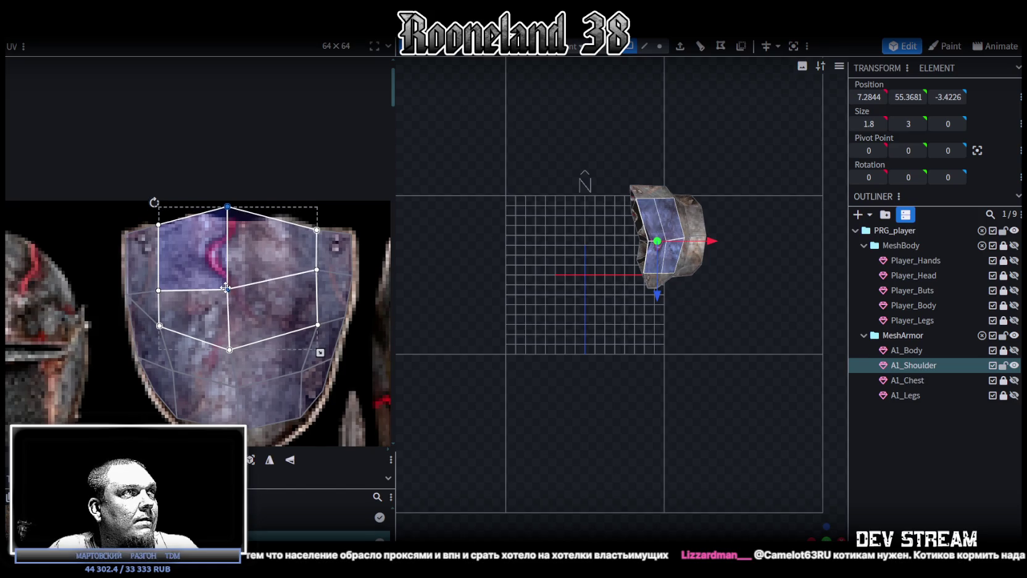
Step: Select the top and left-side pauldron faces and nudge the middle vertex column down-left
click(230, 209)
click(229, 209)
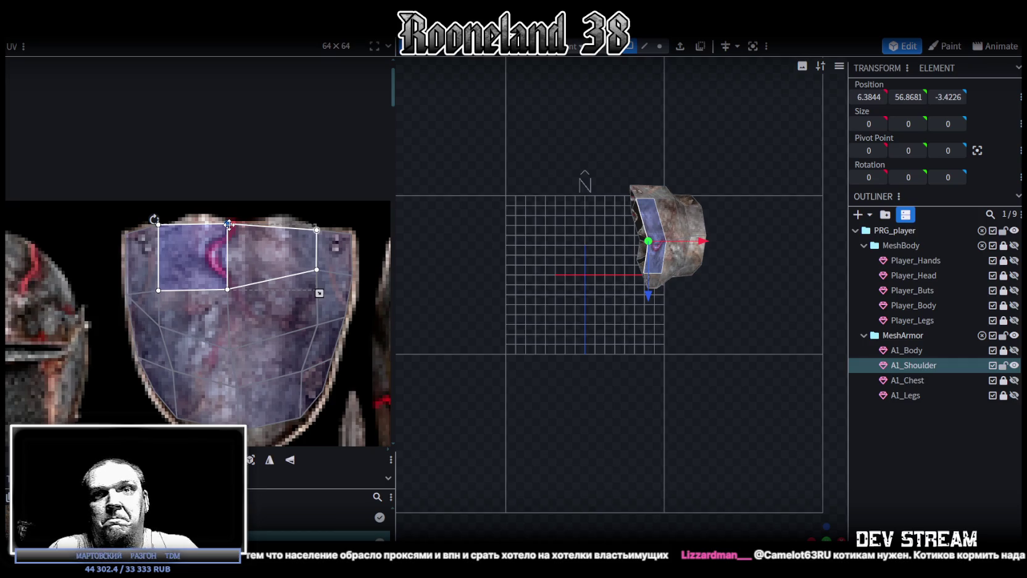
click(229, 223)
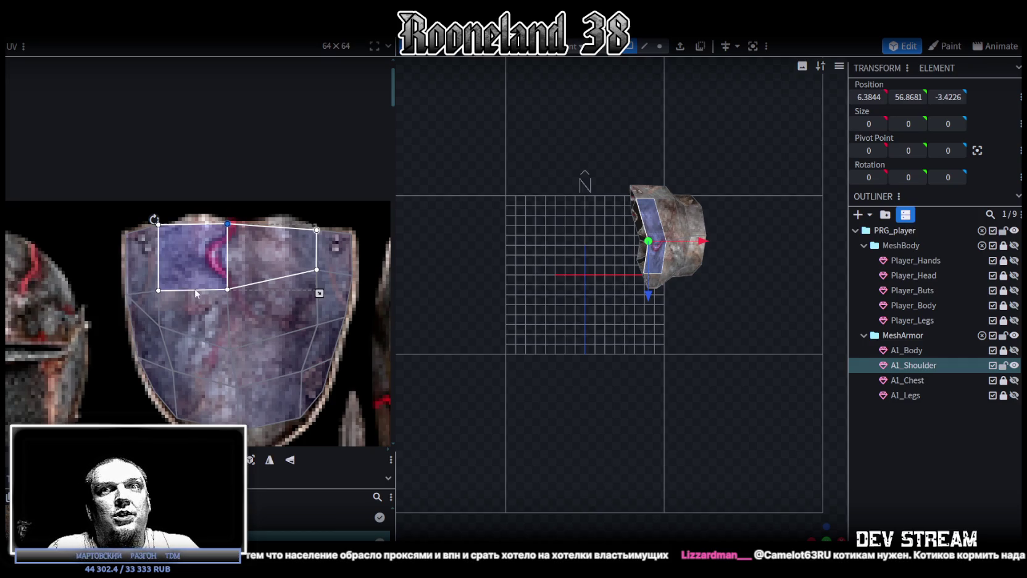
middle_drag(219, 302, 253, 263)
scroll(178, 253, up, 2)
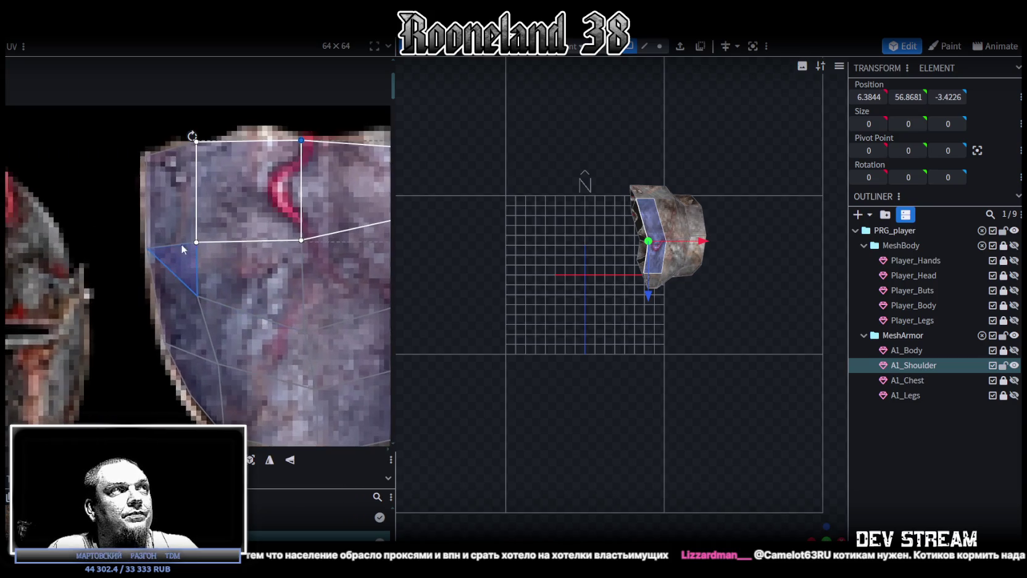
click(223, 306)
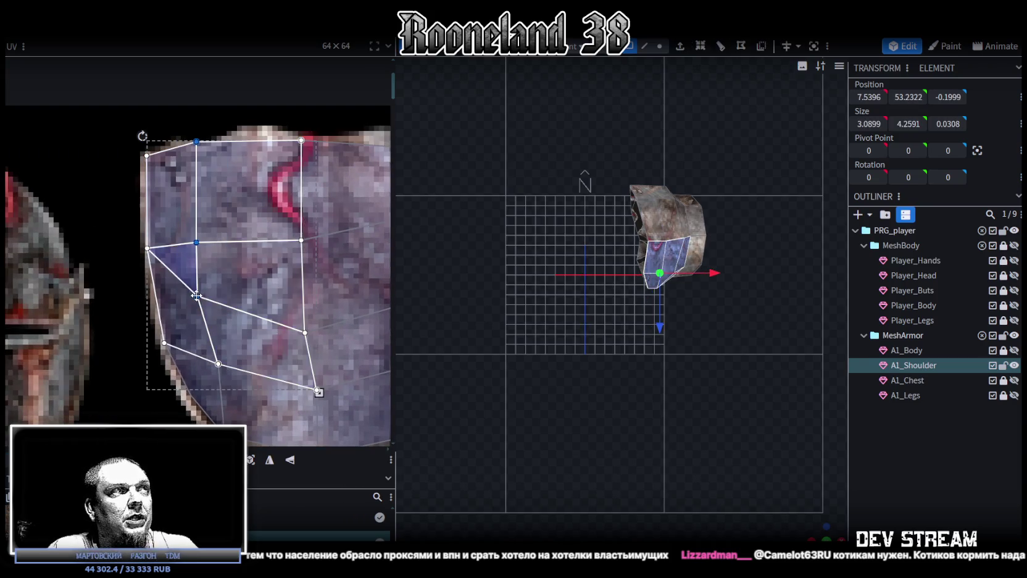
scroll(225, 301, down, 3)
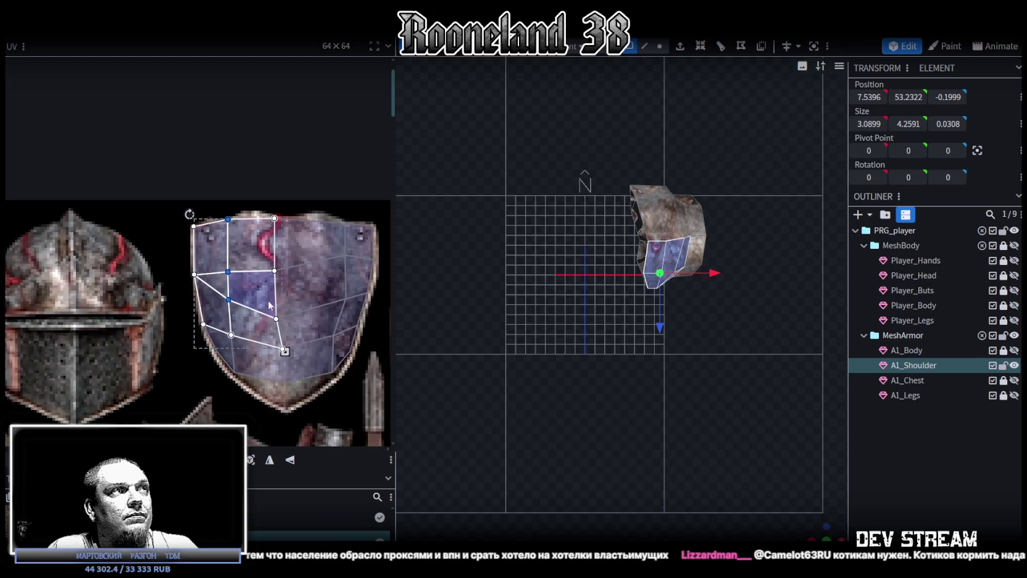
middle_drag(287, 263, 234, 258)
click(235, 316)
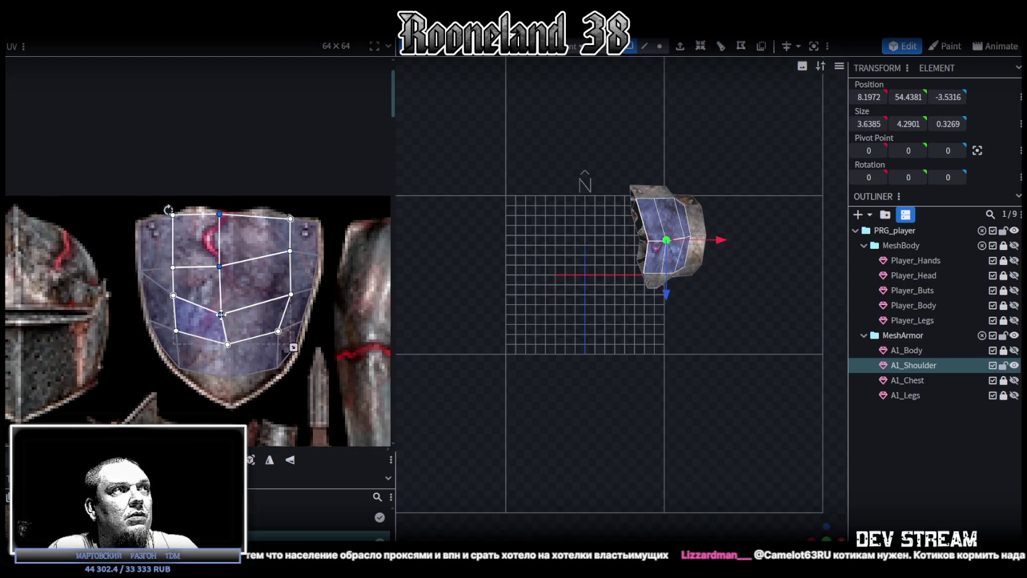
drag(227, 312, 225, 313)
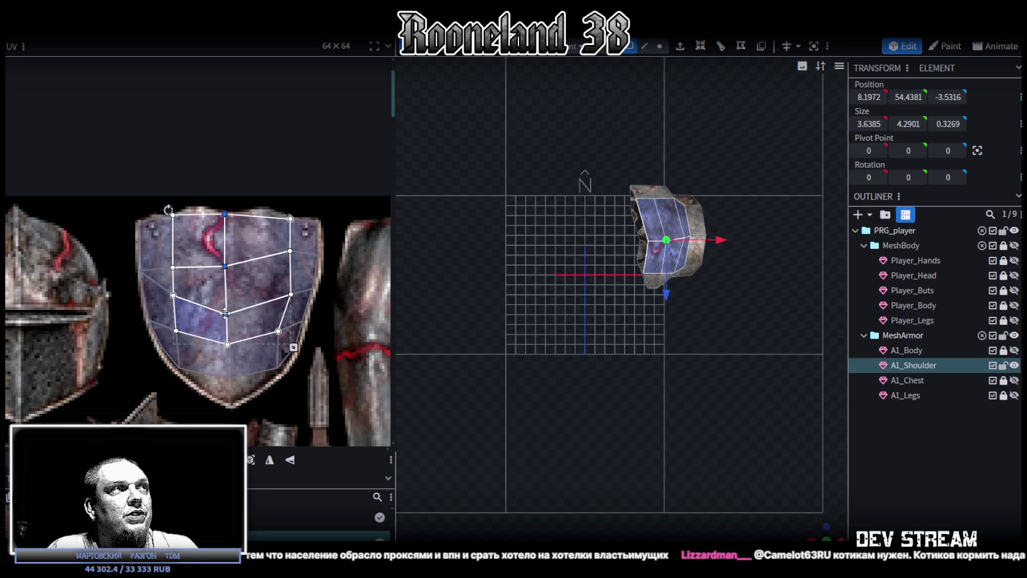
Step: Shift the middle vertex column left and raise the top-middle vertex to the shield's rim
scroll(284, 278, up, 2)
click(292, 292)
click(280, 315)
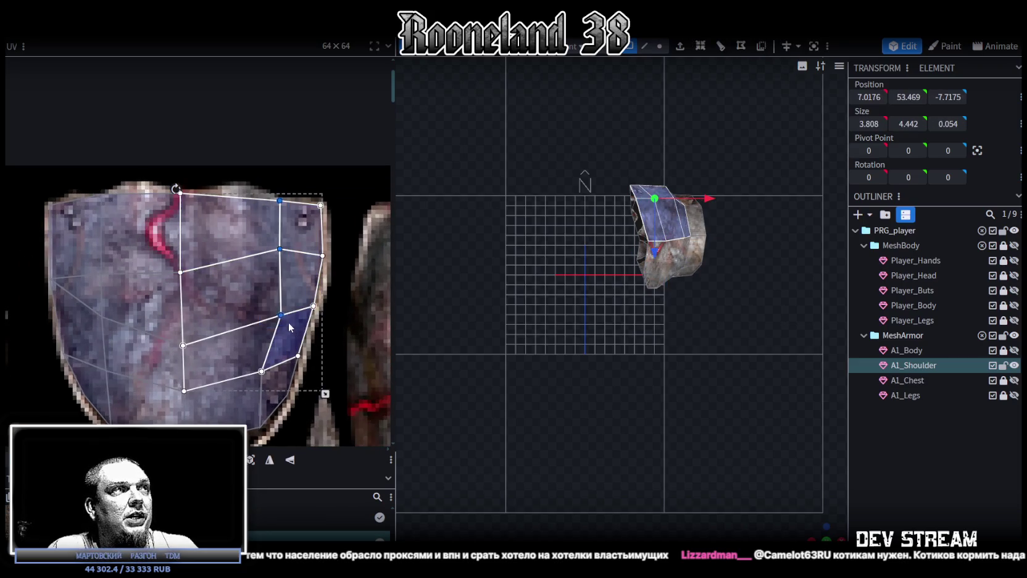
drag(280, 315, 261, 318)
click(239, 160)
click(219, 229)
drag(259, 204, 261, 197)
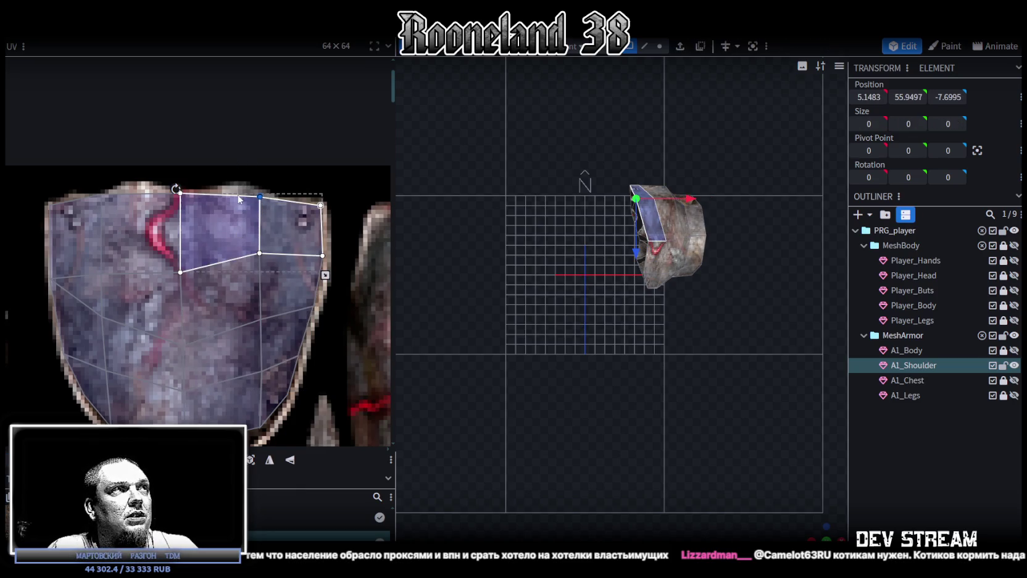
click(263, 257)
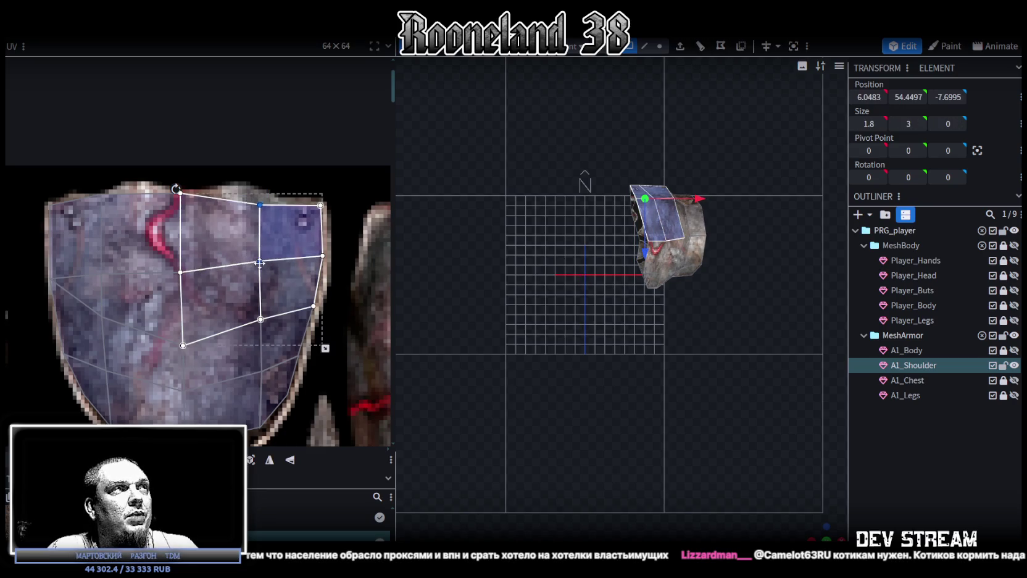
click(290, 228)
mouse_move(260, 197)
mouse_down()
mouse_move(261, 214)
mouse_move(262, 196)
mouse_up()
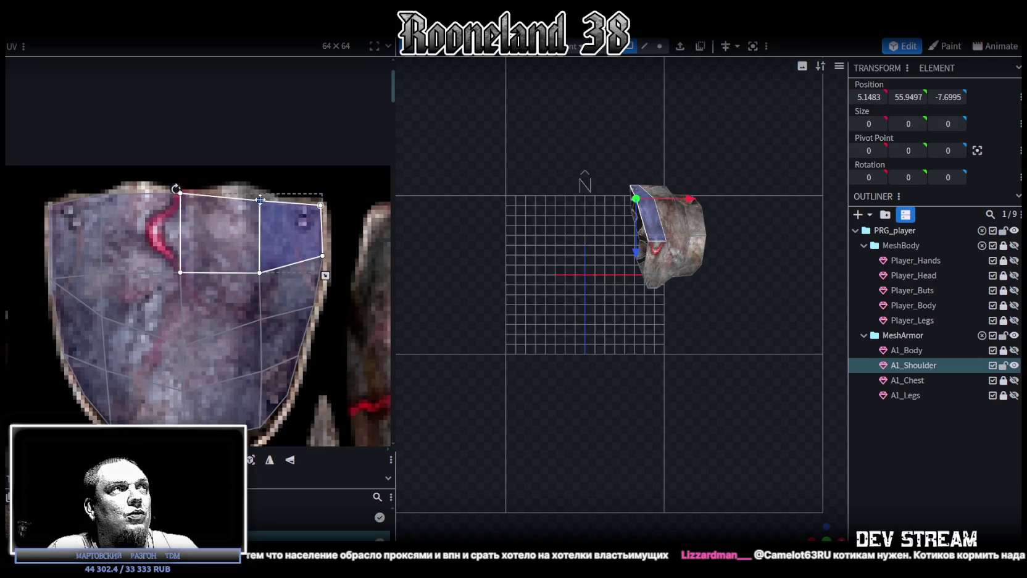
Step: Level the centre vertex, lower the bottom band, and pull the bottom vertex to the shield's point
scroll(293, 253, down, 2)
scroll(259, 257, up, 2)
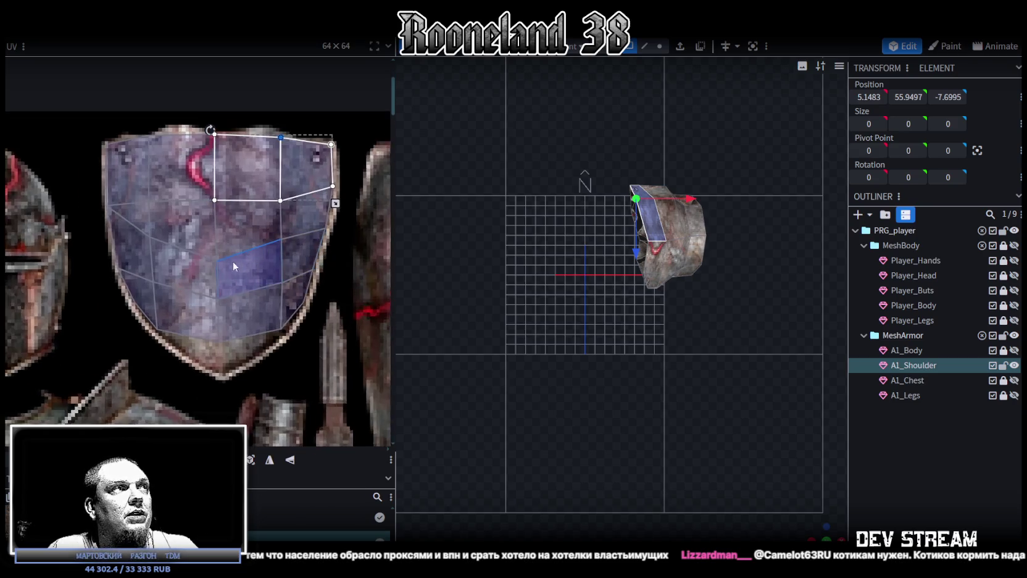
click(88, 256)
mouse_move(212, 250)
mouse_down()
mouse_move(212, 259)
mouse_move(212, 245)
mouse_up()
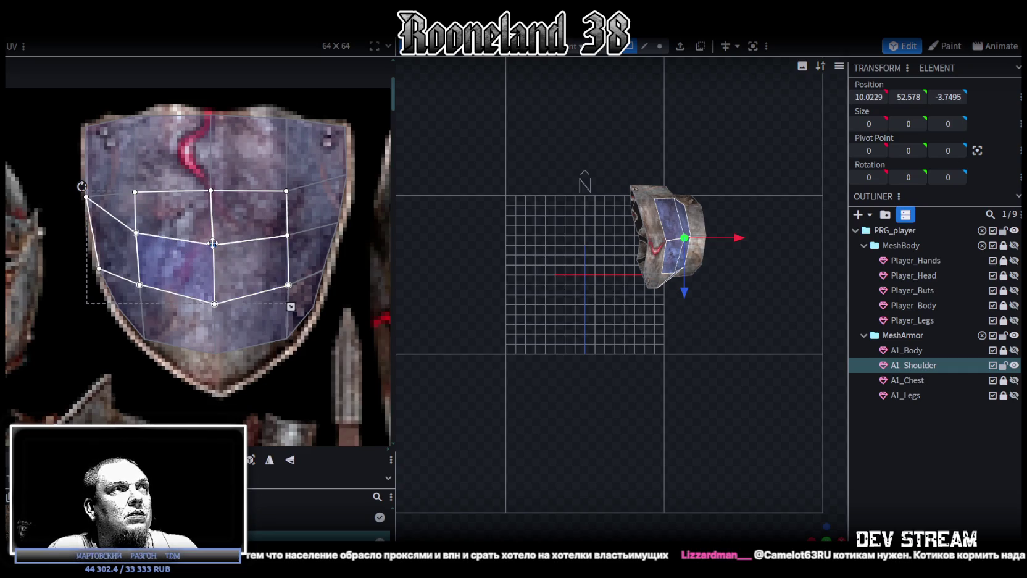
scroll(250, 255, down, 1)
scroll(159, 288, up, 1)
click(176, 291)
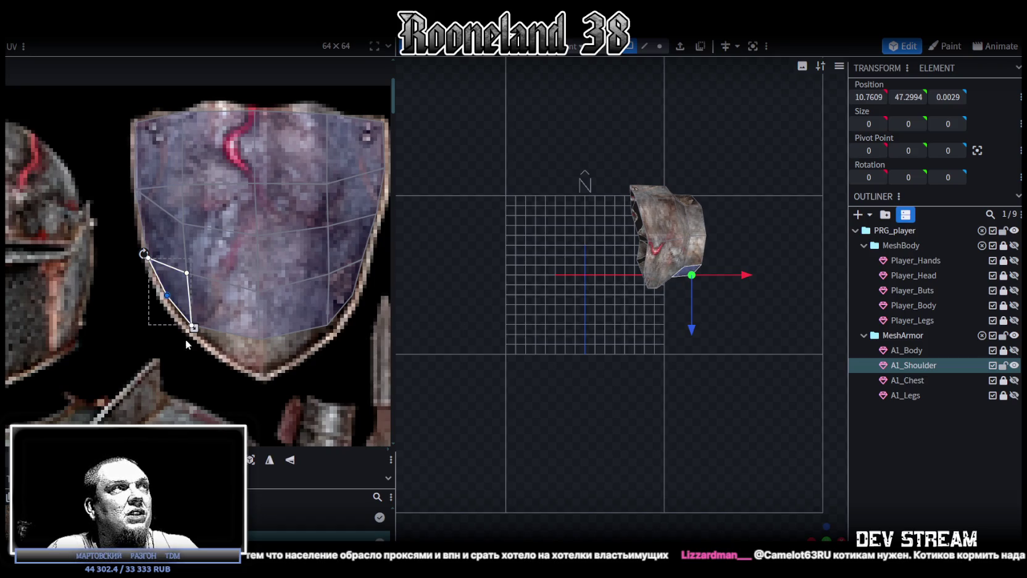
drag(187, 350, 339, 251)
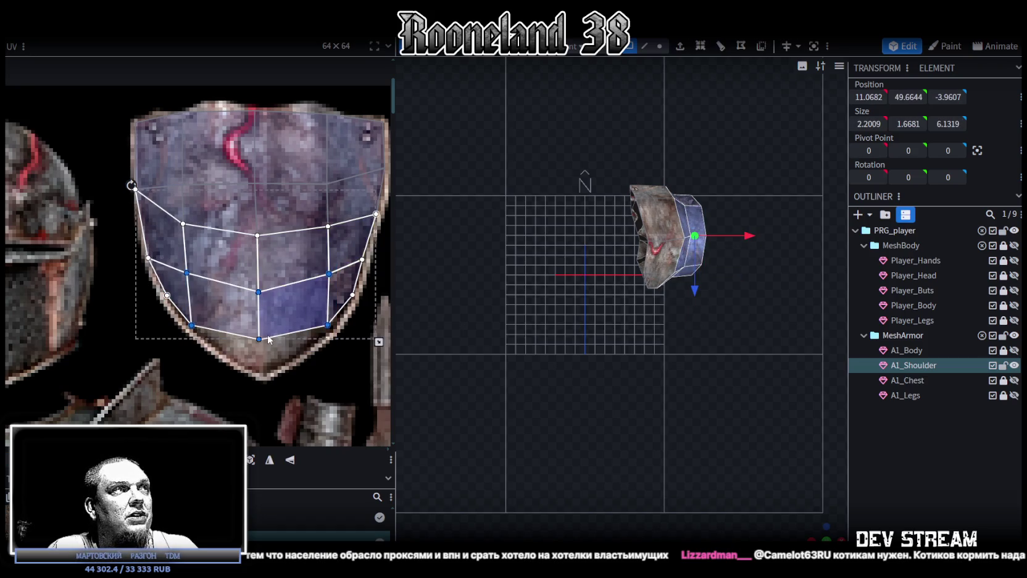
drag(258, 340, 258, 346)
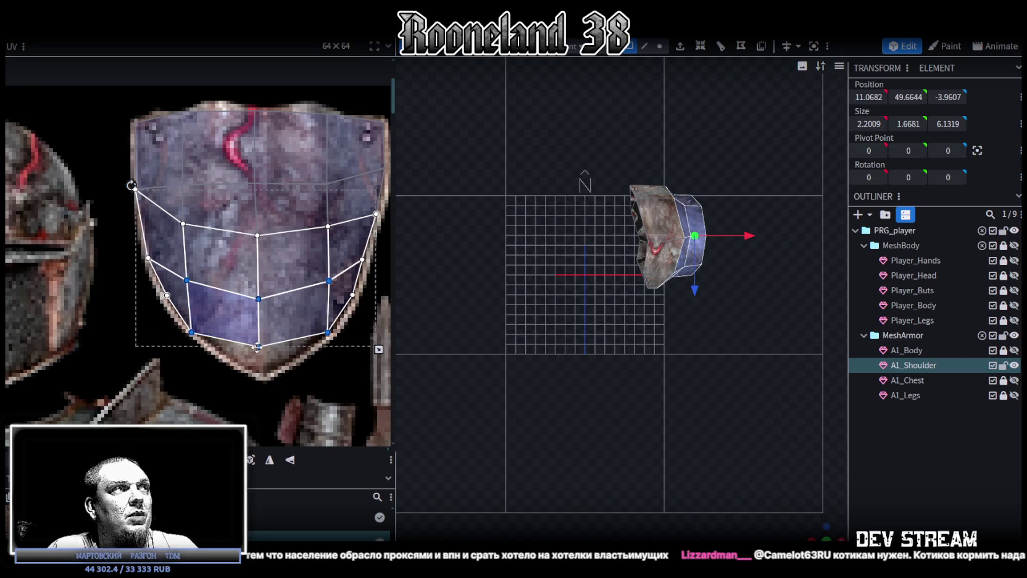
click(270, 313)
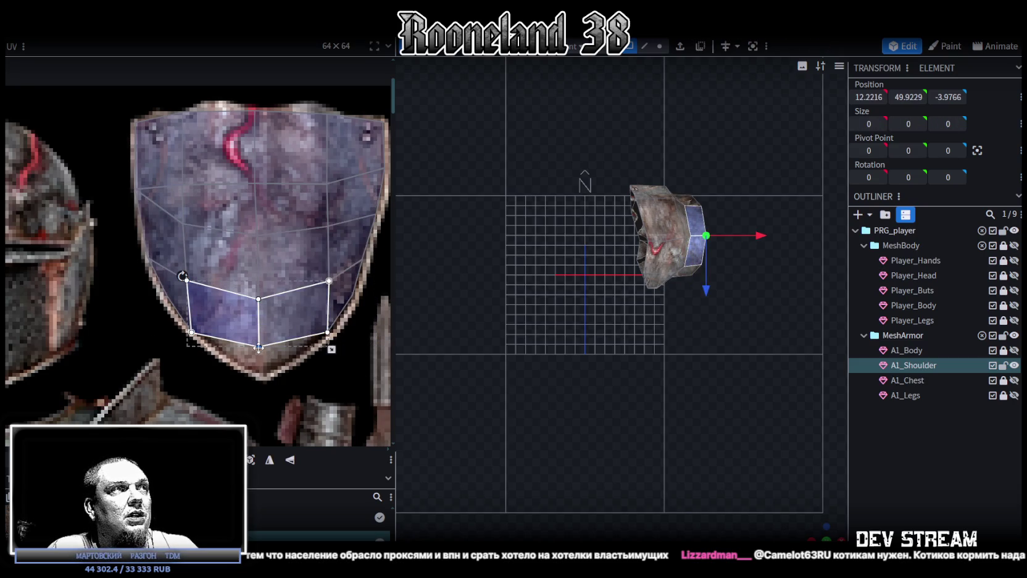
drag(258, 347, 263, 377)
Step: Check the thin triangular edge faces on both sides of the shield, then deselect A1_Shoulder
drag(344, 352, 307, 312)
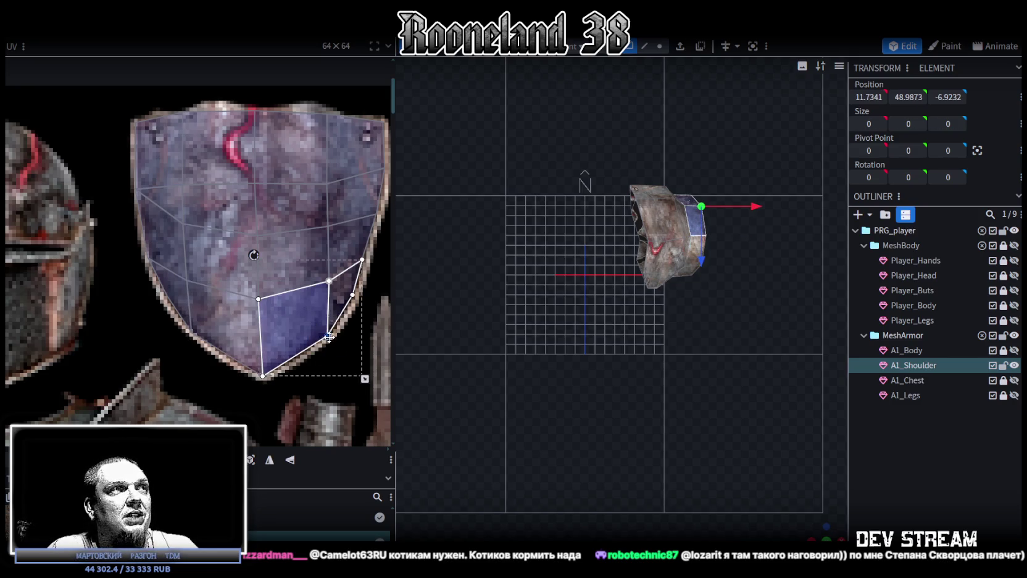
click(353, 297)
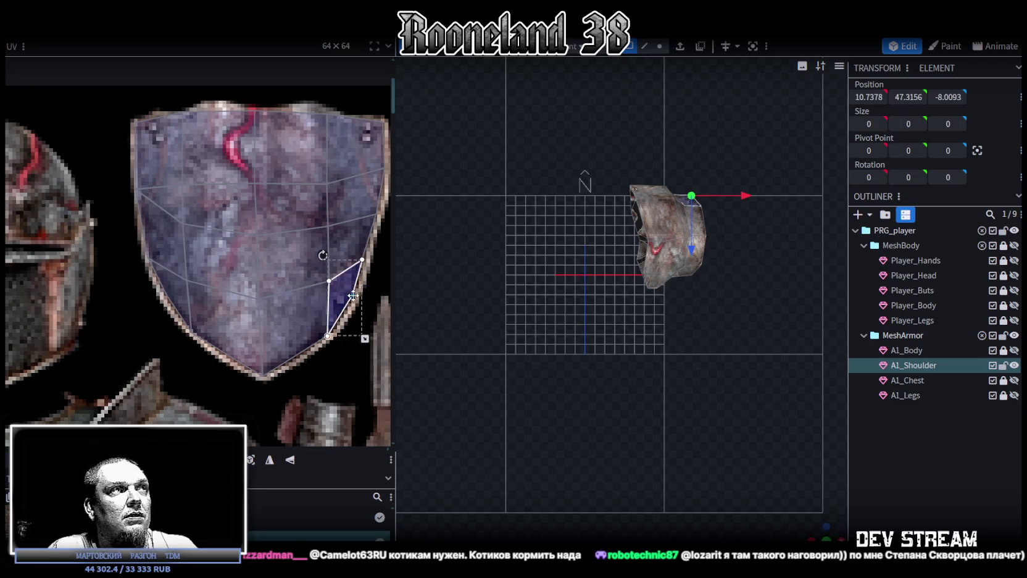
shift+click(368, 263)
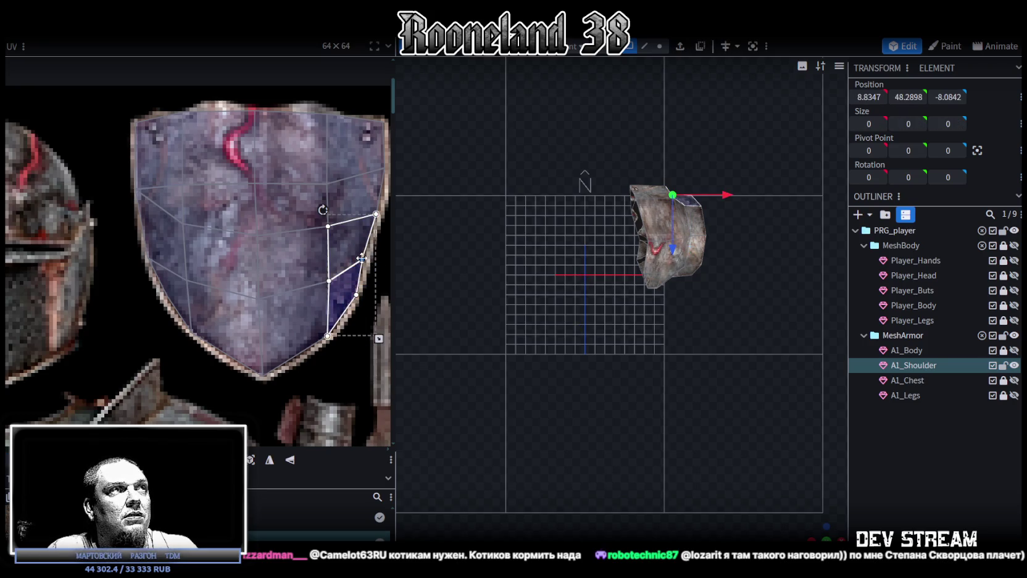
shift+scroll(298, 259, left, 2)
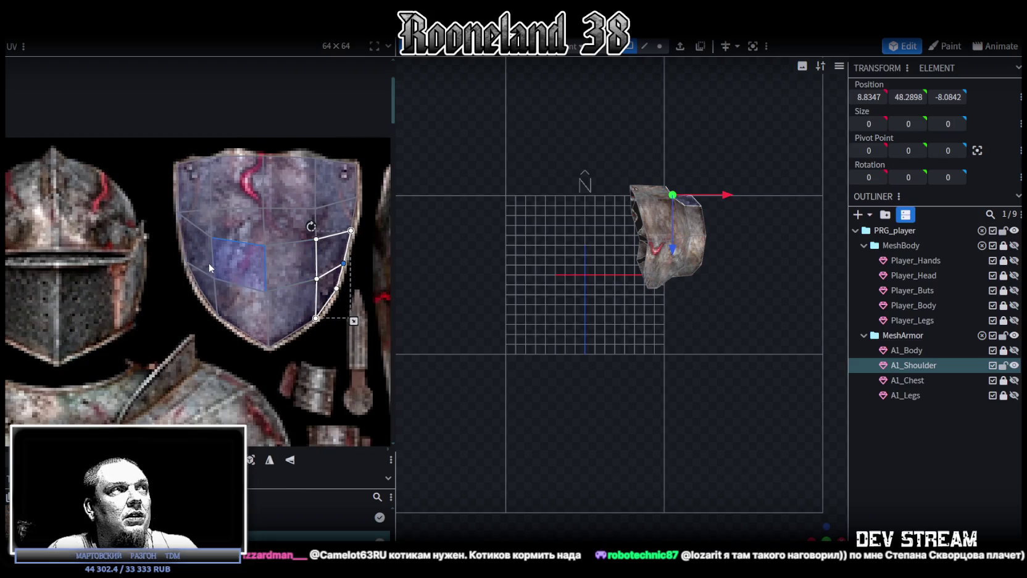
scroll(180, 271, up, 1)
scroll(180, 271, down, 1)
click(185, 275)
click(215, 290)
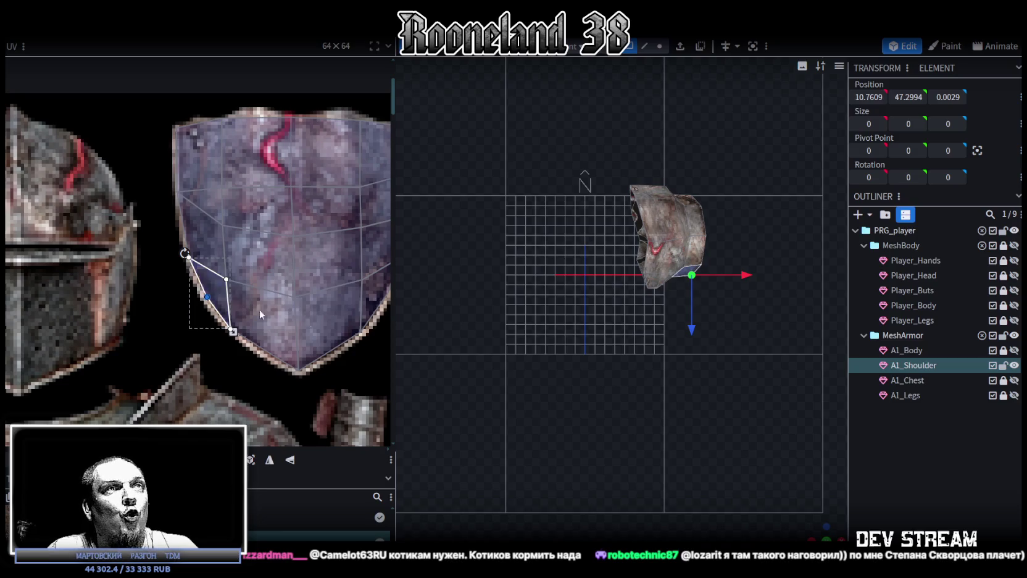
click(891, 476)
mouse_move(823, 532)
mouse_down()
mouse_move(698, 343)
mouse_move(657, 425)
mouse_move(594, 388)
mouse_move(638, 398)
mouse_up()
scroll(594, 387, up, 3)
Step: Select A1_Shoulder and pick a band of its faces, including the dark right-side face
click(519, 250)
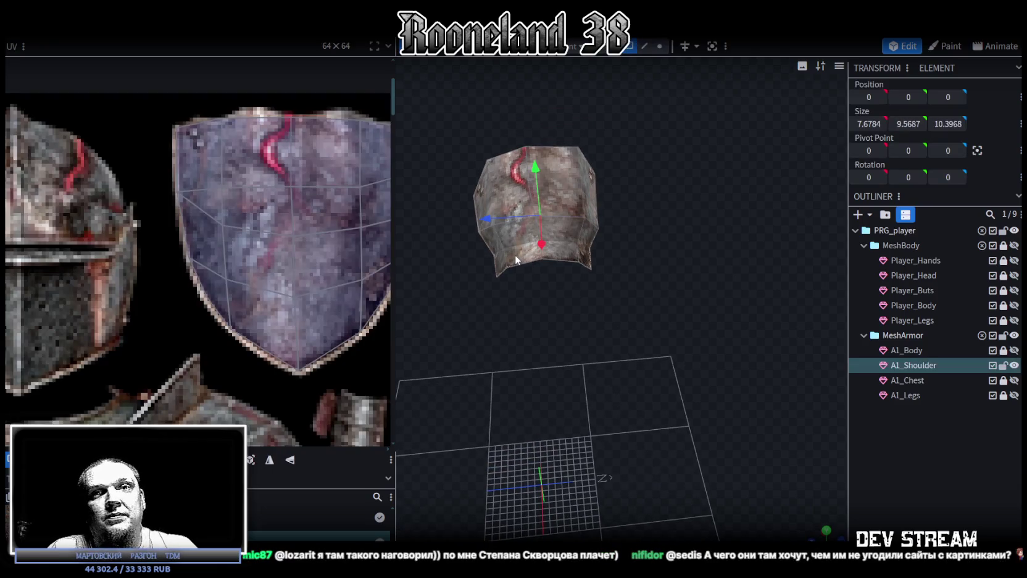
scroll(655, 299, down, 4)
mouse_move(656, 299)
mouse_down()
mouse_move(515, 334)
mouse_move(494, 356)
mouse_move(546, 258)
mouse_up()
scroll(544, 355, up, 3)
click(547, 221)
shift+click(598, 188)
shift+click(598, 187)
shift+click(637, 199)
scroll(161, 290, down, 2)
scroll(231, 248, down, 2)
scroll(231, 248, down, 1)
scroll(231, 248, up, 1)
Step: Project the band's UVs from an axis-aligned view and move the island onto the right figure's waist
click(827, 532)
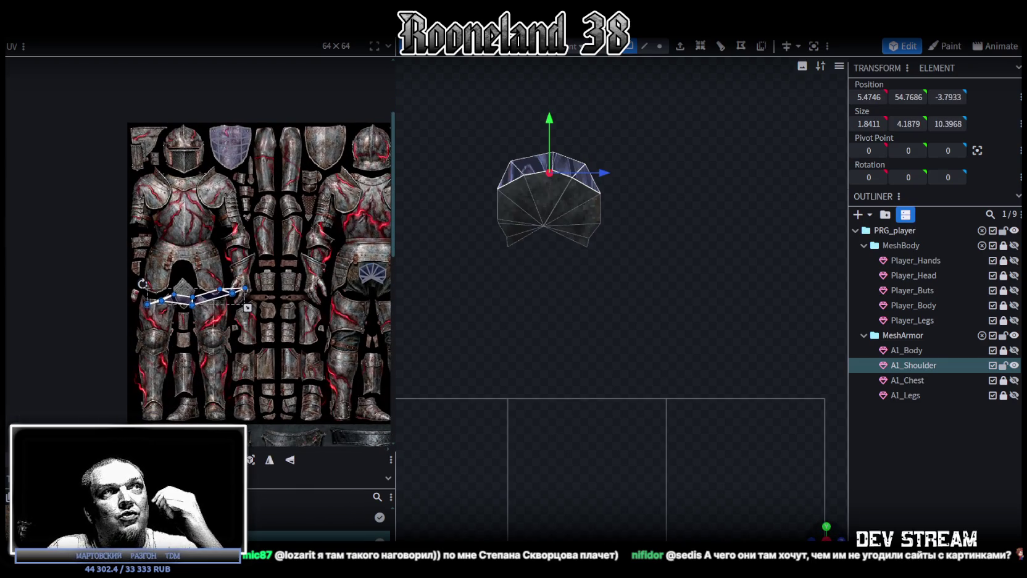
click(250, 460)
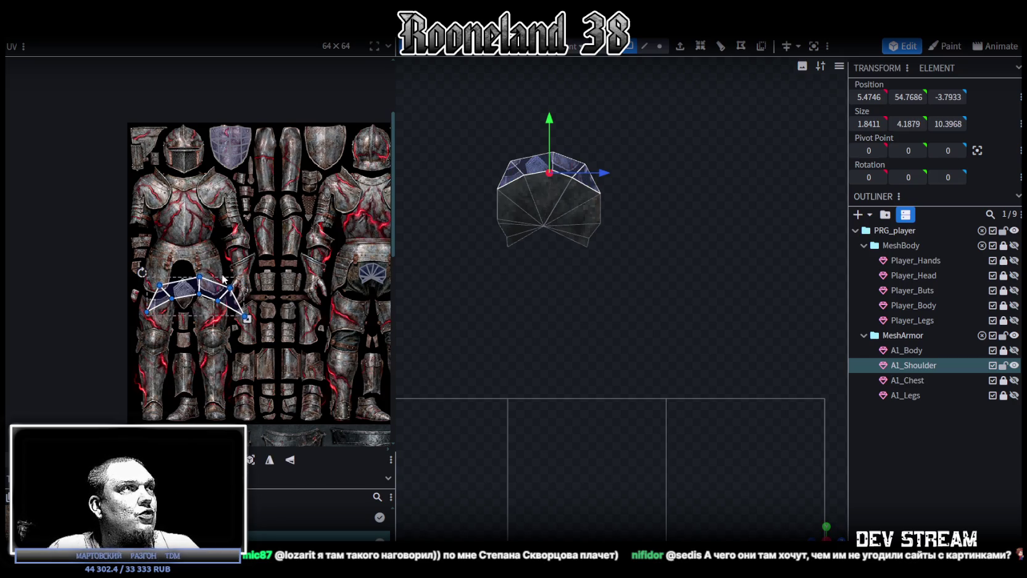
drag(217, 299, 349, 249)
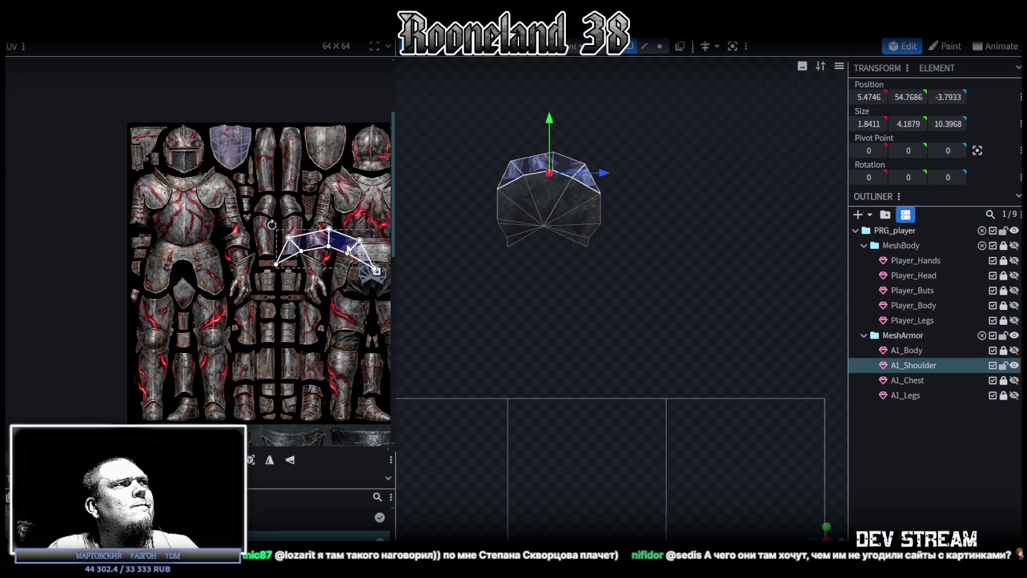
Step: Nudge the A1_Shoulder UV island down and right while panning the texture toward the chainmail
drag(349, 249, 333, 268)
mouse_move(327, 321)
middle_down()
mouse_move(185, 309)
mouse_move(219, 288)
middle_up()
scroll(218, 287, up, 3)
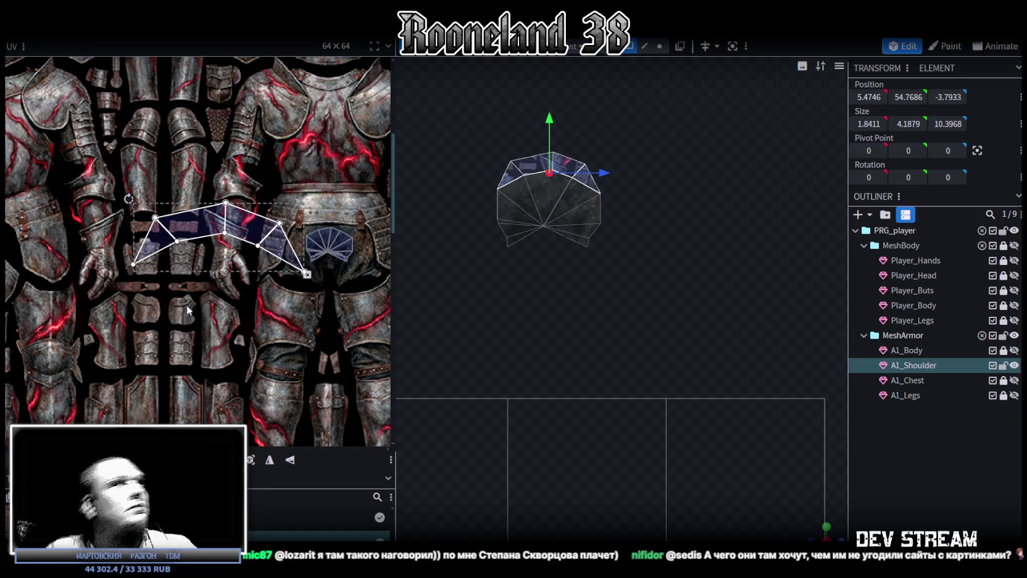
mouse_move(187, 310)
middle_down()
mouse_move(167, 353)
mouse_move(233, 308)
mouse_move(240, 271)
mouse_move(226, 250)
middle_up()
scroll(167, 353, down, 3)
scroll(233, 308, up, 3)
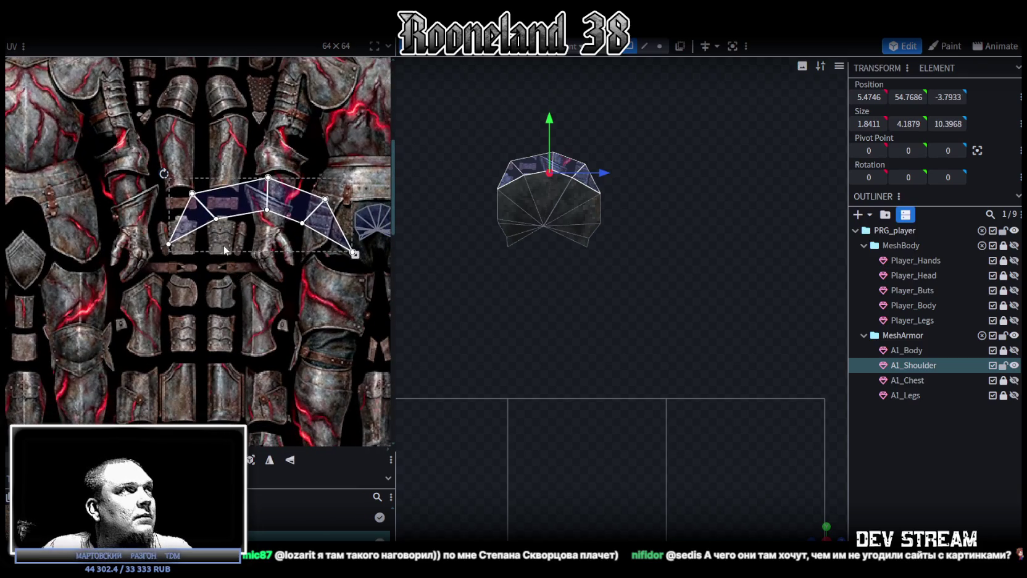
mouse_move(196, 221)
mouse_down()
mouse_move(220, 279)
mouse_move(190, 279)
mouse_up()
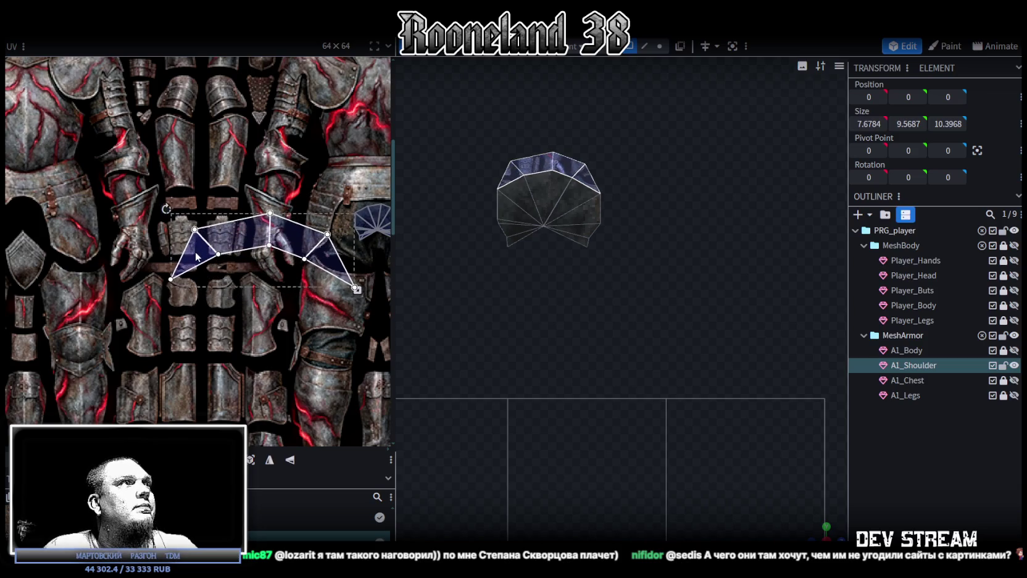
scroll(190, 279, down, 3)
scroll(185, 275, down, 3)
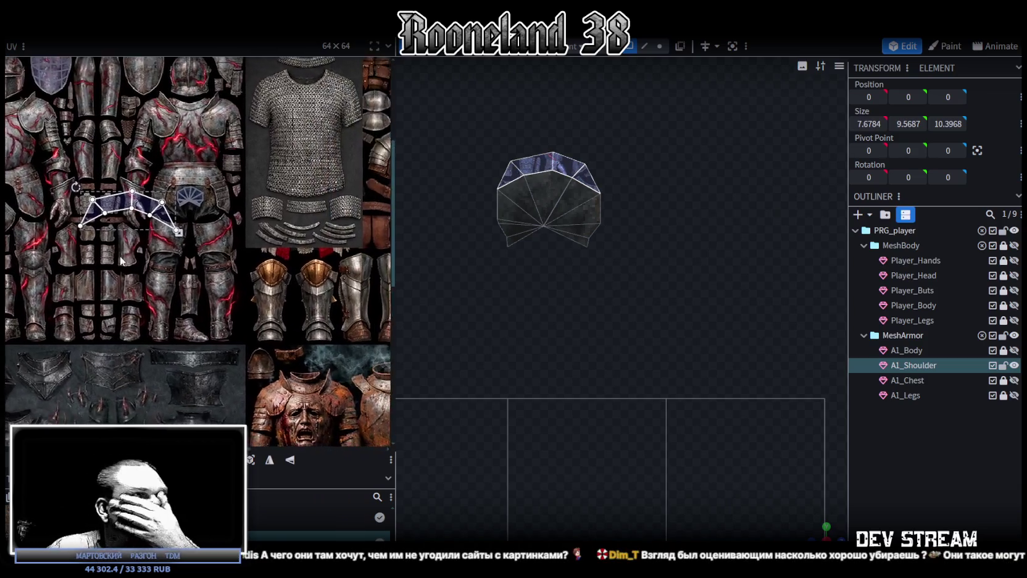
scroll(168, 256, up, 3)
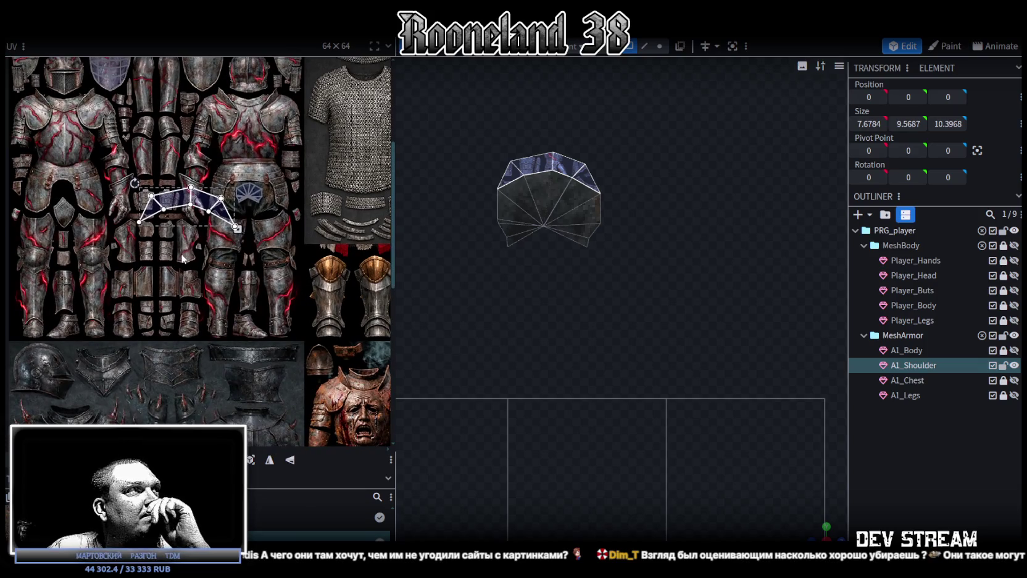
scroll(182, 256, down, 2)
scroll(239, 285, up, 2)
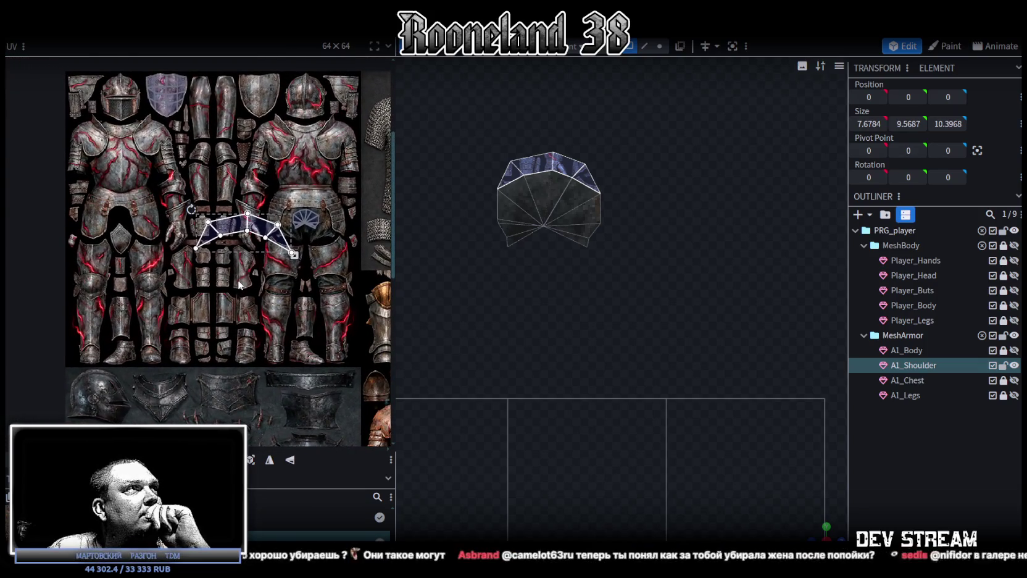
Step: Drag the UV island down onto the leg armour plates and bring up its UV options
middle_drag(237, 279, 231, 303)
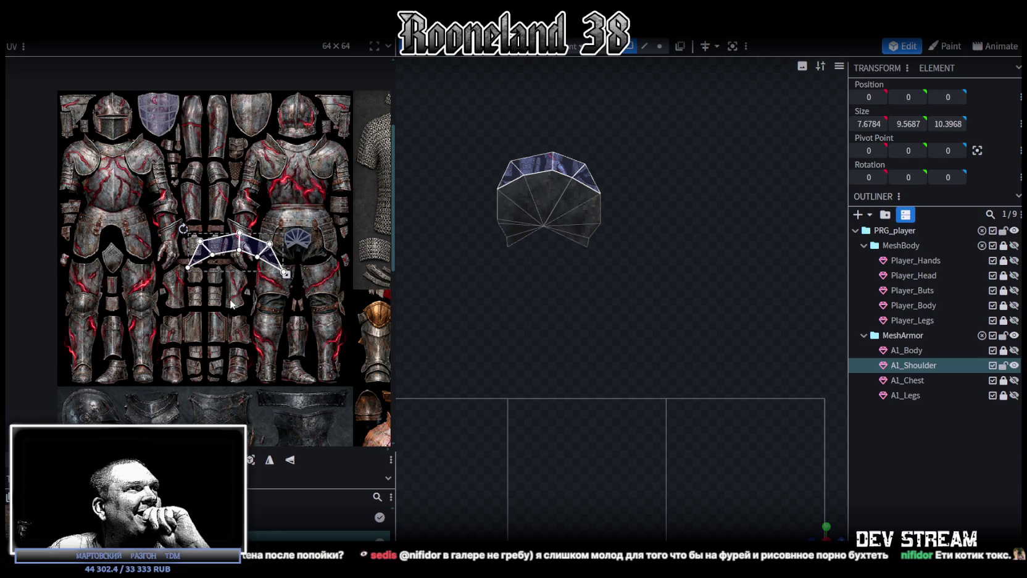
middle_drag(229, 299, 228, 298)
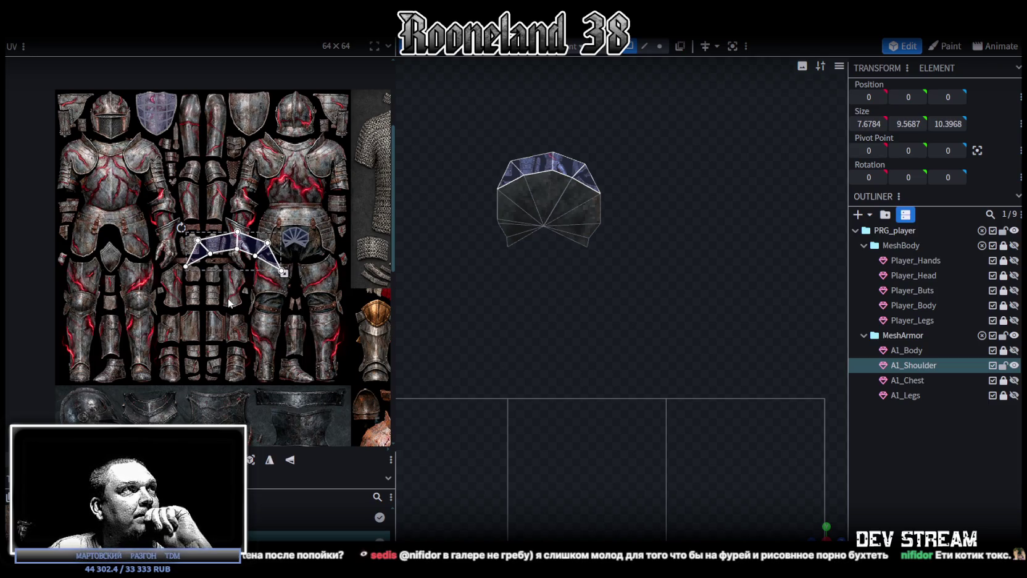
scroll(227, 298, up, 1)
scroll(213, 253, up, 1)
scroll(206, 227, up, 1)
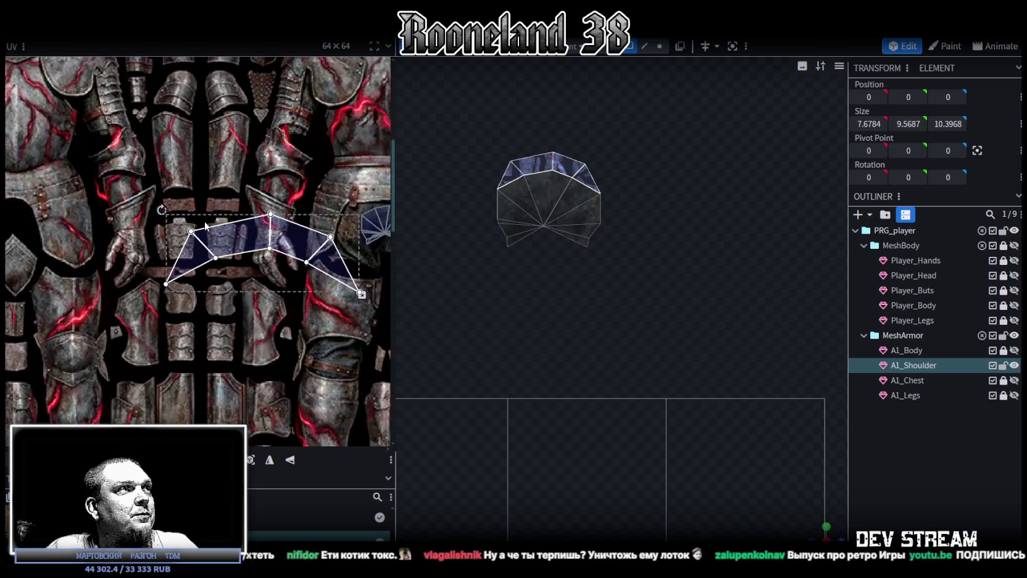
scroll(206, 227, up, 2)
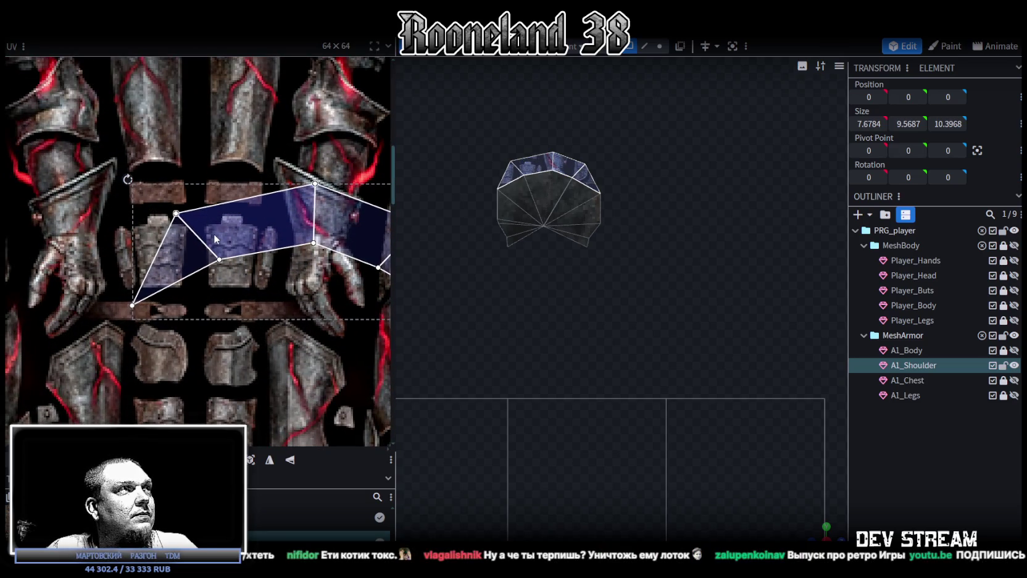
scroll(204, 295, down, 1)
scroll(206, 300, down, 2)
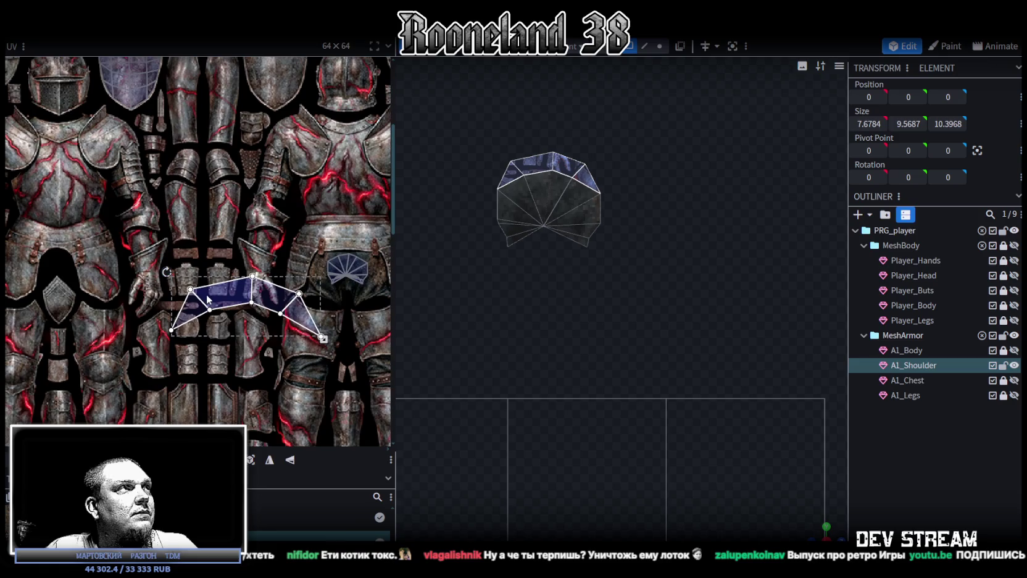
mouse_move(217, 293)
middle_down()
mouse_move(164, 287)
mouse_move(172, 216)
middle_up()
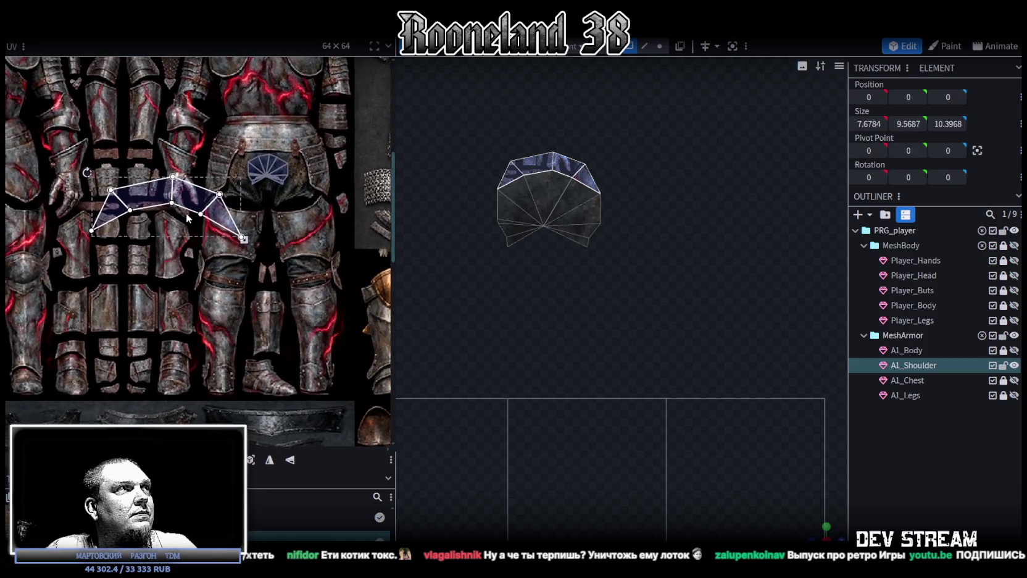
middle_drag(172, 216, 202, 220)
drag(202, 220, 206, 334)
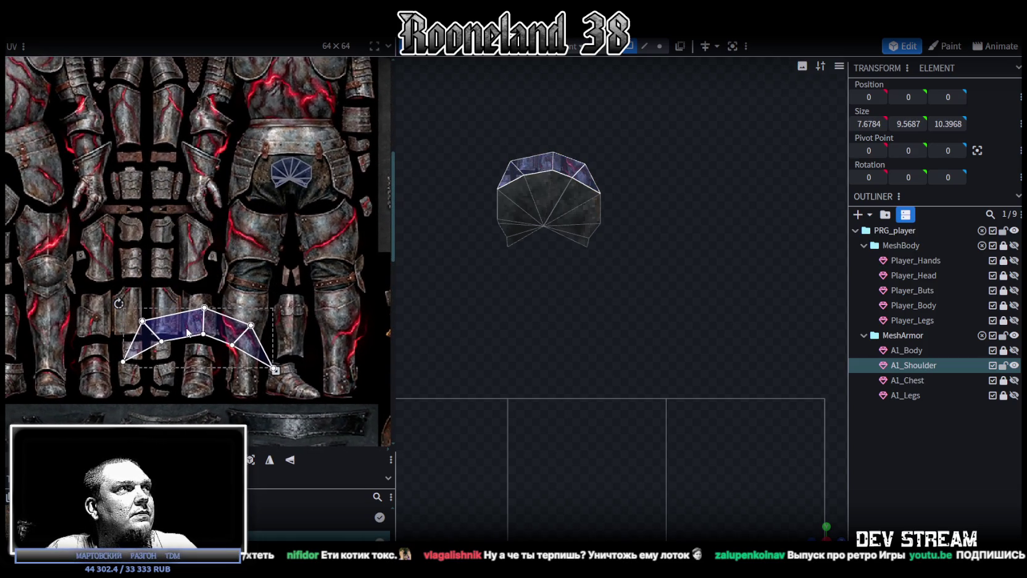
right_click(206, 333)
Step: Rotate the UV island 90 degrees, shrink it to about 40% and place it on a leg-armour plate
click(272, 446)
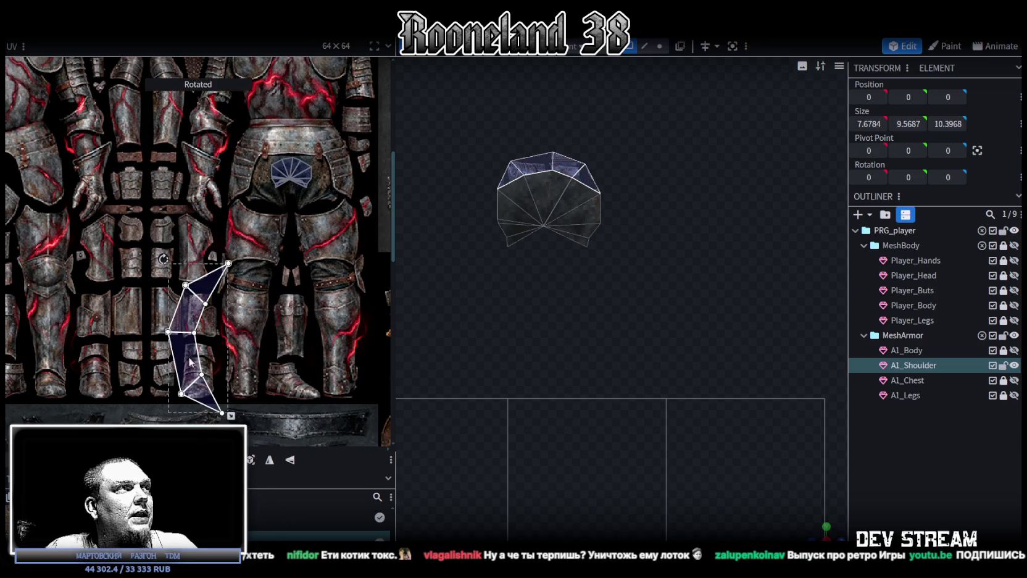
drag(176, 325, 137, 341)
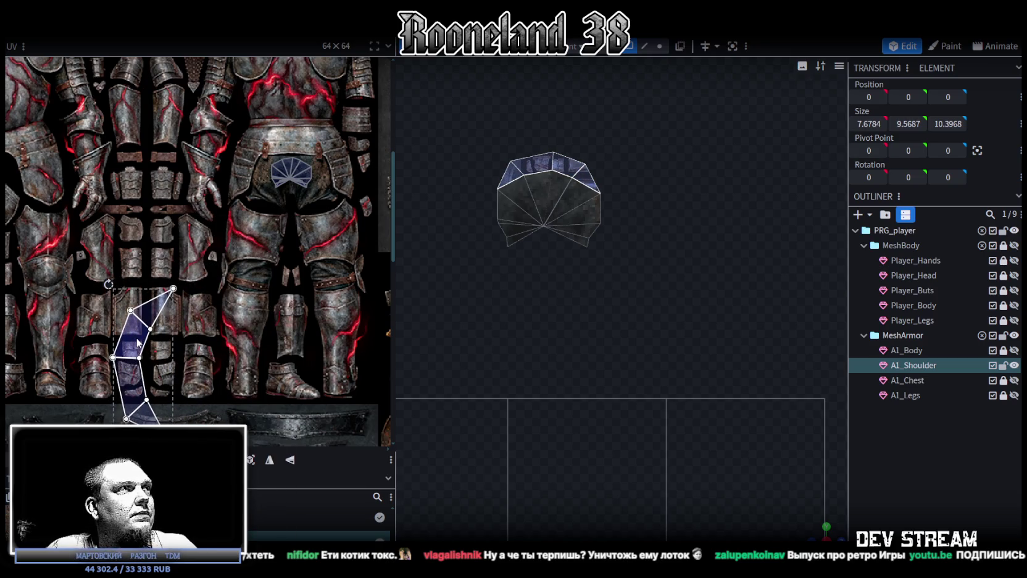
drag(172, 441, 139, 390)
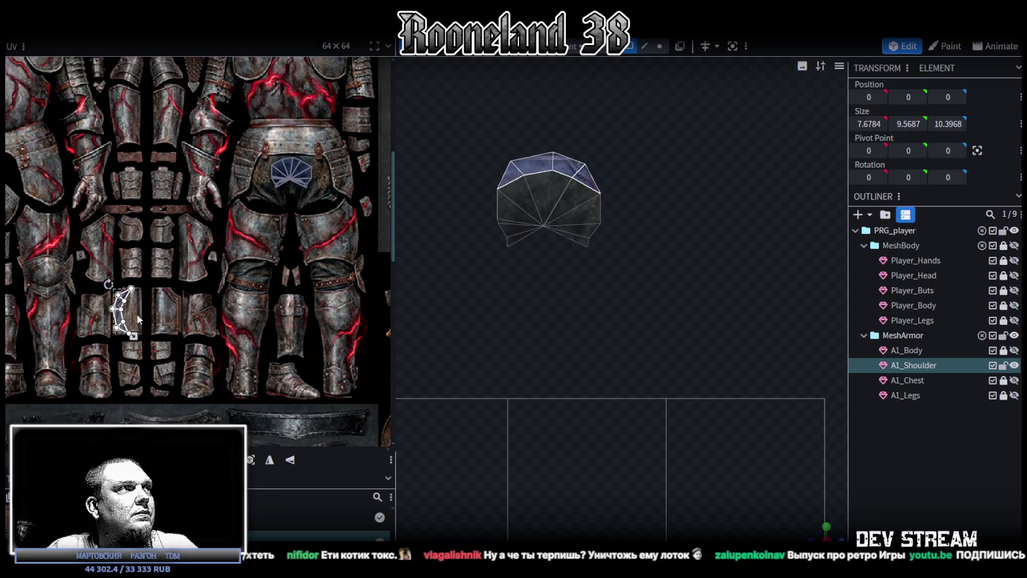
scroll(129, 312, up, 2)
scroll(128, 311, up, 2)
drag(134, 392, 168, 394)
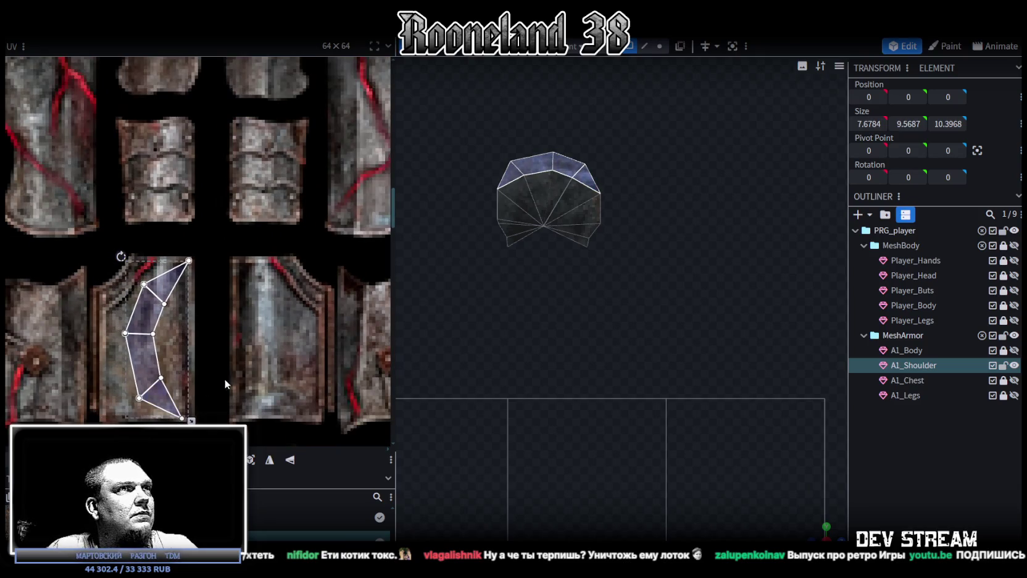
Step: Clear the selection and reselect the A1_Shoulder mesh in the viewport
click(876, 503)
mouse_move(582, 319)
mouse_down()
mouse_move(586, 433)
mouse_move(678, 401)
mouse_move(713, 367)
mouse_move(738, 426)
mouse_move(695, 405)
mouse_up()
click(599, 385)
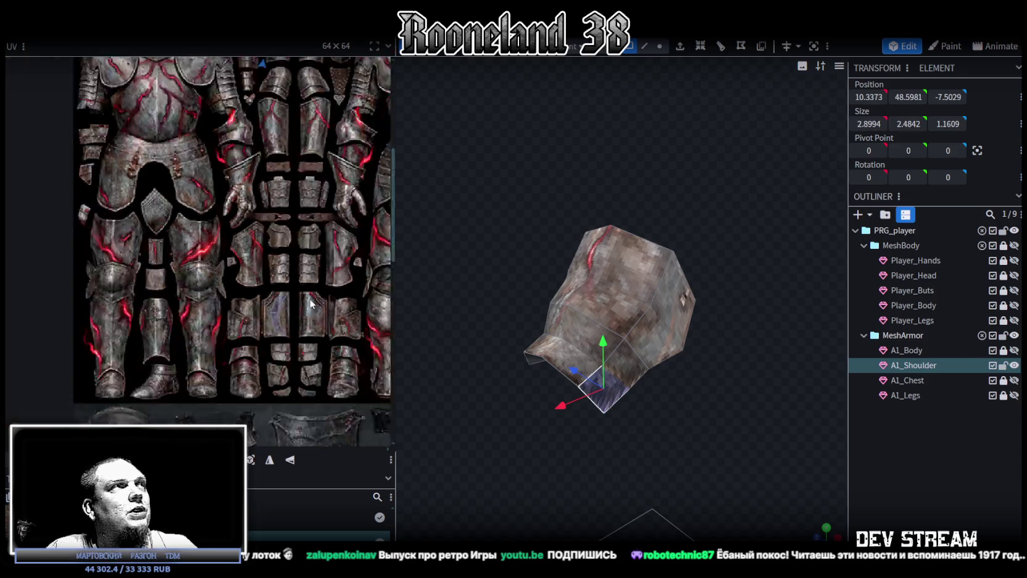
Step: Zoom in on the shield island and adjust the selected faces' UV vertices along its rim
scroll(250, 131, up, 3)
scroll(272, 161, up, 3)
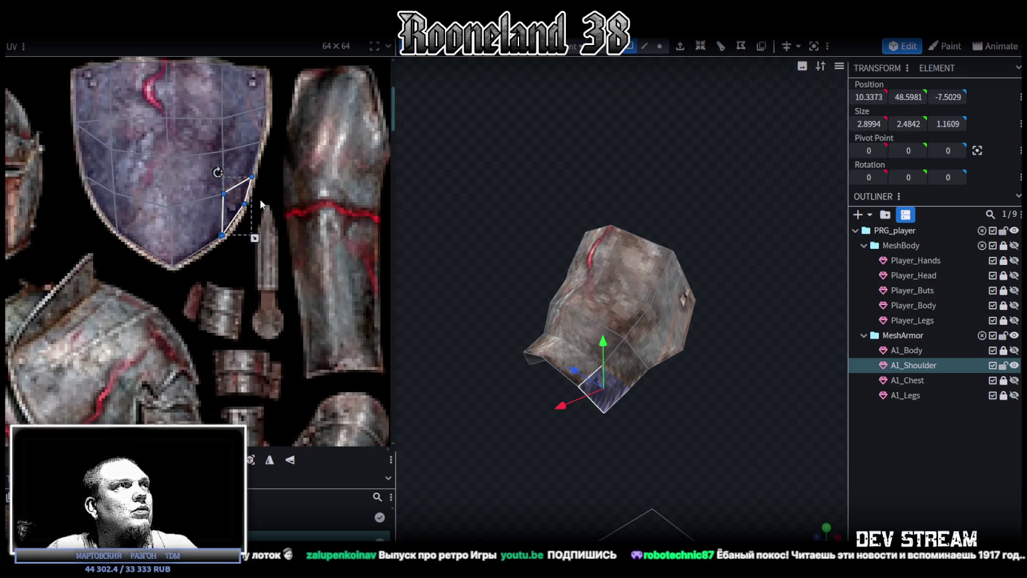
scroll(278, 223, down, 2)
scroll(279, 227, down, 3)
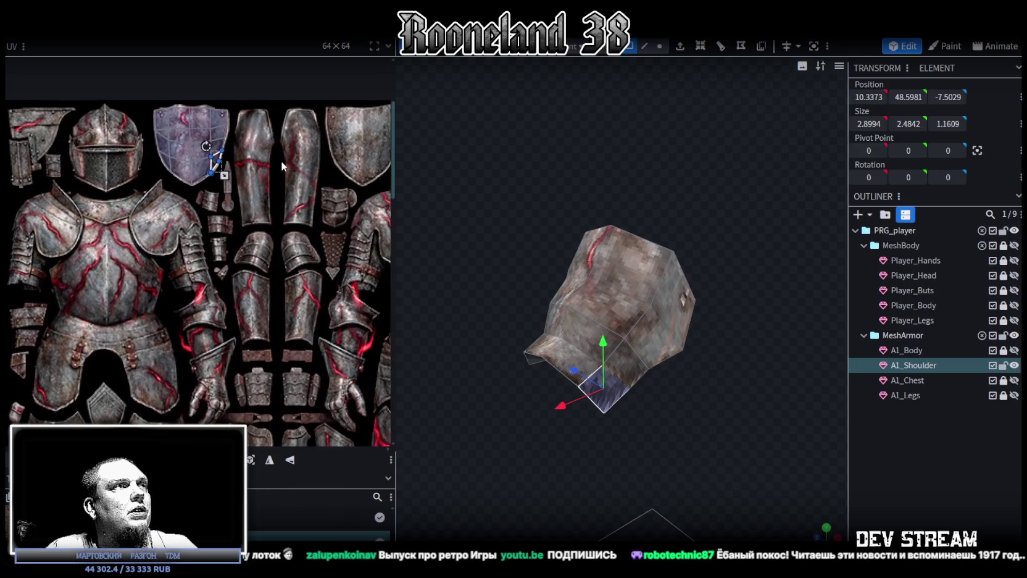
scroll(280, 160, down, 2)
scroll(283, 178, up, 1)
scroll(272, 144, up, 2)
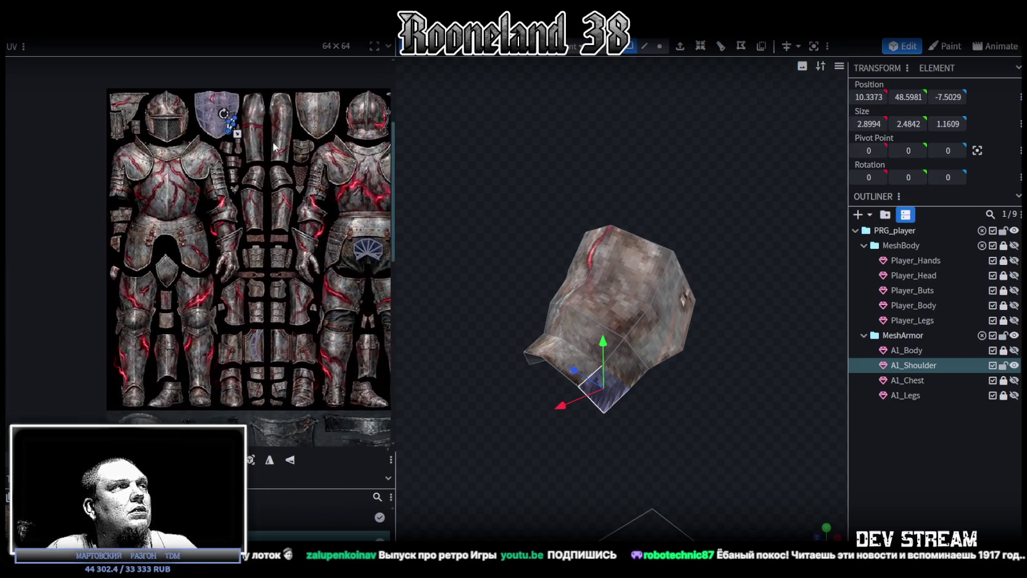
middle_drag(273, 144, 257, 224)
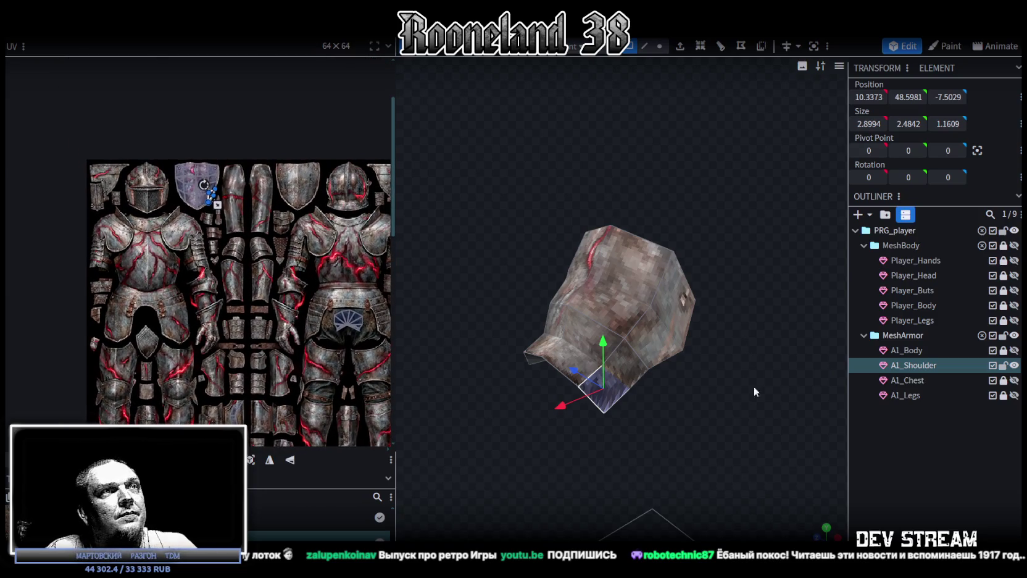
mouse_move(718, 413)
middle_down()
mouse_move(696, 431)
mouse_move(839, 407)
mouse_move(655, 417)
middle_up()
scroll(656, 417, up, 3)
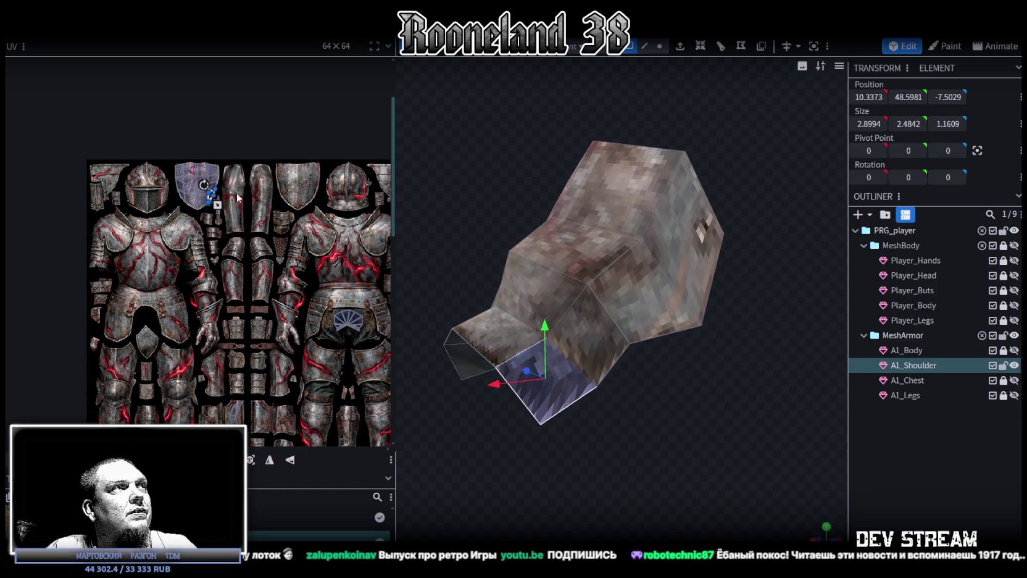
scroll(199, 176, up, 5)
scroll(198, 173, up, 2)
shift+click(153, 175)
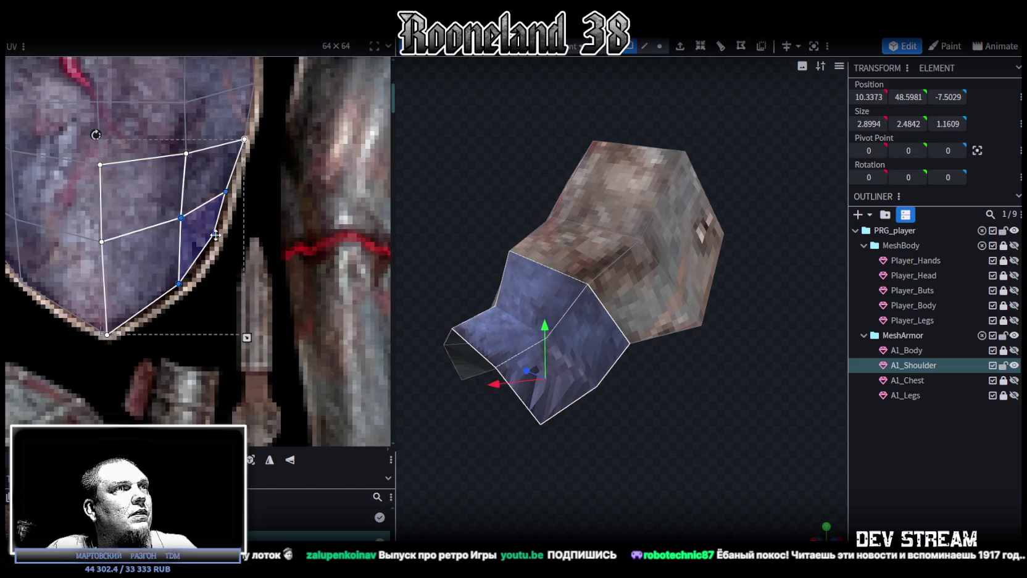
middle_drag(166, 271, 197, 262)
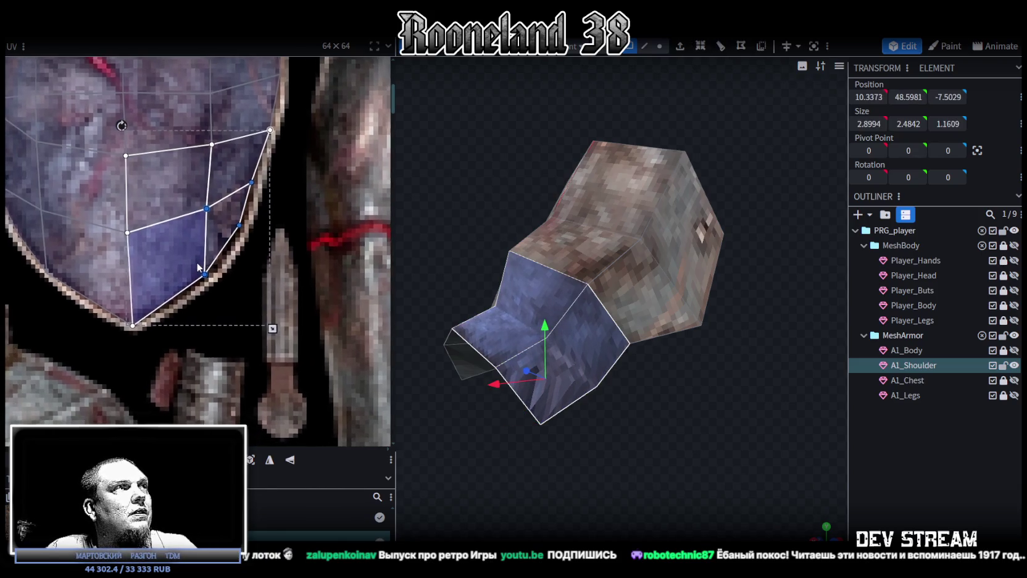
drag(209, 209, 204, 206)
click(231, 219)
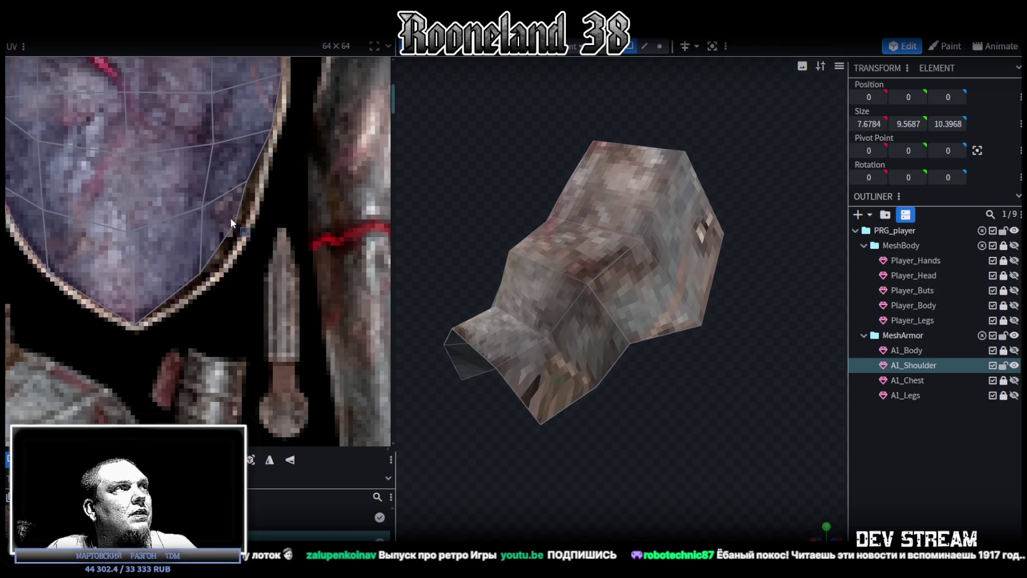
click(235, 238)
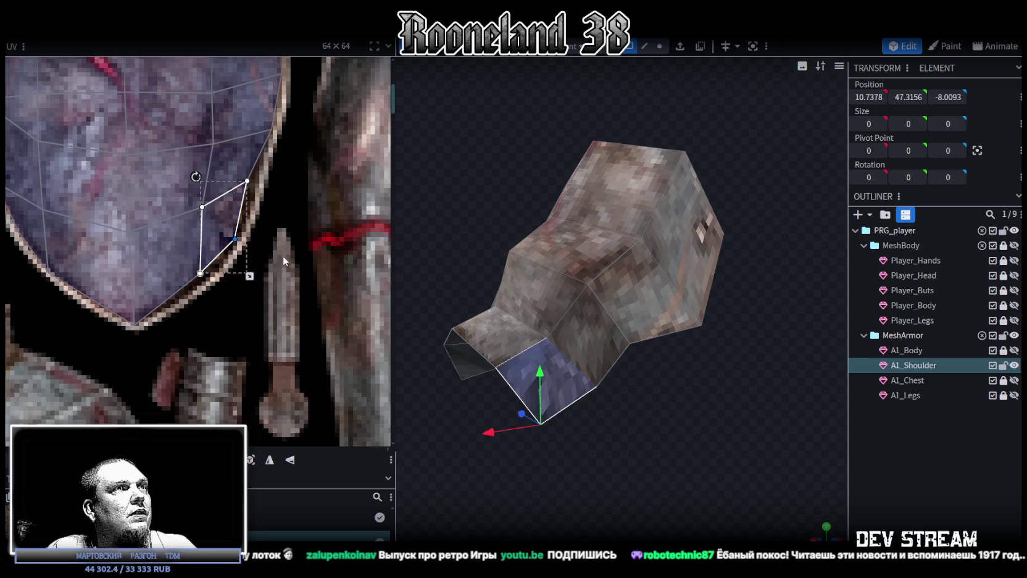
Step: Select the pauldron's bottom faces from below, then its side faces, for UV editing
click(521, 385)
mouse_move(521, 385)
mouse_down()
mouse_move(497, 382)
mouse_move(621, 458)
mouse_move(697, 432)
mouse_up()
click(698, 426)
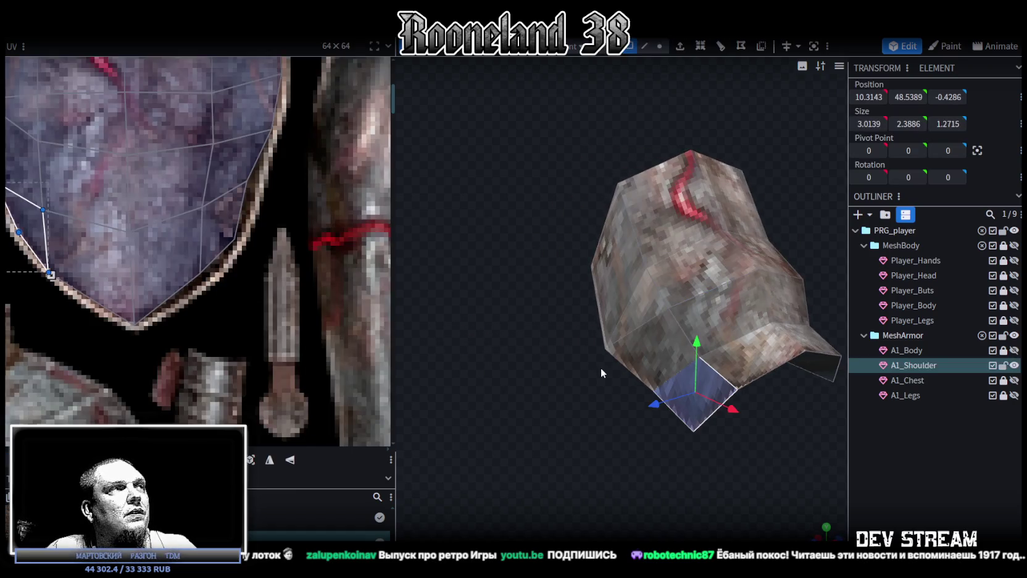
click(164, 195)
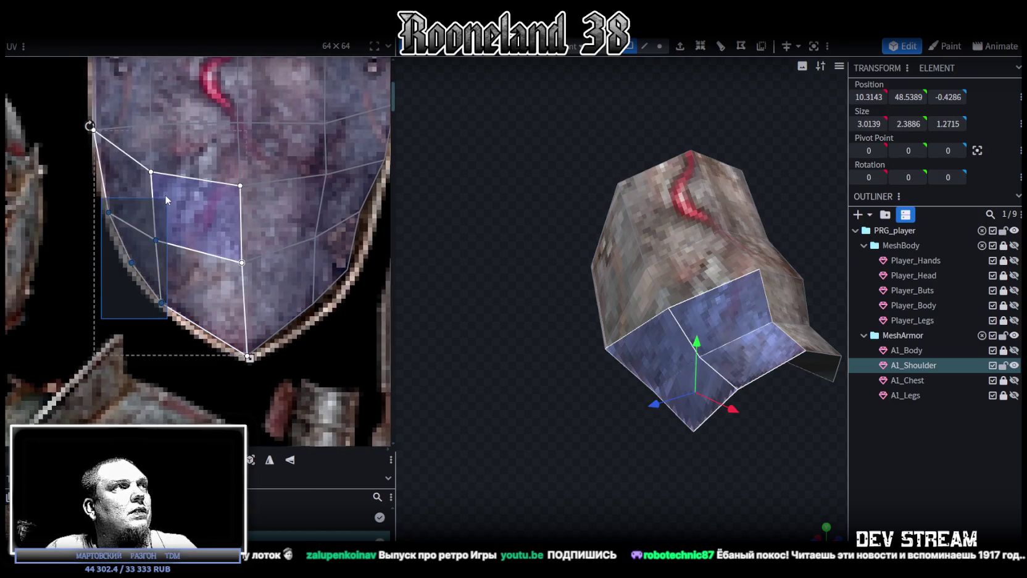
shift+click(166, 231)
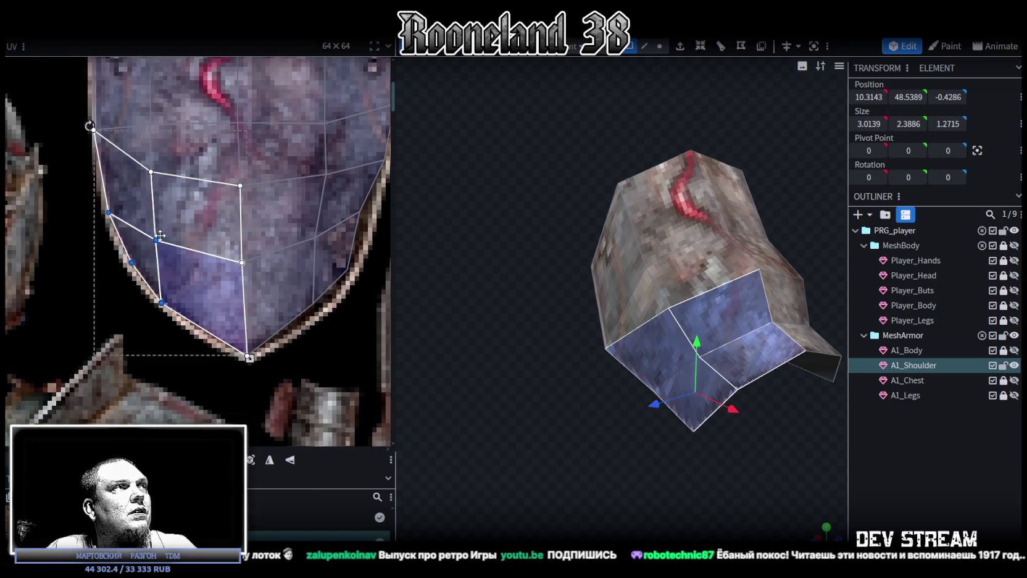
click(137, 268)
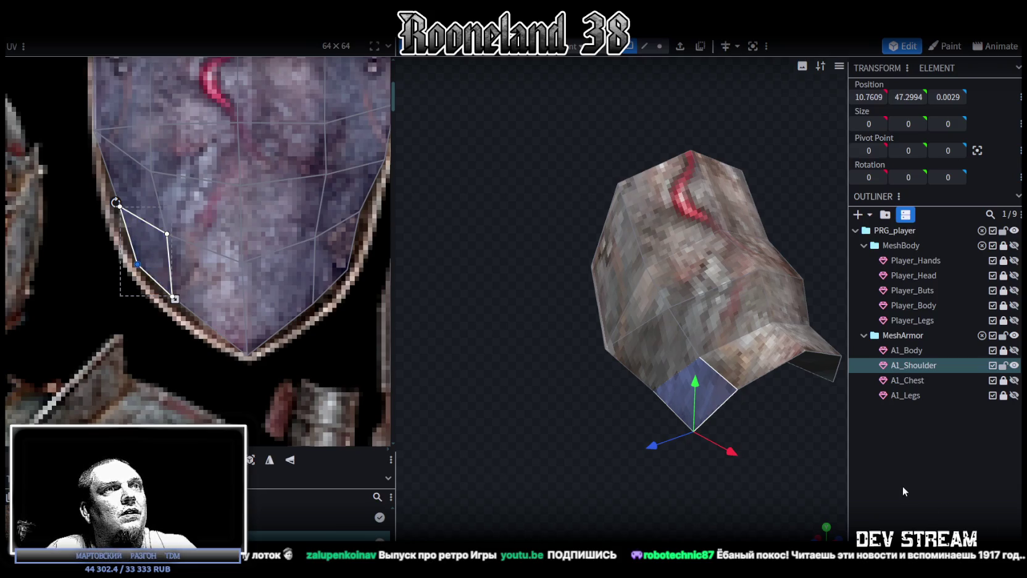
click(513, 427)
drag(513, 427, 716, 320)
click(716, 320)
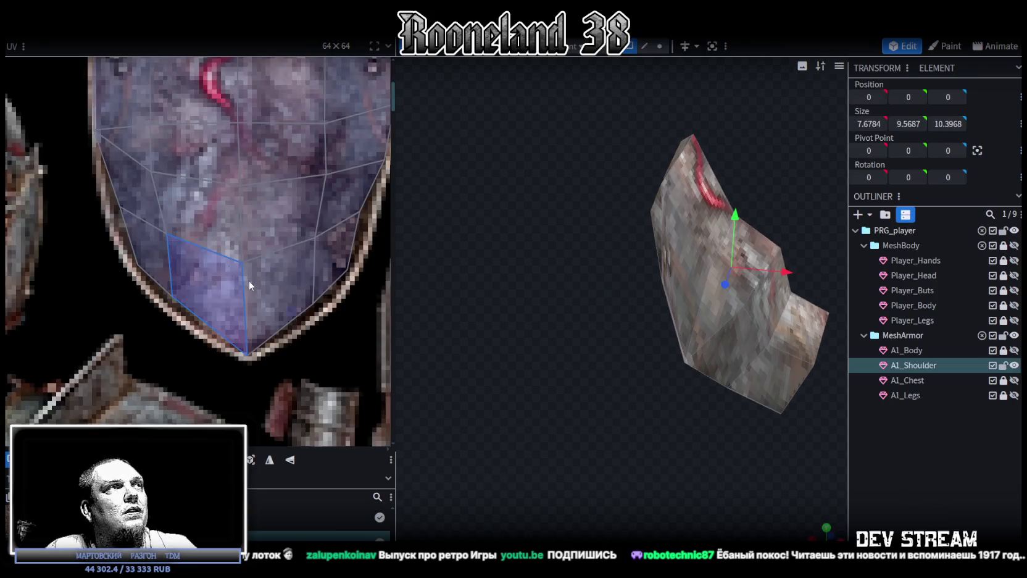
Step: Box-select the side faces' UV vertices over the shield texture, then switch to the browser
drag(55, 163, 91, 306)
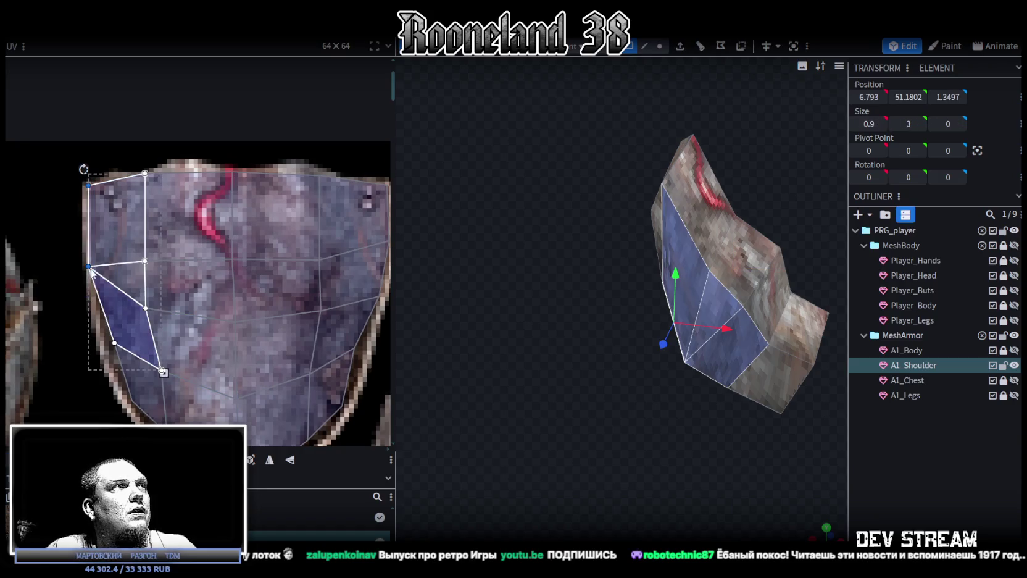
middle_drag(170, 318, 58, 351)
mouse_move(235, 222)
mouse_down()
mouse_move(203, 299)
mouse_move(219, 281)
mouse_up()
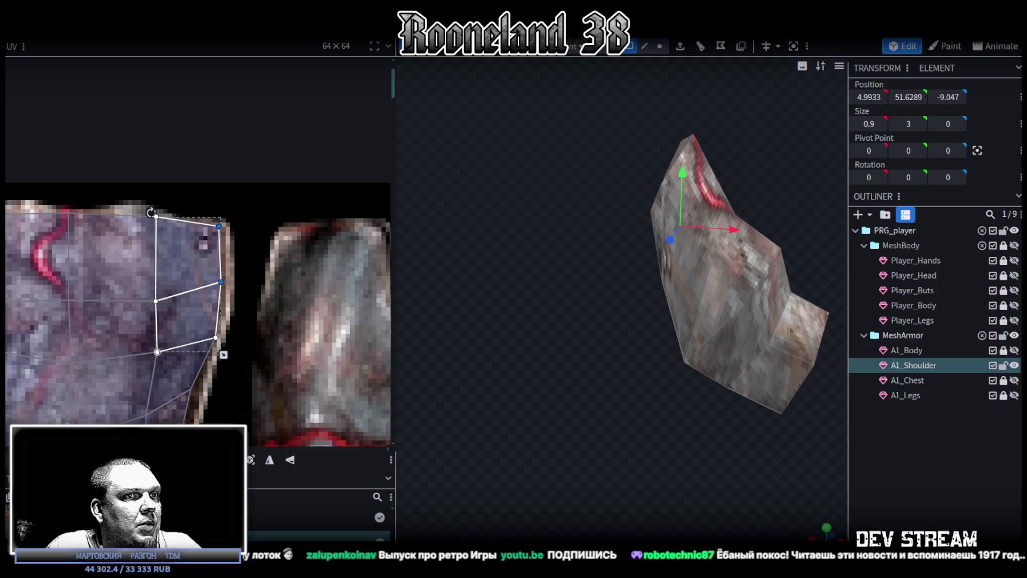
key(alt+Tab)
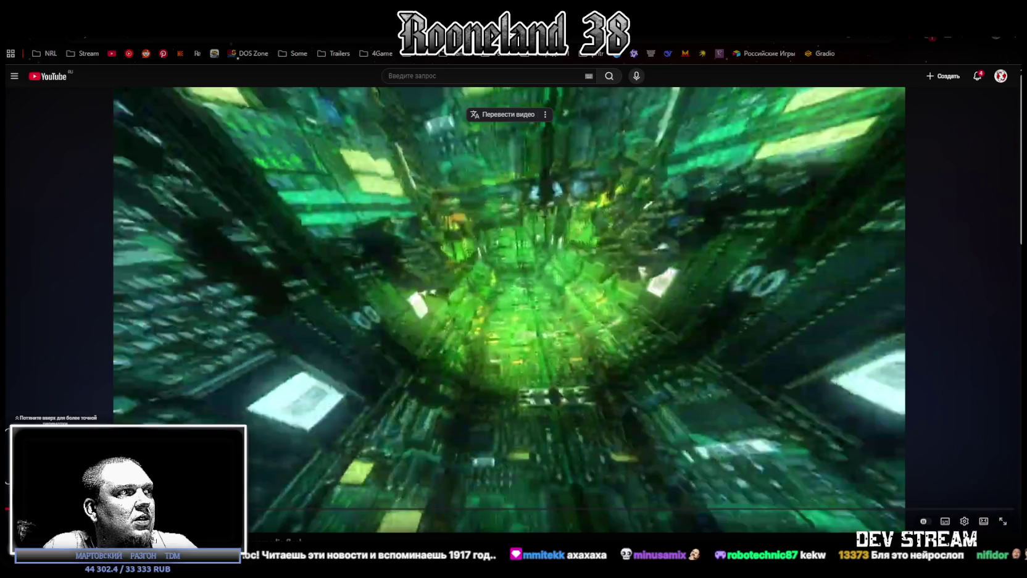
Step: Play the 'Цифровые артефакты' video briefly, pause it at 0:13 and scroll the page
click(323, 307)
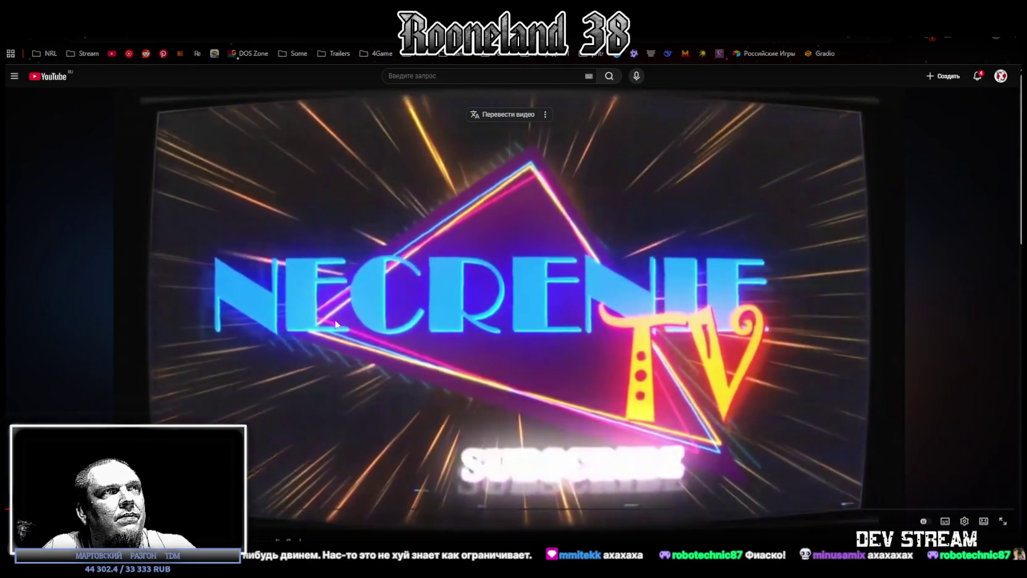
click(365, 382)
scroll(365, 382, down, 2)
scroll(364, 382, down, 3)
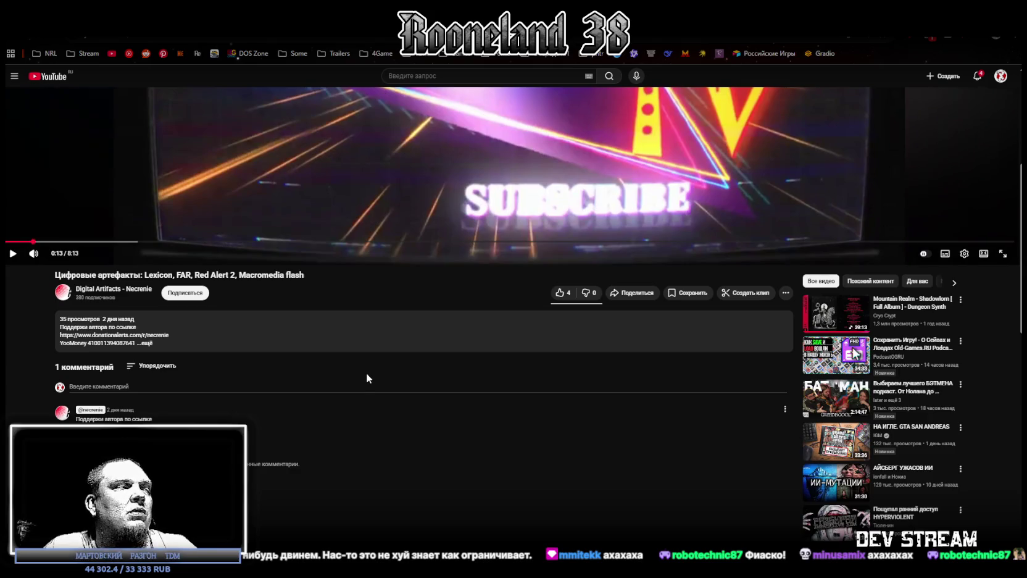
scroll(366, 370, up, 3)
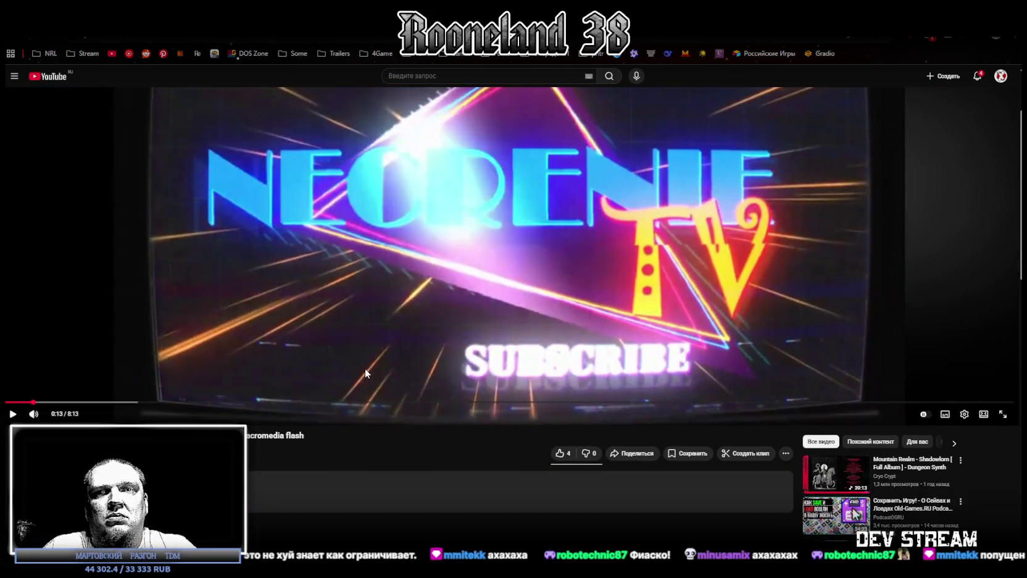
scroll(363, 367, up, 2)
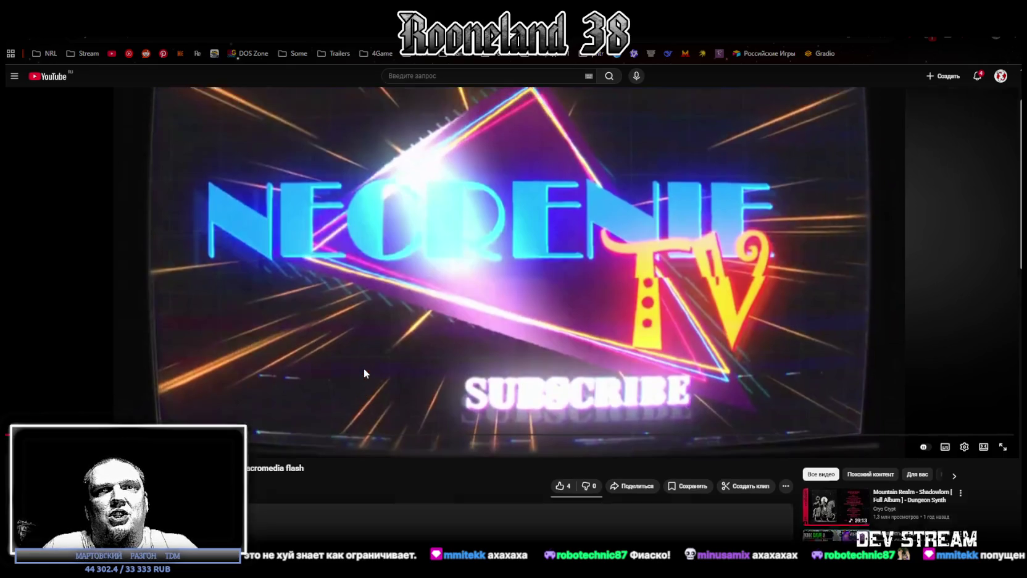
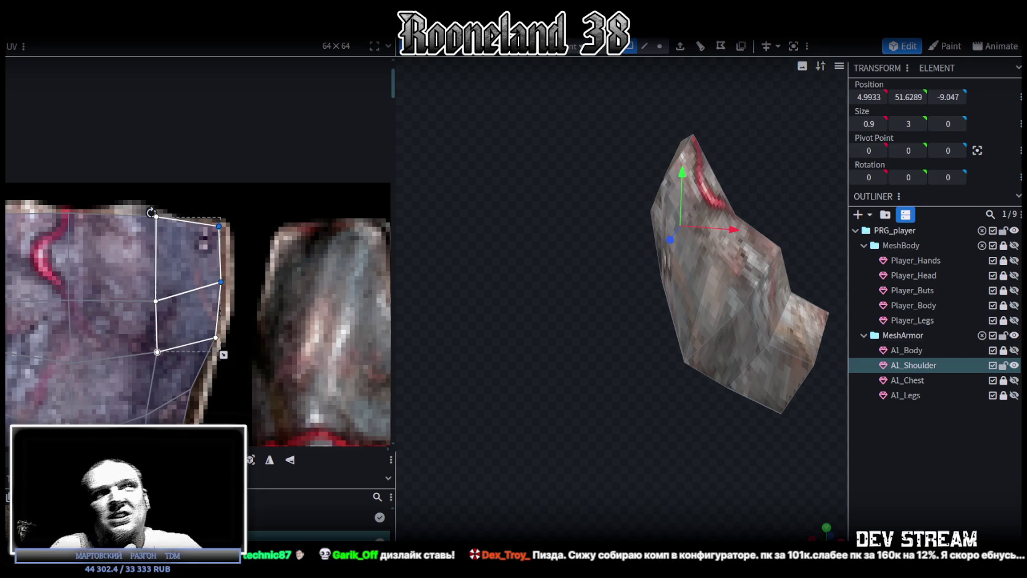
Step: Zoom, orbit and pan to inspect the shoulder armour mesh
scroll(311, 334, down, 3)
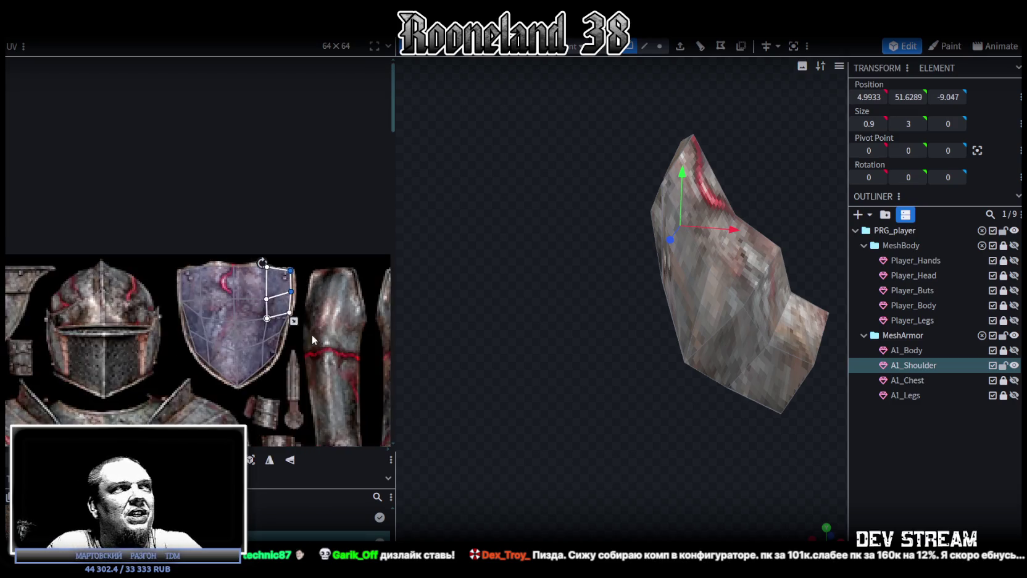
scroll(311, 334, down, 2)
scroll(710, 380, up, 3)
scroll(602, 424, down, 2)
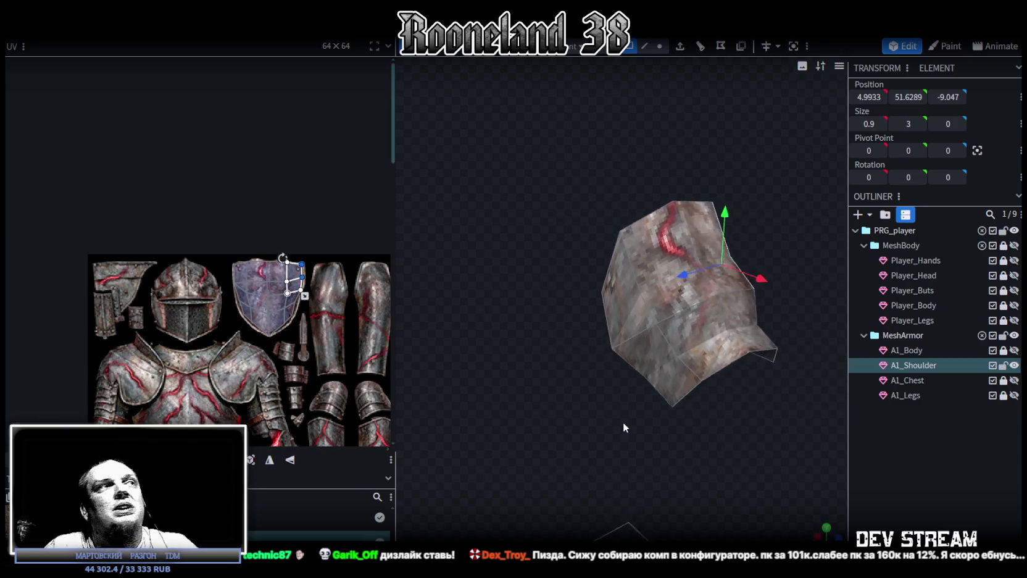
scroll(623, 423, down, 2)
mouse_move(571, 345)
mouse_down()
mouse_move(676, 319)
mouse_move(610, 361)
mouse_move(532, 379)
mouse_up()
right_drag(532, 379, 504, 361)
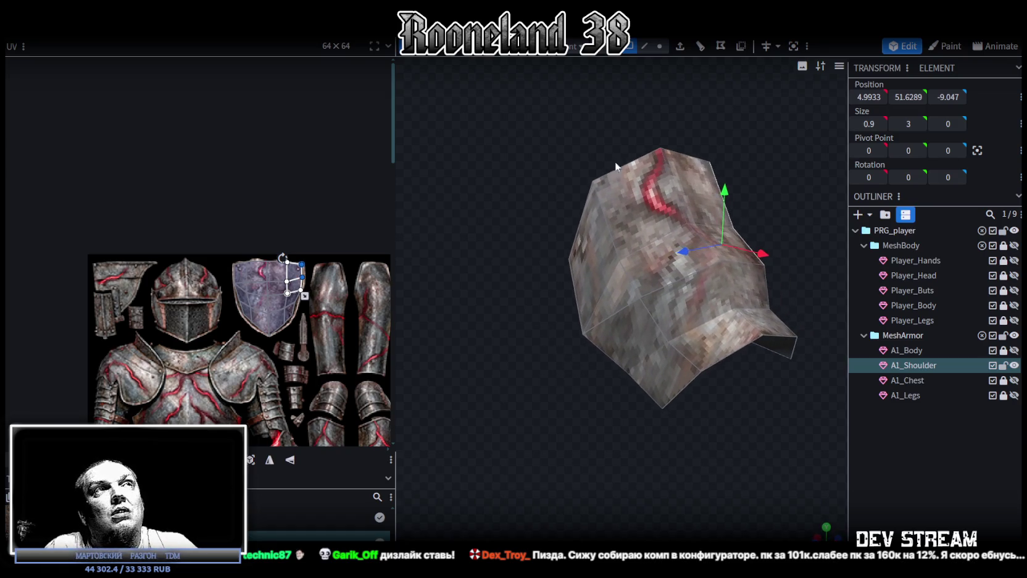
Step: In edge mode, select the left and bottom edges of the shoulder mesh
click(613, 198)
click(569, 284)
click(640, 374)
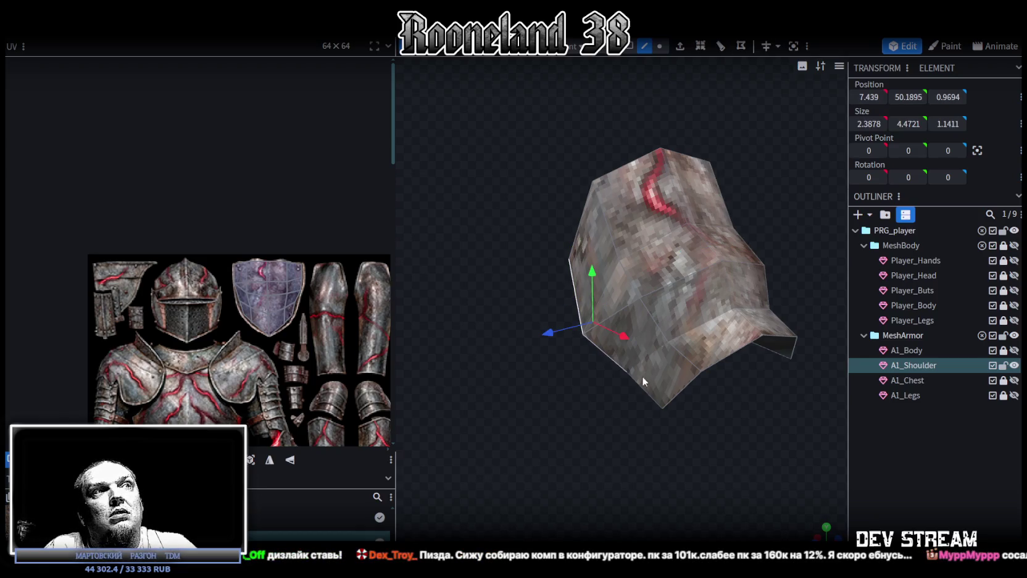
click(642, 387)
mouse_move(710, 419)
mouse_down()
mouse_move(661, 427)
mouse_move(714, 425)
mouse_move(741, 383)
mouse_move(690, 375)
mouse_move(580, 426)
mouse_move(736, 419)
mouse_move(710, 405)
mouse_move(688, 334)
mouse_up()
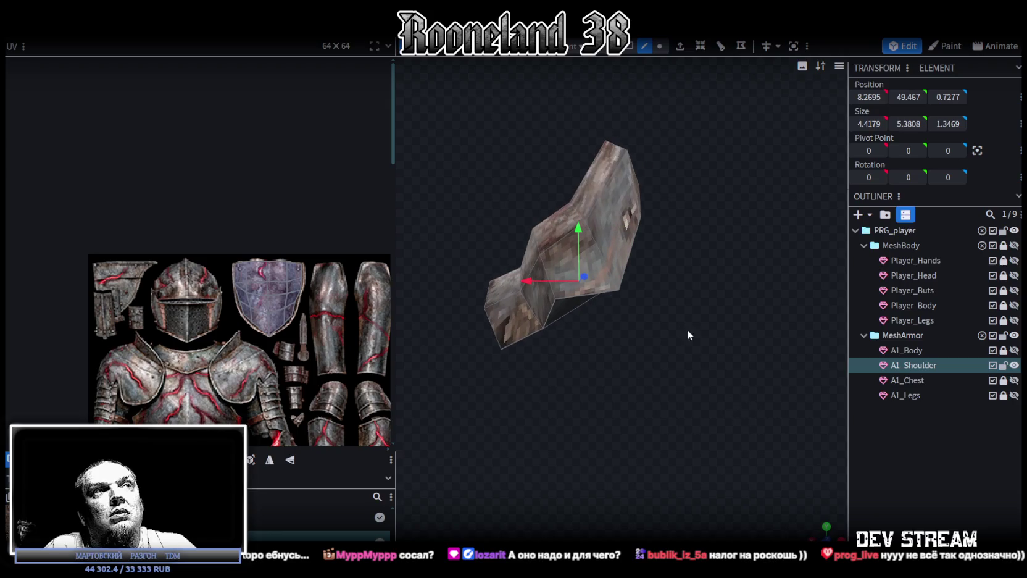
click(634, 245)
click(606, 291)
Step: Pick further shoulder edges, review from several angles, and save RPGchars.bbmodel
drag(629, 322, 648, 305)
click(541, 389)
drag(541, 390, 744, 393)
click(643, 344)
mouse_move(635, 344)
mouse_down()
mouse_move(543, 379)
mouse_move(655, 377)
mouse_move(710, 355)
mouse_move(797, 355)
mouse_move(602, 354)
mouse_move(430, 375)
mouse_move(348, 371)
mouse_up()
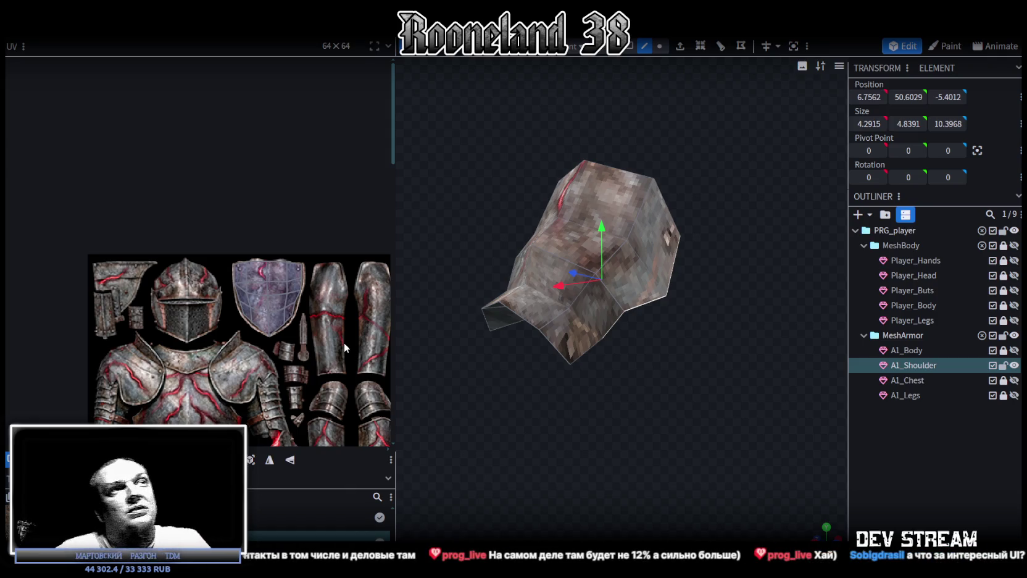
mouse_move(506, 424)
mouse_down()
mouse_move(623, 425)
mouse_move(594, 417)
mouse_move(539, 430)
mouse_move(556, 433)
mouse_up()
key(ctrl+s)
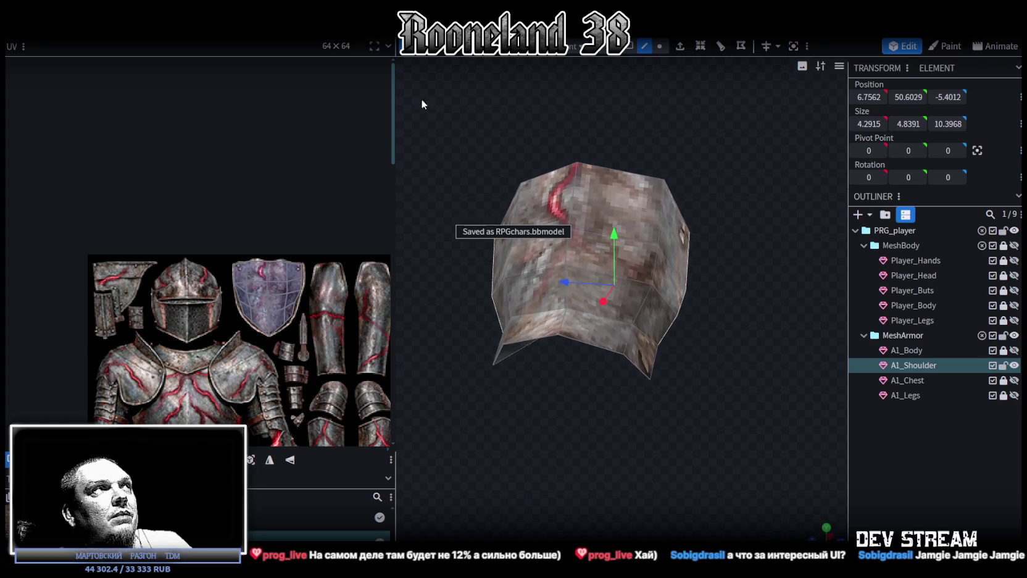
Step: In vertex mode, merge the first stray vertex pair using Merge All
mouse_move(618, 426)
mouse_down()
mouse_move(511, 396)
mouse_move(621, 414)
mouse_move(644, 435)
mouse_move(564, 414)
mouse_move(711, 382)
mouse_move(575, 423)
mouse_move(626, 403)
mouse_move(604, 413)
mouse_move(585, 371)
mouse_move(598, 337)
mouse_move(582, 378)
mouse_move(598, 413)
mouse_up()
scroll(599, 414, up, 2)
scroll(600, 421, up, 1)
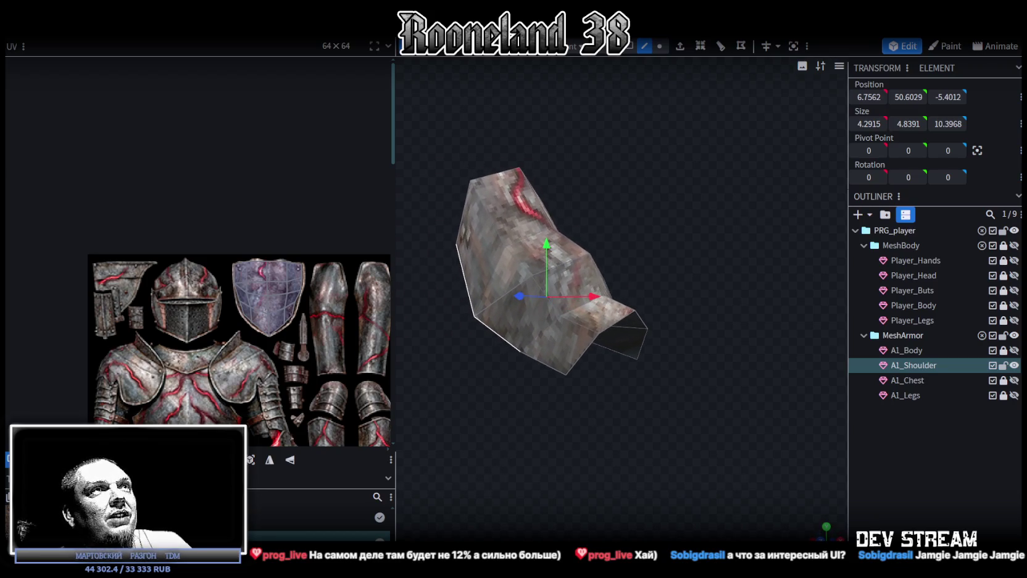
click(659, 49)
scroll(536, 363, up, 2)
click(478, 369)
shift+click(542, 403)
right_click(540, 401)
click(689, 139)
Step: Merge the bottom vertex into its neighbour the same way
mouse_move(671, 164)
mouse_down()
mouse_move(558, 379)
mouse_move(569, 421)
mouse_move(534, 423)
mouse_up()
click(629, 326)
shift+click(594, 356)
right_click(593, 357)
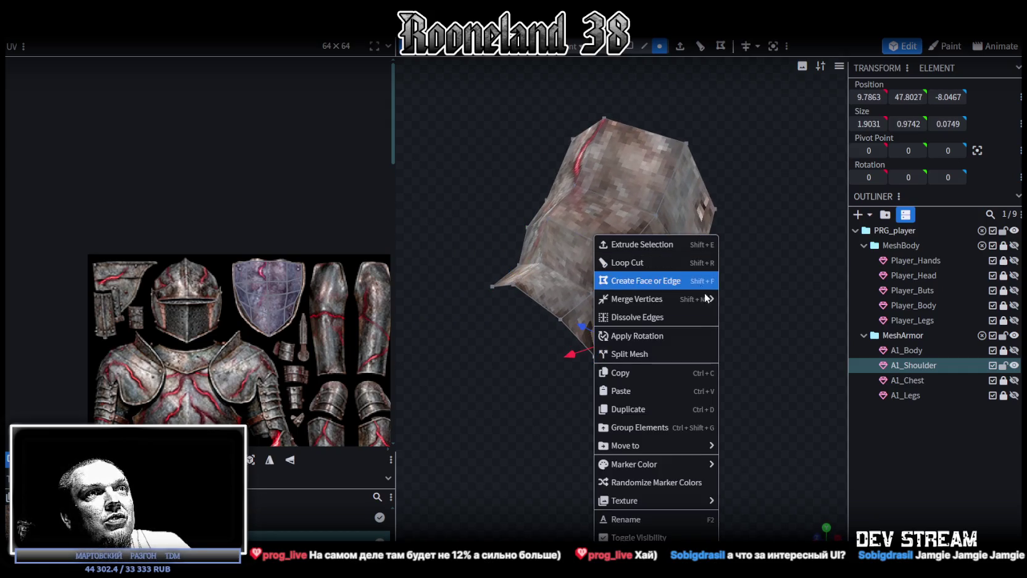
click(751, 303)
mouse_move(645, 395)
mouse_down()
mouse_move(618, 405)
mouse_move(780, 378)
mouse_move(626, 418)
mouse_up()
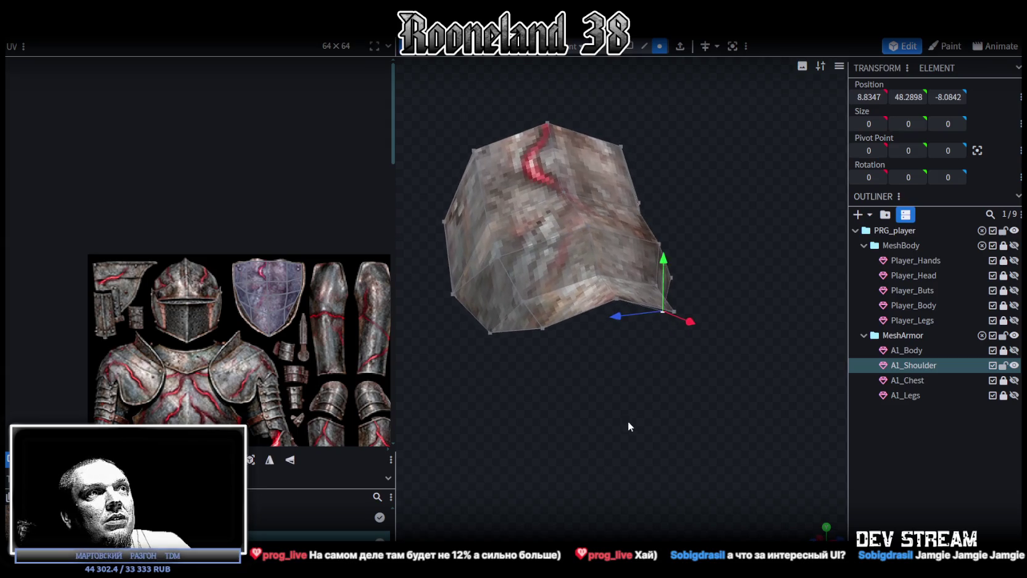
Step: Adjust the shield UVs: nudge the right-edge point right, raise the bottom point ~14 px
scroll(283, 300, up, 5)
middle_drag(283, 300, 194, 289)
click(223, 236)
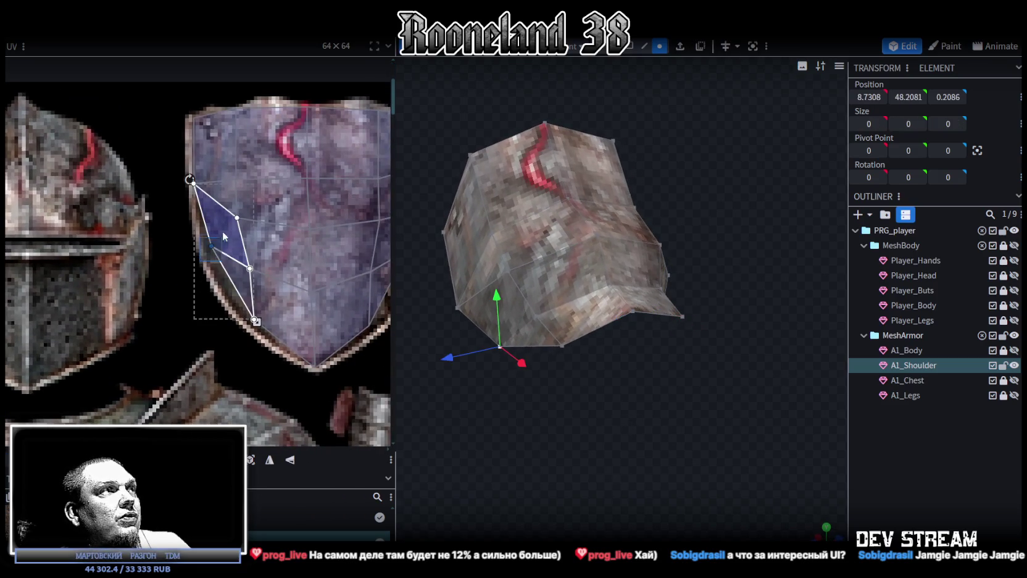
click(281, 314)
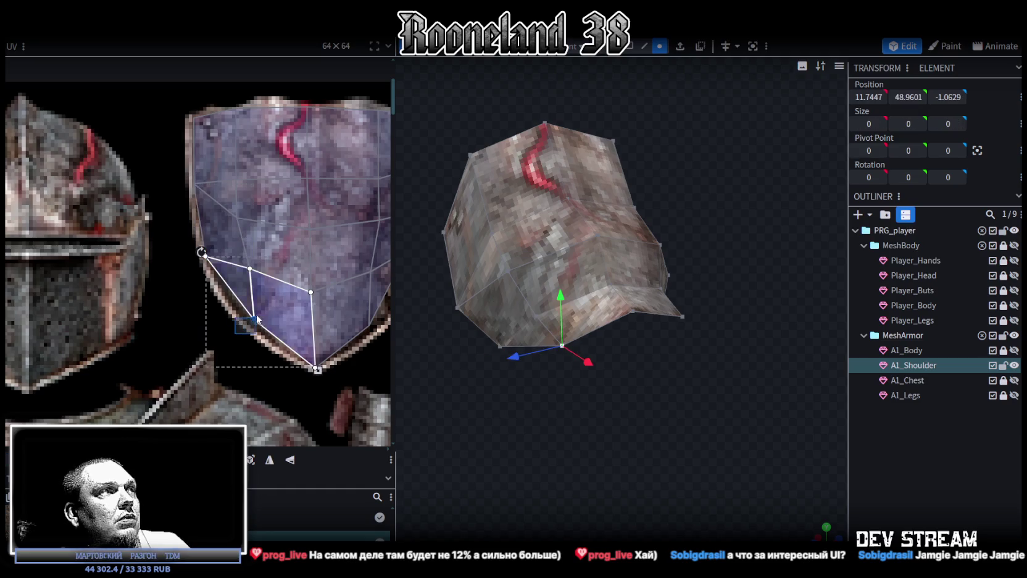
shift+click(250, 324)
middle_drag(250, 324, 161, 320)
click(280, 316)
click(320, 246)
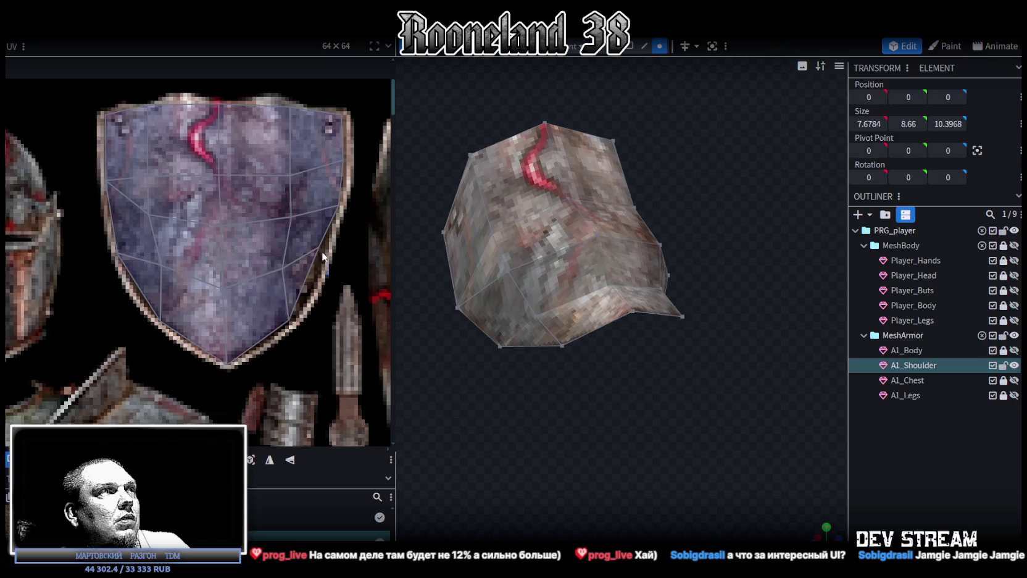
drag(323, 252, 327, 254)
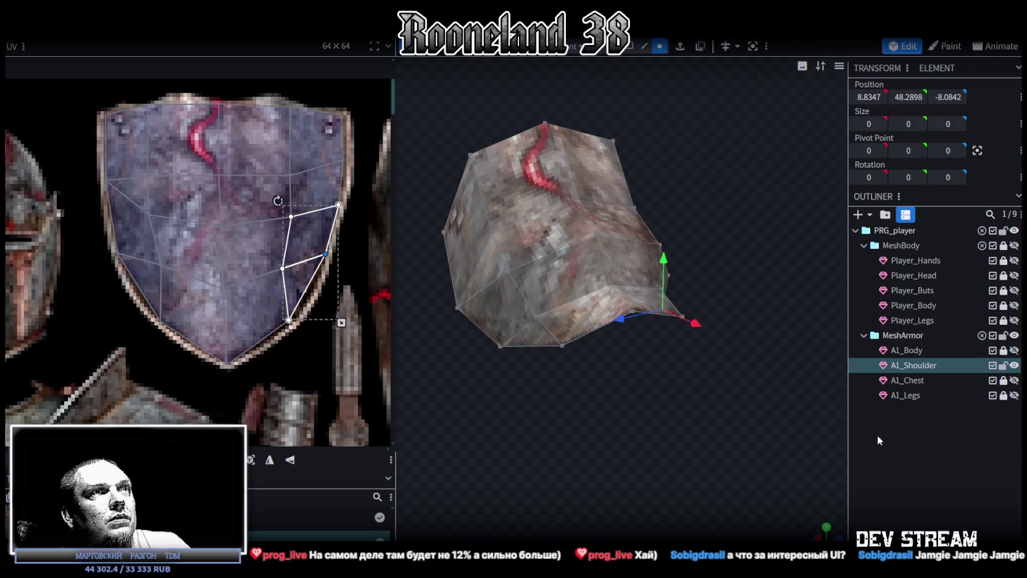
drag(741, 439, 636, 444)
drag(299, 349, 156, 261)
drag(227, 352, 227, 343)
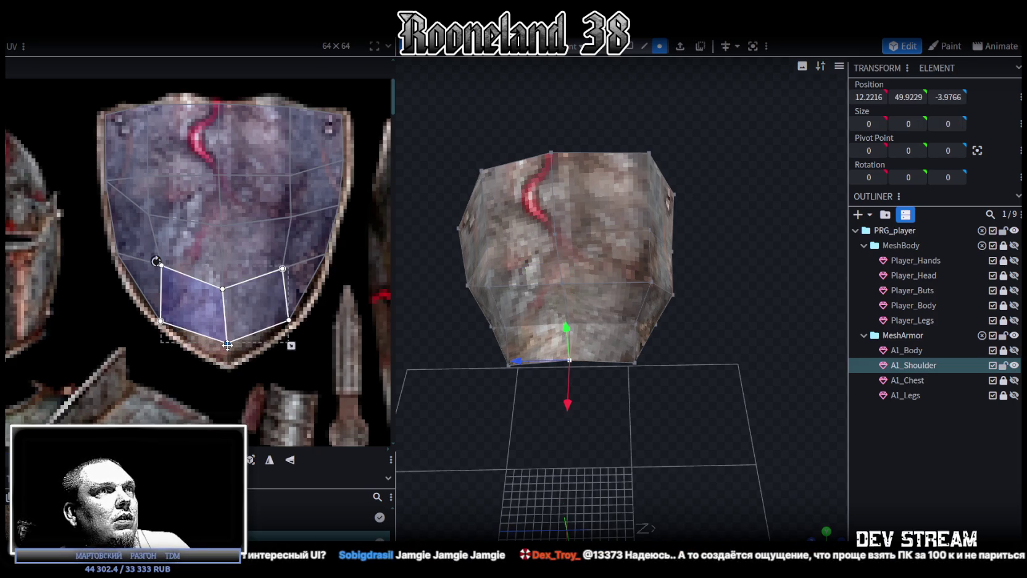
Step: Move shoulder vertices: one 1.2 along X, another up along Y, one 0.25 along Z
drag(642, 469, 590, 332)
click(602, 337)
mouse_move(645, 353)
mouse_down()
mouse_move(672, 361)
mouse_move(616, 378)
mouse_up()
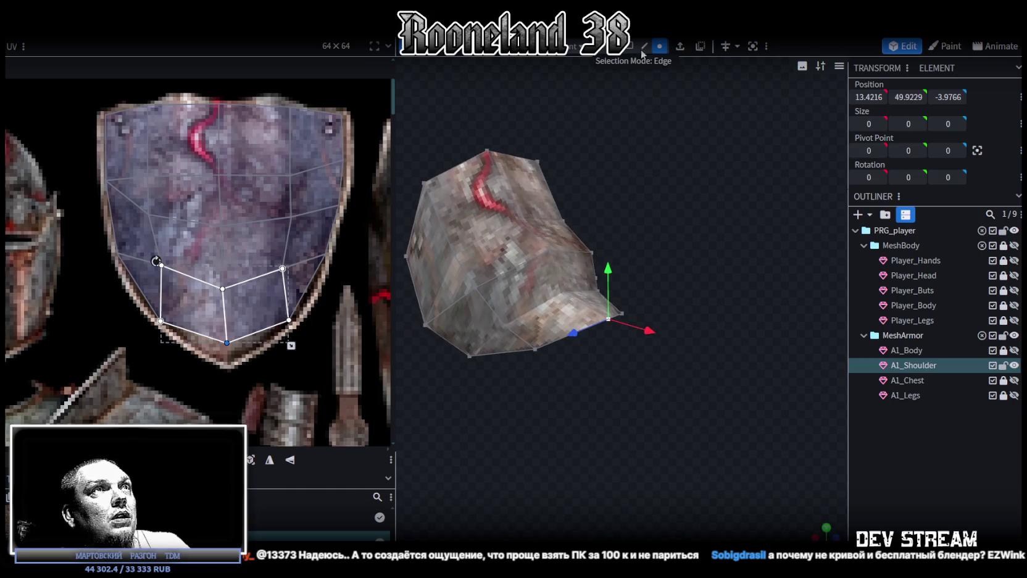
click(533, 233)
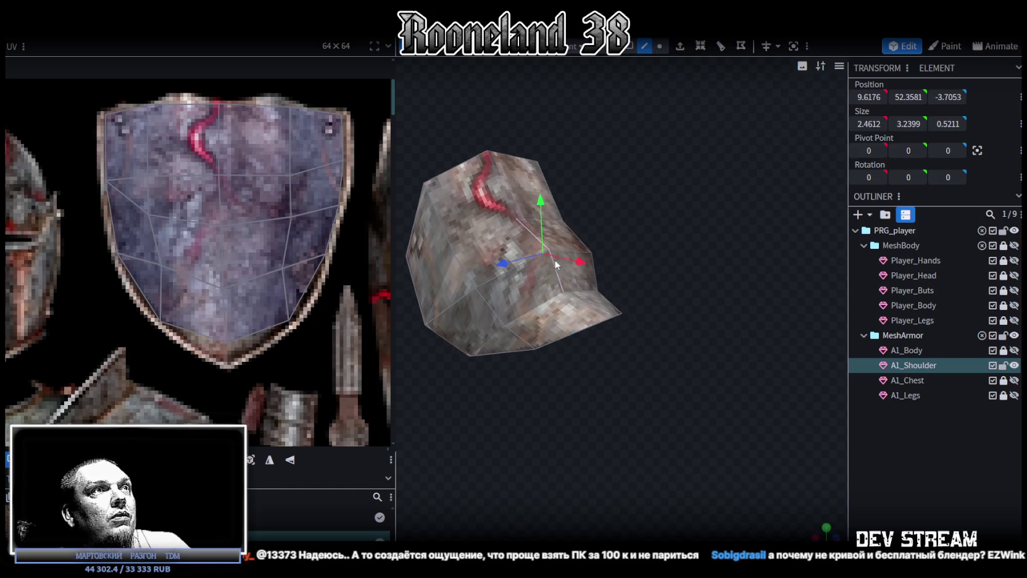
mouse_move(542, 204)
mouse_down()
mouse_move(543, 191)
mouse_move(700, 221)
mouse_up()
mouse_move(623, 239)
mouse_down()
mouse_move(674, 230)
mouse_move(627, 236)
mouse_move(652, 253)
mouse_up()
click(660, 47)
click(541, 221)
drag(598, 228, 549, 231)
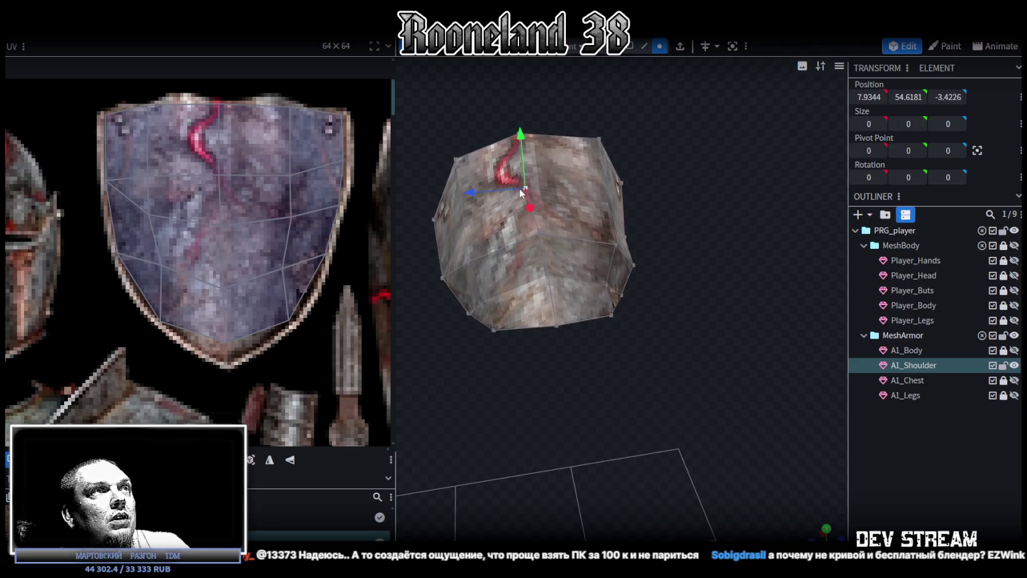
drag(474, 193, 479, 191)
mouse_move(436, 132)
mouse_down()
mouse_move(535, 125)
mouse_move(757, 252)
mouse_up()
Step: Show the A1_Body, A1_Chest and A1_Legs armour
scroll(757, 252, down, 2)
click(1014, 350)
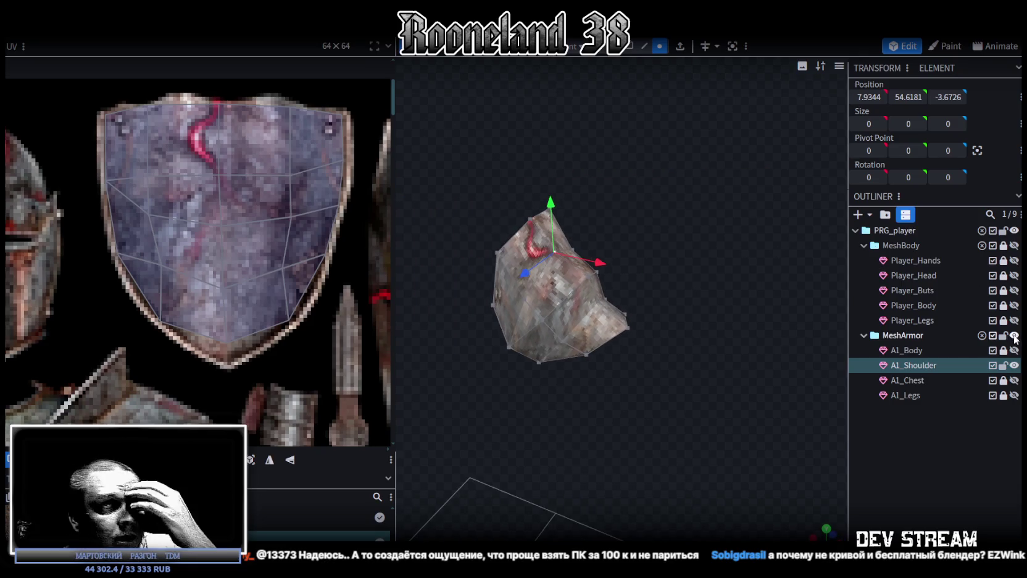
click(1014, 380)
click(1014, 395)
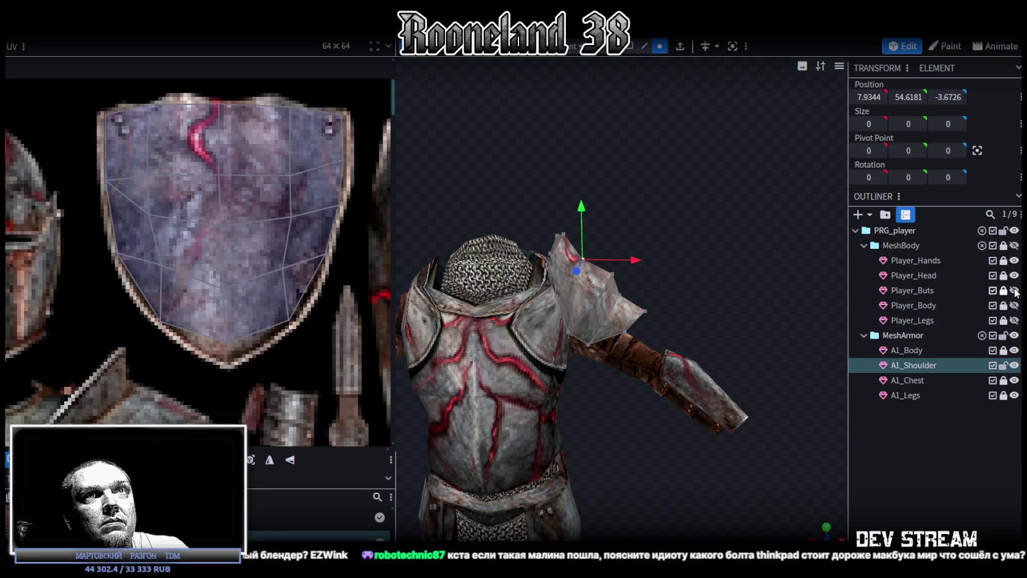
Step: Show the frog's MeshBody meshes and hide Player_Body and Player_Legs
scroll(667, 414, down, 2)
drag(666, 414, 658, 395)
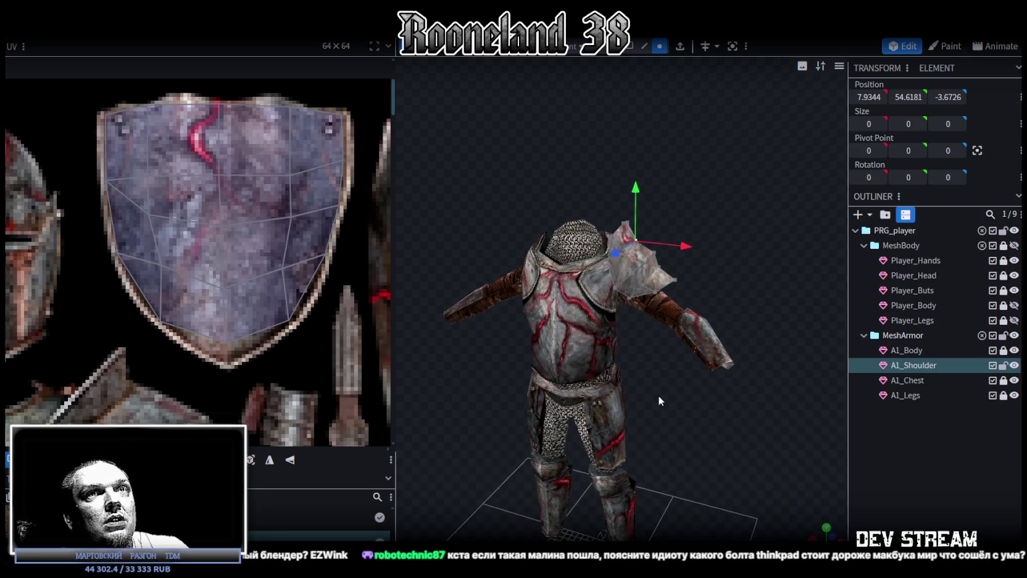
click(1014, 246)
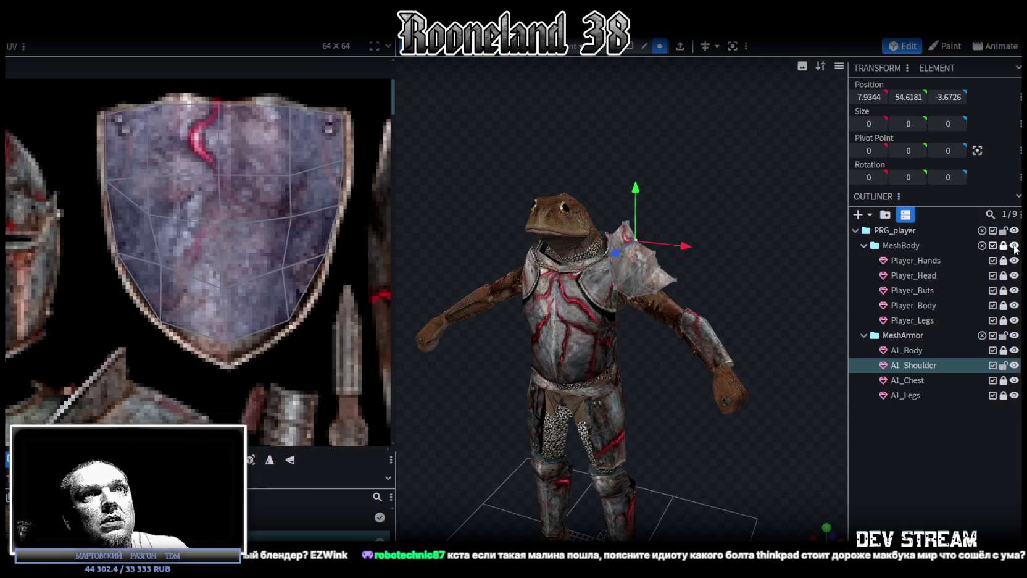
click(1015, 305)
click(1014, 320)
click(824, 411)
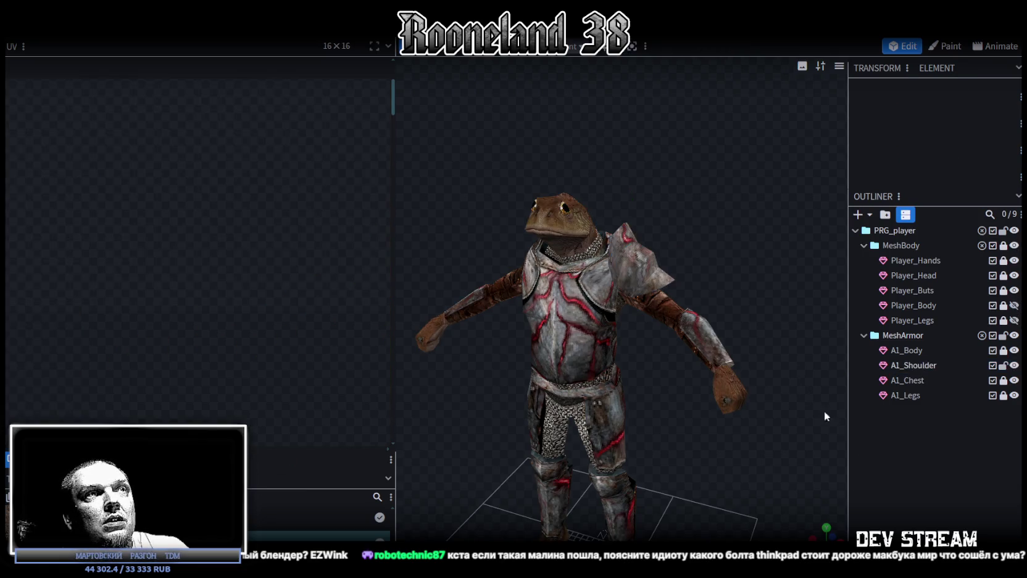
Step: Orbit around the armoured frog's chest and right arm, then save
mouse_move(824, 411)
mouse_down()
mouse_move(655, 242)
mouse_move(559, 254)
mouse_move(576, 227)
mouse_move(766, 215)
mouse_move(774, 199)
mouse_move(756, 237)
mouse_move(648, 257)
mouse_move(646, 274)
mouse_move(727, 237)
mouse_move(611, 264)
mouse_move(641, 237)
mouse_move(681, 230)
mouse_up()
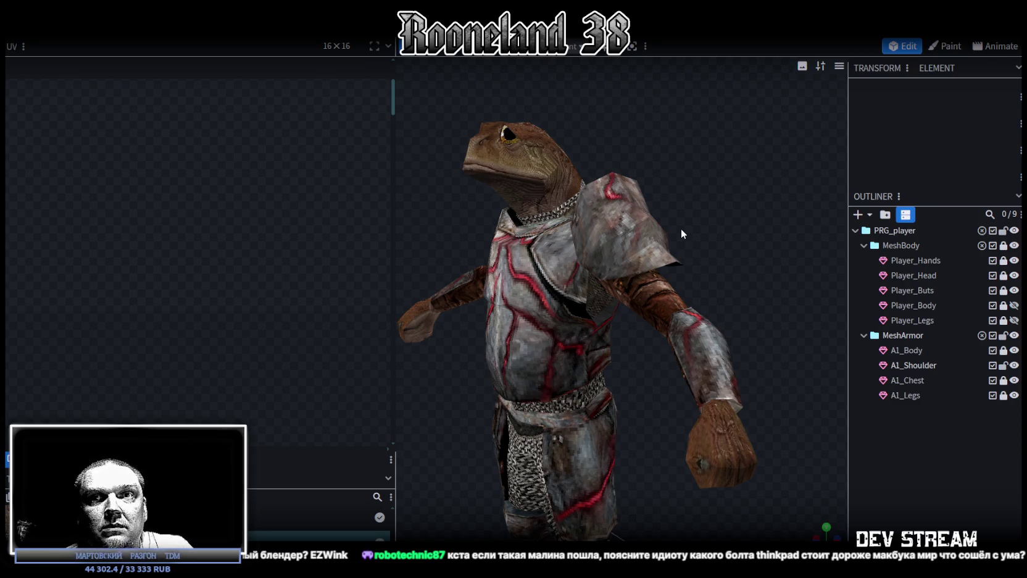
mouse_move(682, 233)
mouse_down()
mouse_move(692, 249)
mouse_move(739, 255)
mouse_move(657, 399)
mouse_move(673, 380)
mouse_move(670, 361)
mouse_move(752, 355)
mouse_move(763, 370)
mouse_move(705, 382)
mouse_move(629, 369)
mouse_move(487, 383)
mouse_move(671, 399)
mouse_move(780, 379)
mouse_move(761, 373)
mouse_move(747, 384)
mouse_move(777, 383)
mouse_up()
key(ctrl+s)
Step: Re-check the model, save again, then unlock and select the A1_Chest plate
scroll(744, 383, up, 3)
scroll(747, 384, up, 2)
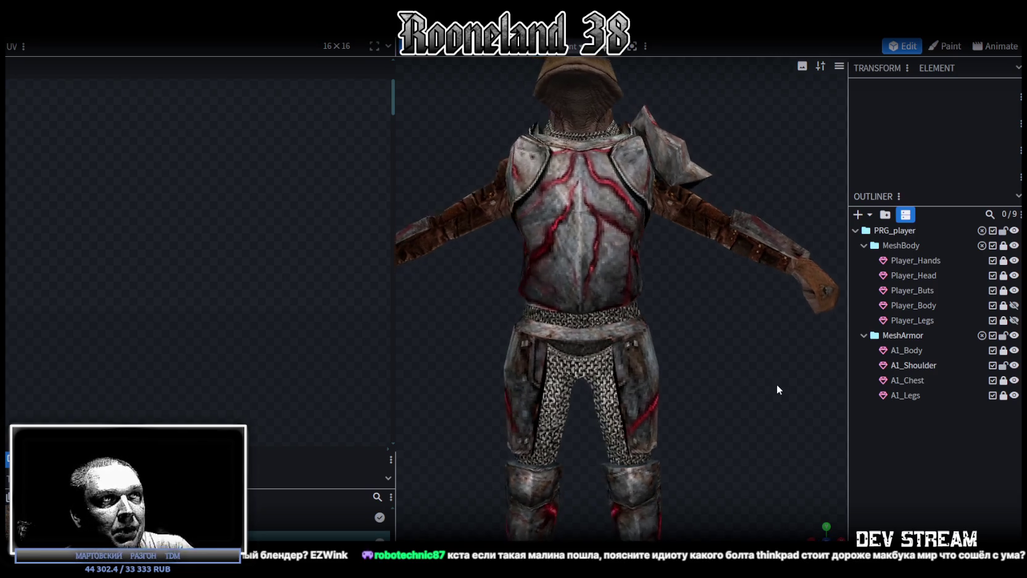
scroll(775, 376, up, 2)
mouse_move(558, 293)
mouse_down()
mouse_move(518, 317)
mouse_move(693, 334)
mouse_move(779, 302)
mouse_move(736, 317)
mouse_up()
scroll(530, 332, down, 2)
scroll(705, 337, up, 2)
key(ctrl+s)
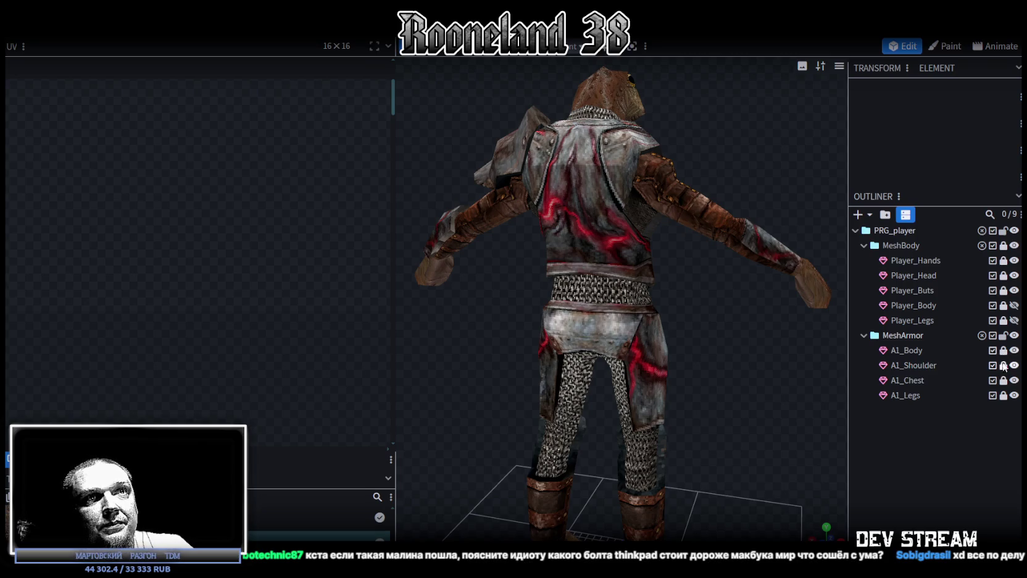
click(1003, 380)
click(560, 262)
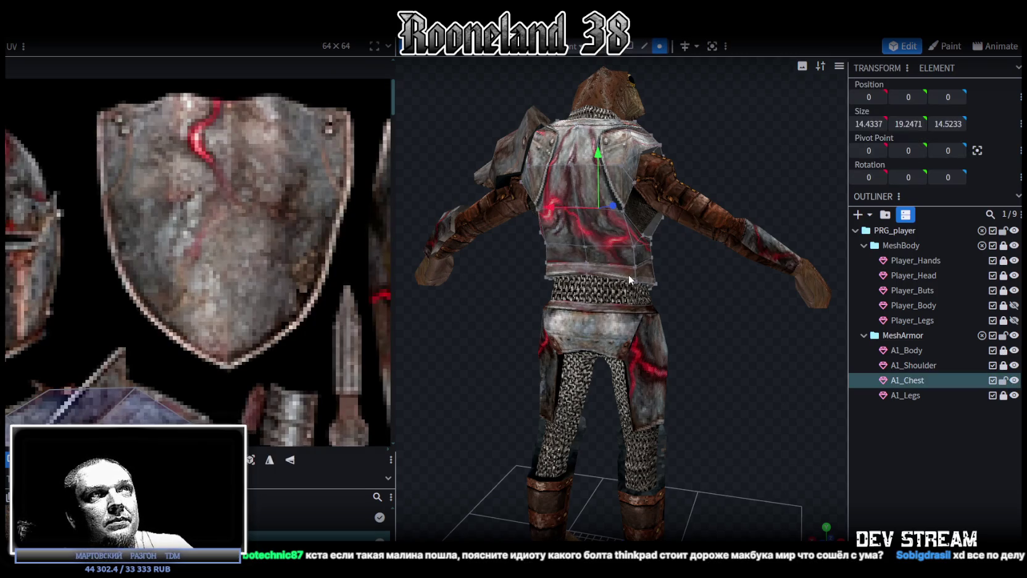
Step: Select the chest-front UV block and shift its faces upward
click(613, 270)
scroll(203, 238, down, 5)
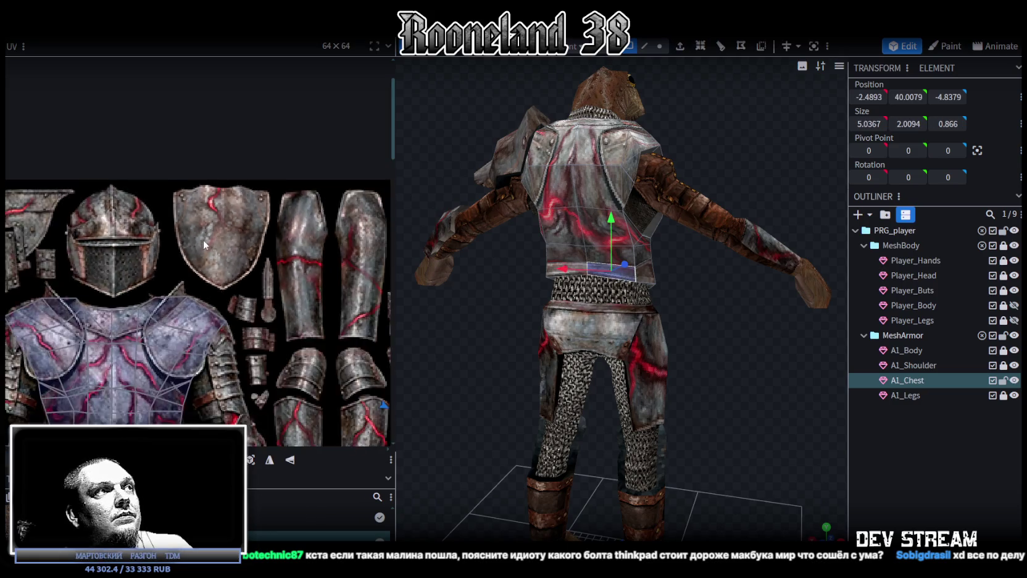
scroll(216, 199, up, 2)
scroll(216, 199, up, 2)
scroll(203, 222, up, 2)
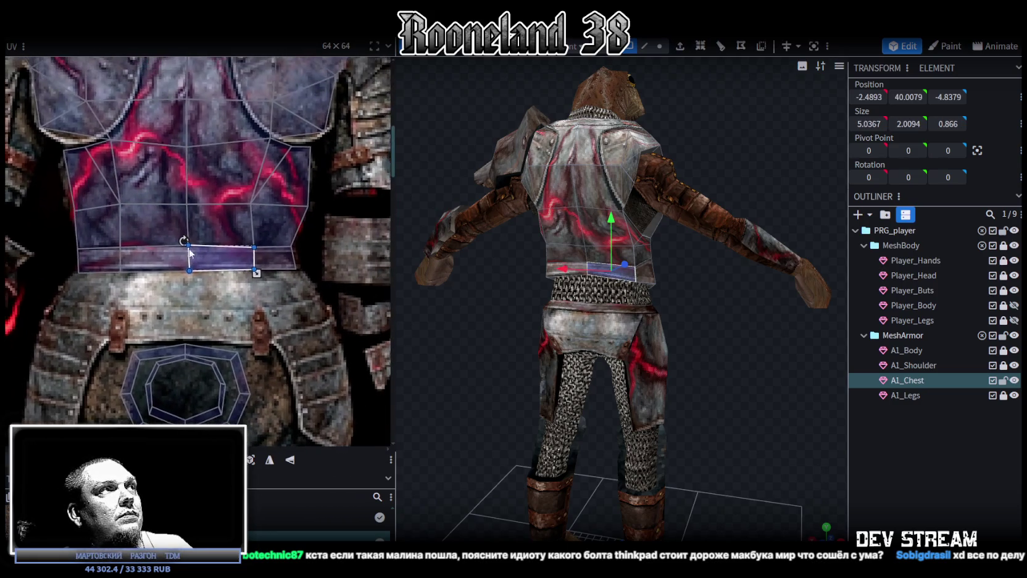
drag(242, 280, 312, 137)
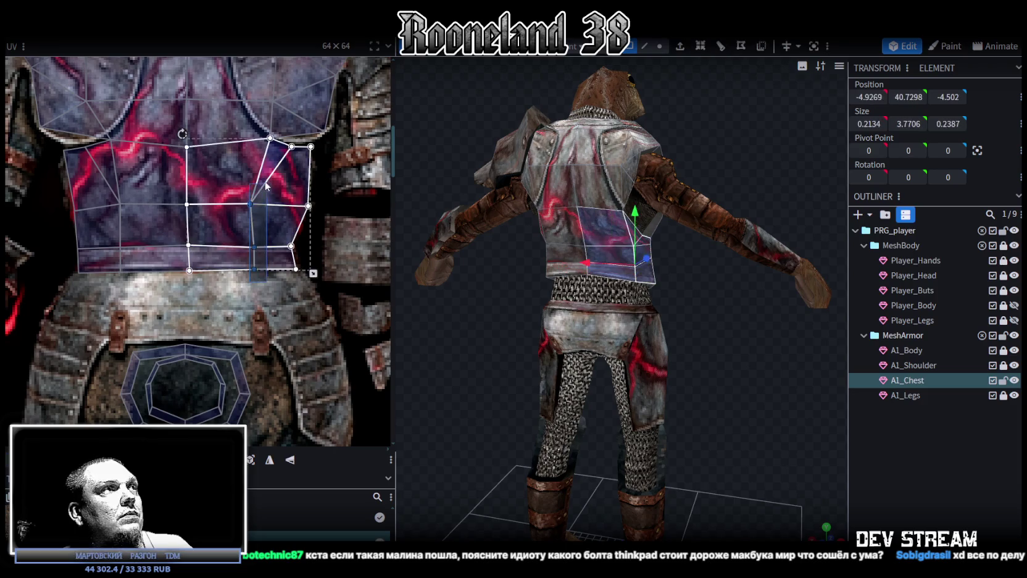
drag(255, 209, 259, 204)
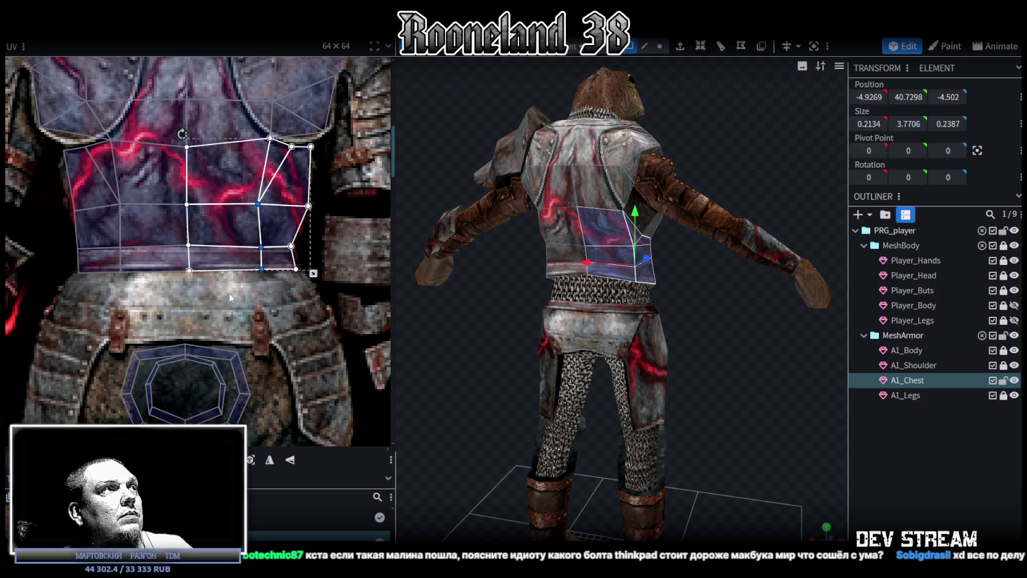
drag(52, 303, 336, 190)
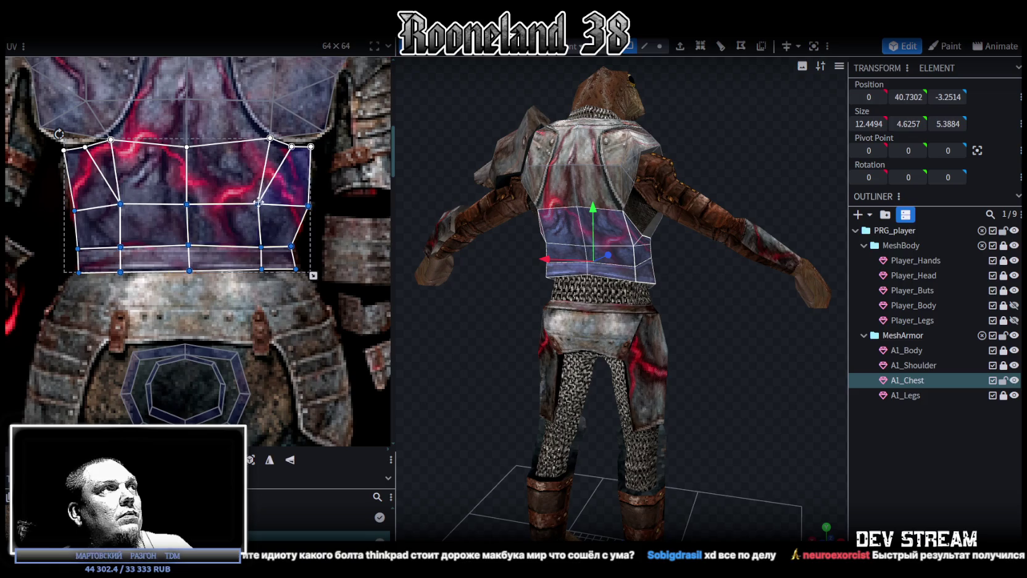
drag(265, 204, 265, 184)
Step: Raise the lower vertices of the bottom row of chest UVs, then deselect
drag(65, 303, 323, 239)
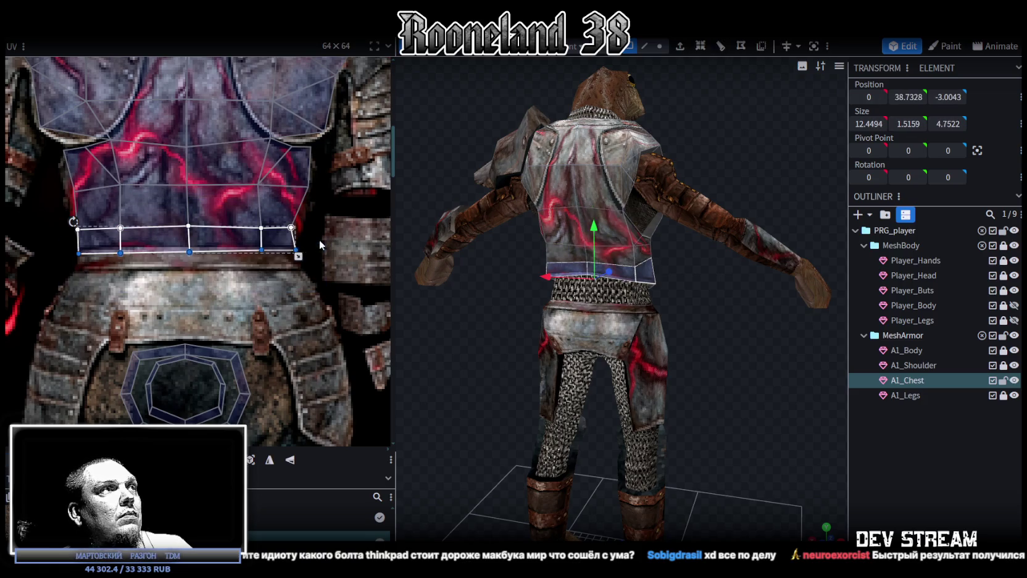
drag(262, 251, 261, 244)
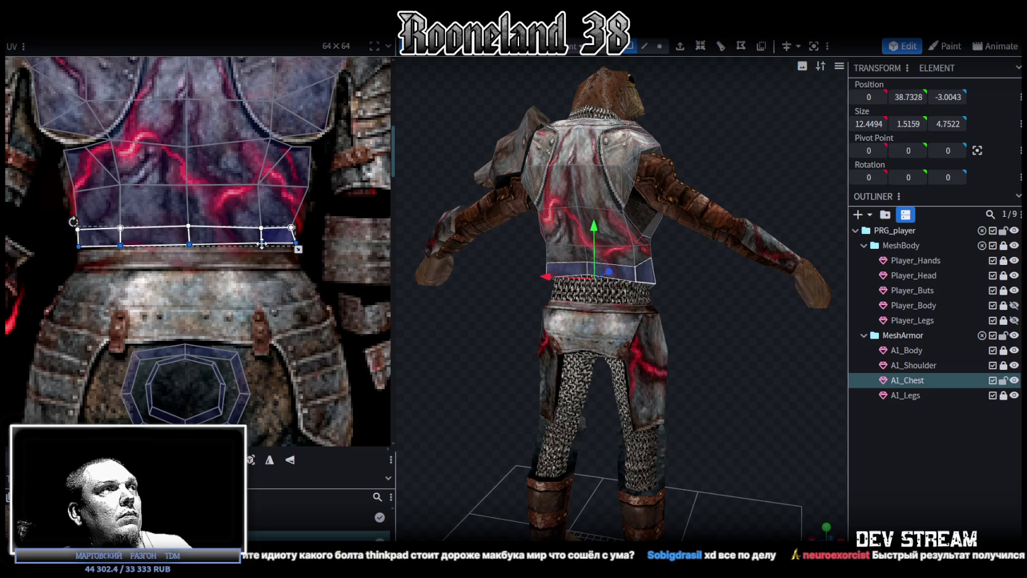
click(891, 448)
mouse_move(724, 363)
mouse_down()
mouse_move(581, 349)
mouse_move(566, 358)
mouse_move(579, 361)
mouse_up()
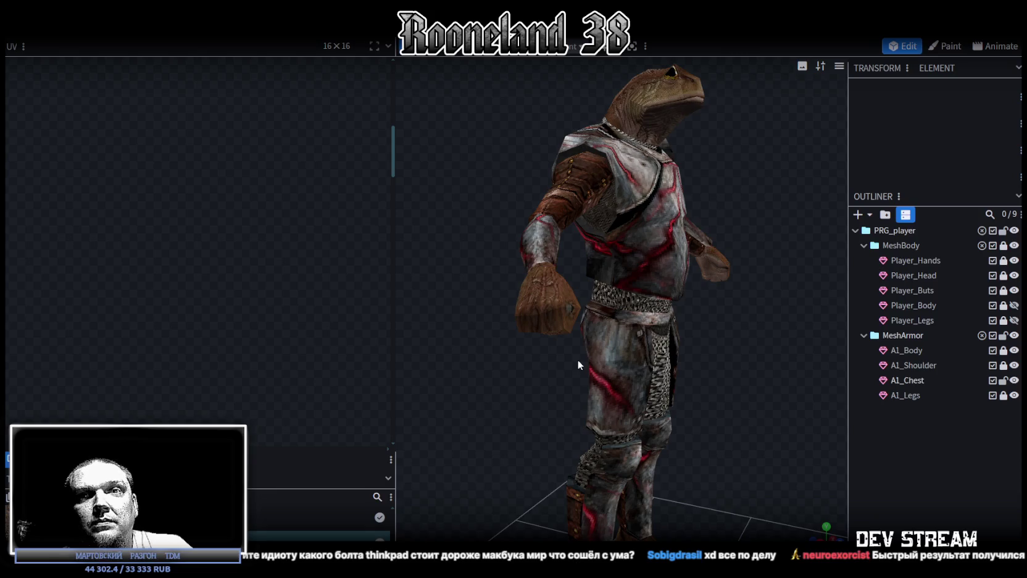
Step: Save RPGchars.bbmodel, inspect side and frontal views, then select A1_Chest
key(ctrl+s)
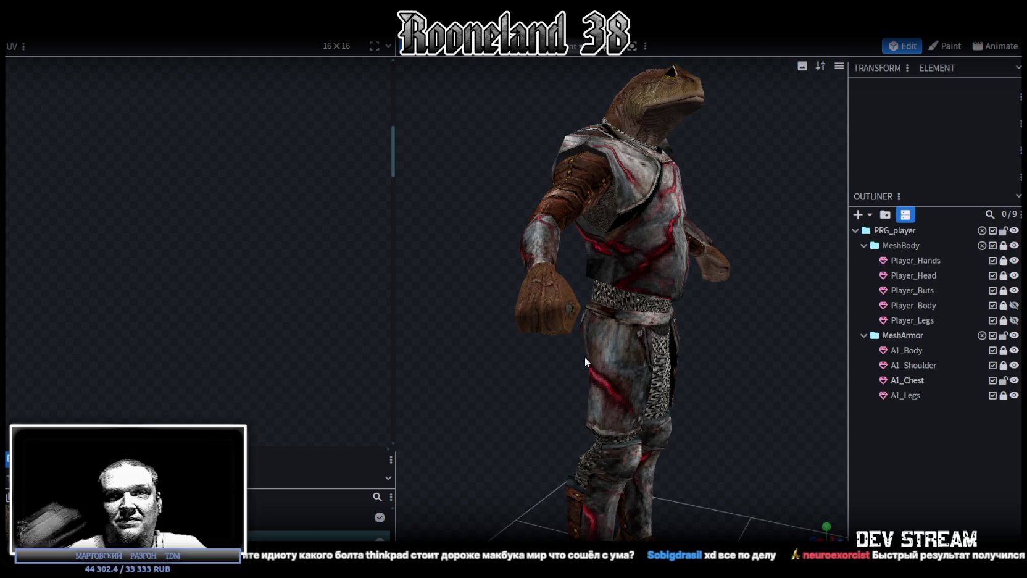
mouse_move(590, 358)
mouse_down()
mouse_move(513, 301)
mouse_move(735, 306)
mouse_up()
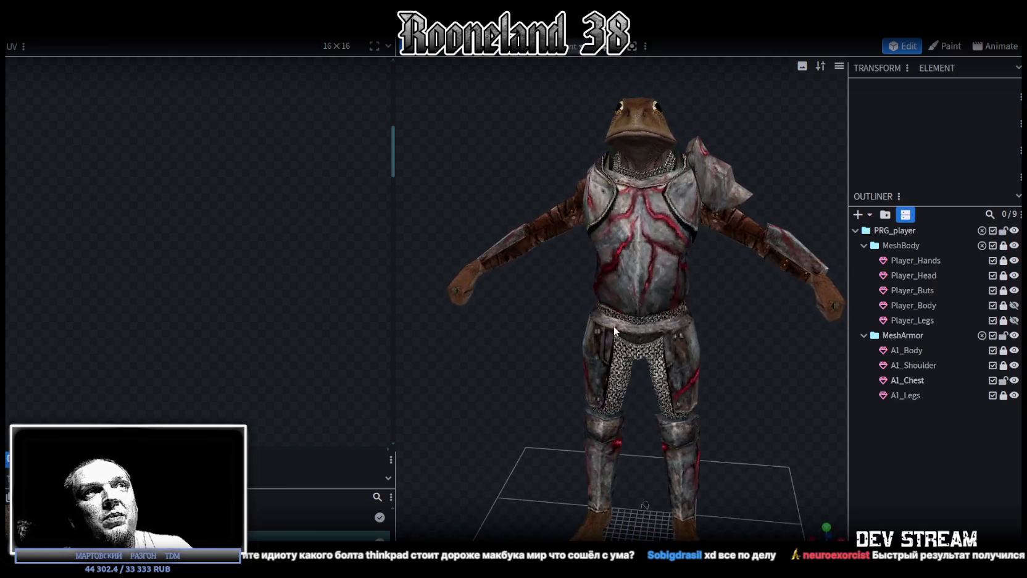
key(ctrl+s)
mouse_move(734, 307)
mouse_down()
mouse_move(616, 388)
mouse_move(739, 337)
mouse_move(704, 344)
mouse_up()
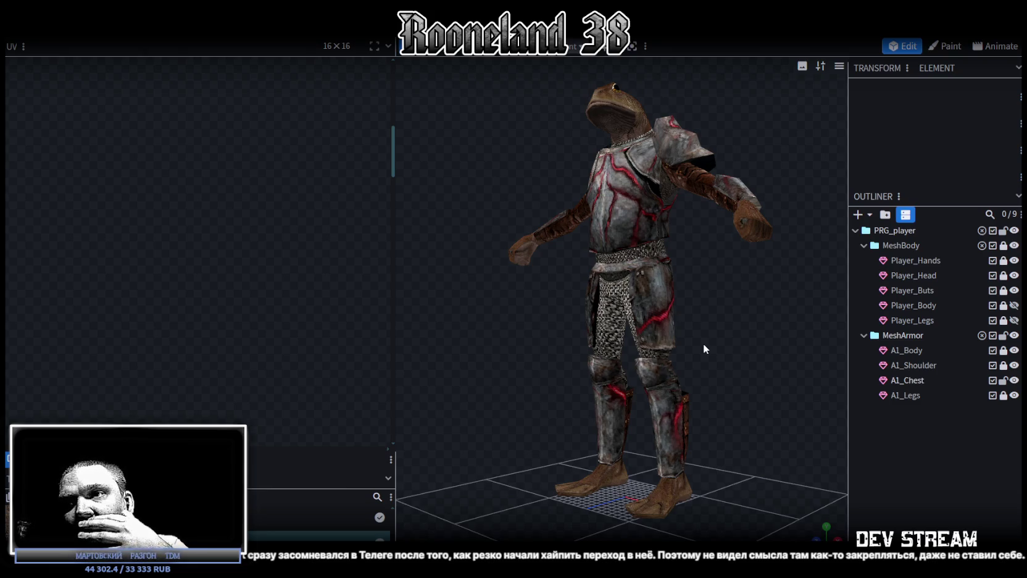
mouse_move(692, 345)
mouse_down()
mouse_move(720, 359)
mouse_move(708, 391)
mouse_move(466, 402)
mouse_move(740, 371)
mouse_move(680, 350)
mouse_move(786, 352)
mouse_move(739, 345)
mouse_up()
click(638, 232)
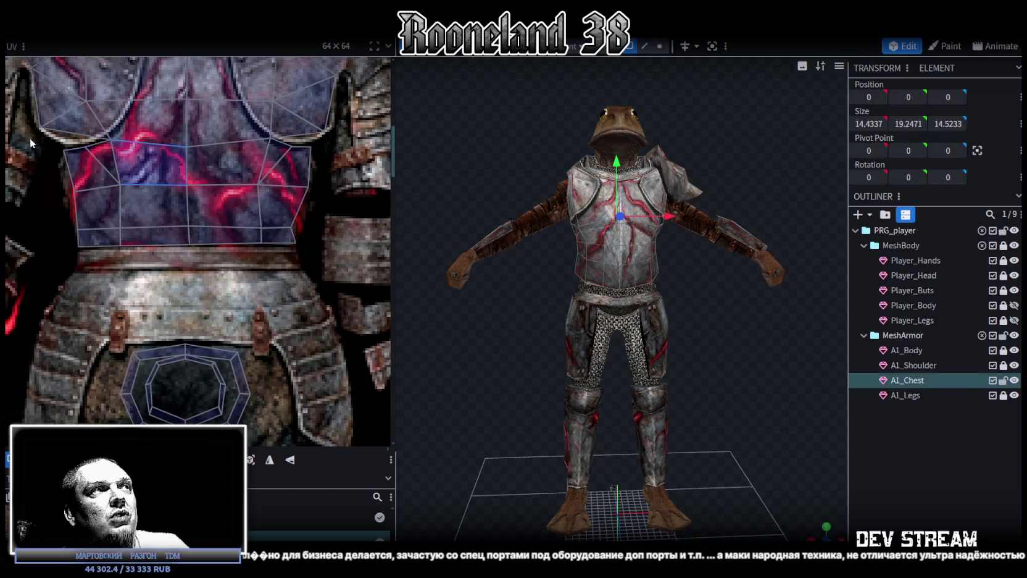
Step: Zoom and reorient around the character, reselecting the A1_Chest plate
scroll(179, 248, down, 2)
scroll(174, 246, down, 2)
scroll(185, 245, down, 1)
scroll(208, 242, down, 1)
scroll(208, 243, down, 1)
scroll(173, 318, down, 1)
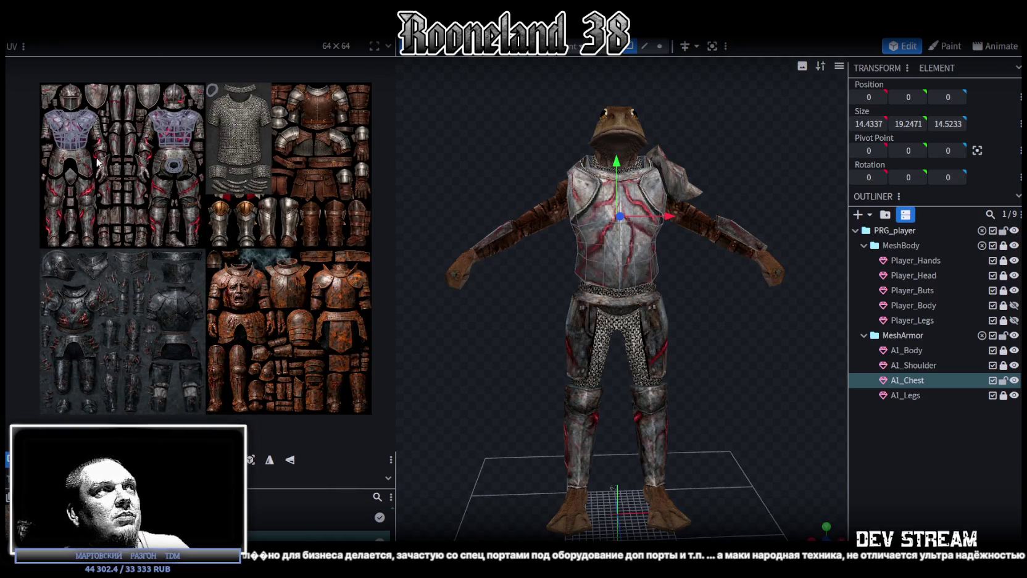
scroll(101, 158, up, 2)
scroll(207, 281, up, 1)
click(890, 468)
mouse_move(735, 344)
mouse_down()
mouse_move(660, 366)
mouse_move(612, 239)
mouse_move(732, 291)
mouse_up()
scroll(658, 380, up, 2)
click(612, 239)
Step: Select the mirrored pair of upper chest edges and push them back 0.5 along Z
scroll(831, 335, up, 3)
scroll(710, 327, up, 2)
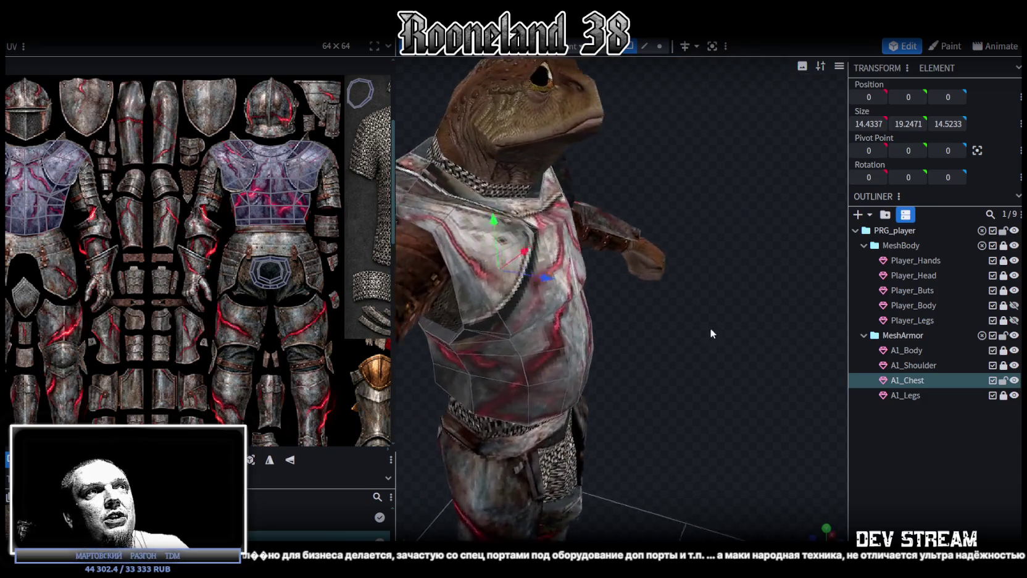
scroll(719, 344, up, 3)
click(643, 46)
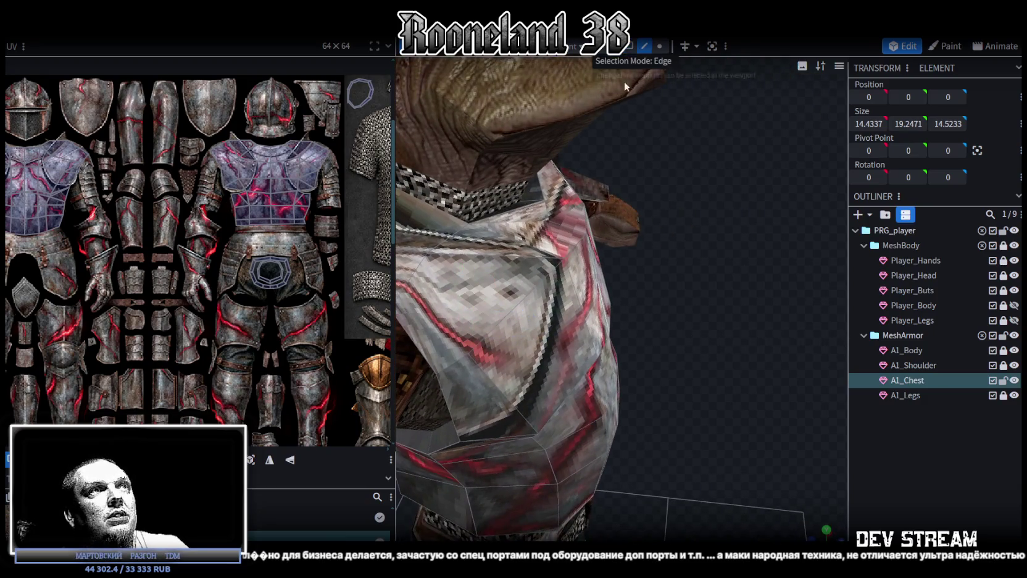
click(572, 246)
drag(726, 278, 537, 239)
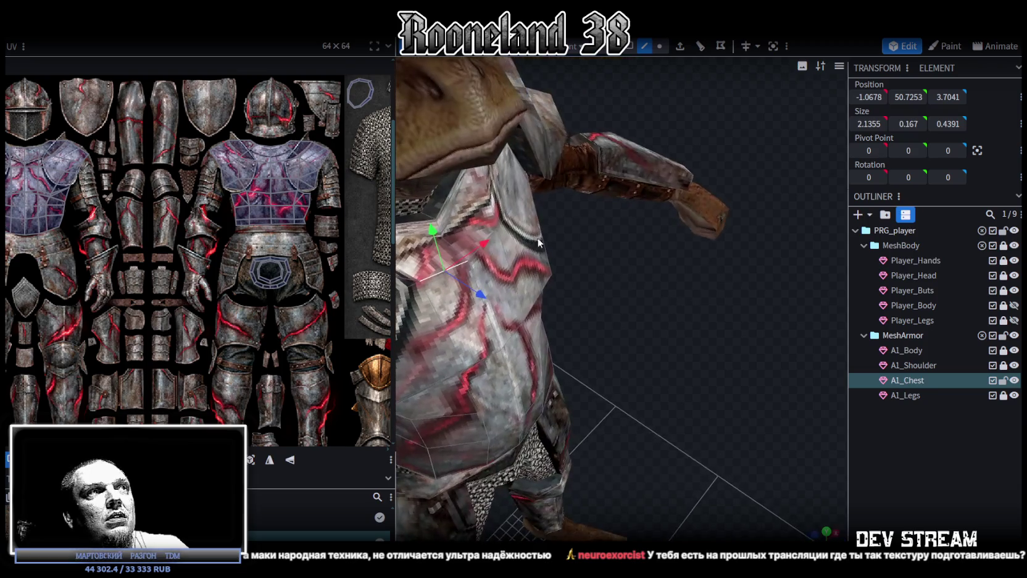
shift+click(496, 233)
mouse_move(664, 307)
mouse_down()
mouse_move(673, 213)
mouse_move(658, 210)
mouse_up()
mouse_move(729, 299)
mouse_down()
mouse_move(646, 253)
mouse_move(641, 358)
mouse_move(623, 318)
mouse_move(558, 298)
mouse_move(781, 381)
mouse_up()
Step: Save the model, deselect, and return to a front view
key(ctrl+s)
click(764, 444)
mouse_move(764, 445)
mouse_down()
mouse_move(644, 361)
mouse_move(716, 348)
mouse_move(712, 302)
mouse_move(479, 348)
mouse_move(395, 327)
mouse_move(502, 346)
mouse_move(699, 345)
mouse_move(682, 362)
mouse_move(630, 335)
mouse_move(723, 367)
mouse_move(692, 388)
mouse_move(602, 380)
mouse_move(582, 357)
mouse_move(588, 335)
mouse_move(510, 347)
mouse_move(508, 327)
mouse_move(660, 355)
mouse_move(671, 342)
mouse_move(653, 346)
mouse_up()
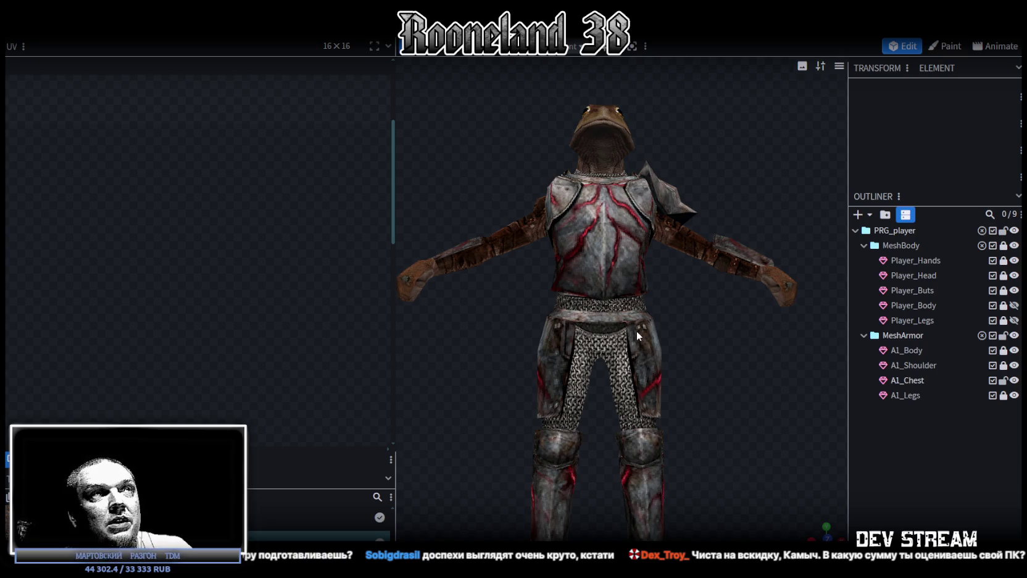
Step: Save RPGchars.bbmodel and switch to the browser's generated chainmail texture
drag(692, 313, 678, 322)
key(ctrl+s)
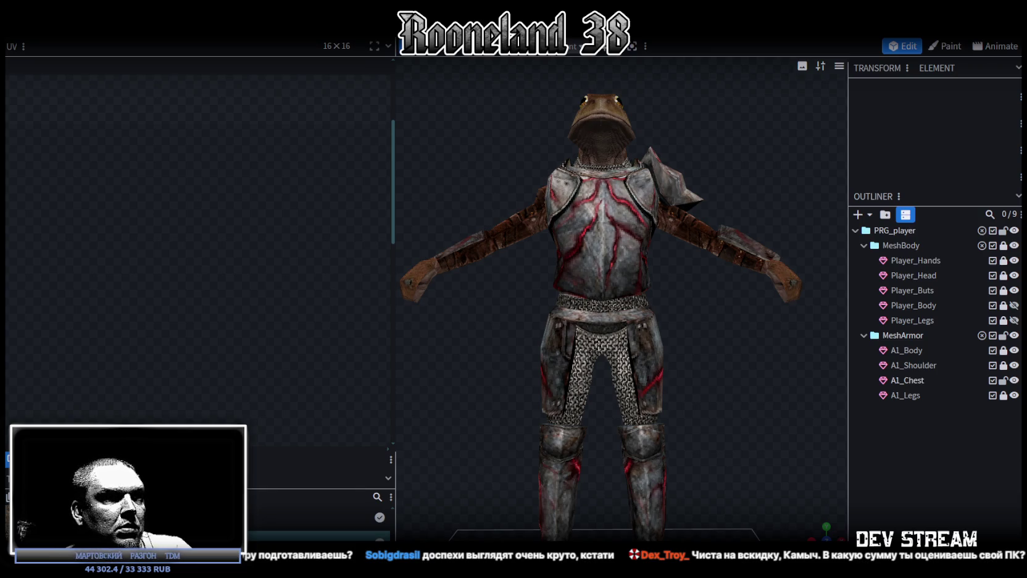
key(alt+Tab)
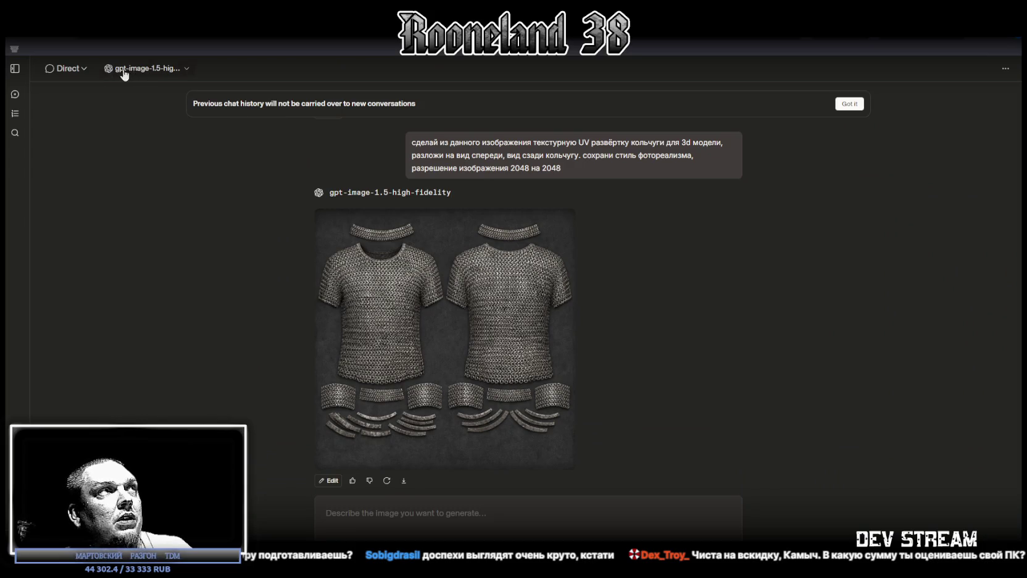
Step: Scroll through the generated armor texture images in LMArena, then minimize the browser
scroll(475, 235, up, 5)
scroll(506, 253, up, 5)
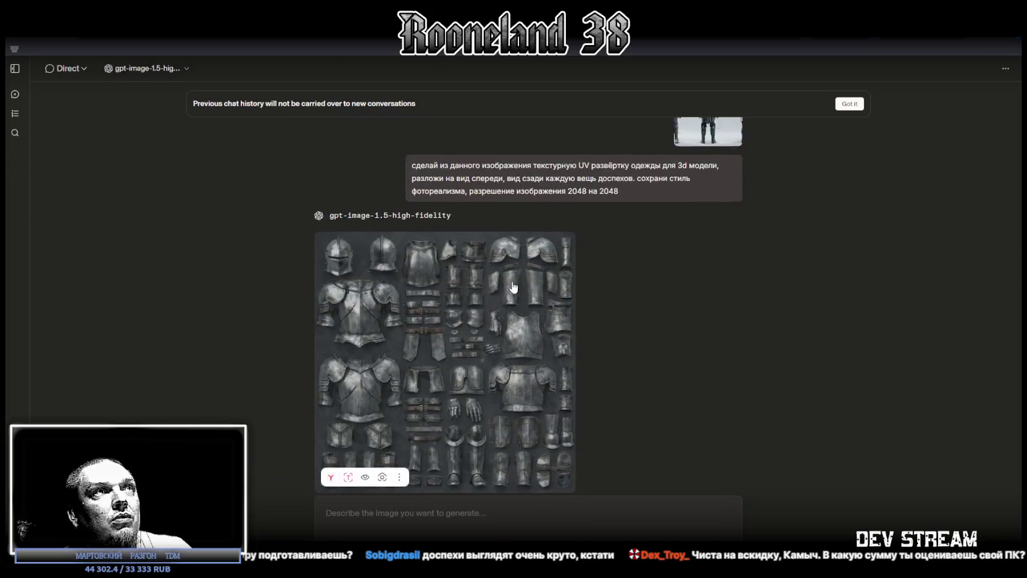
scroll(555, 266, up, 5)
scroll(579, 278, up, 2)
scroll(537, 315, down, 10)
scroll(534, 299, up, 3)
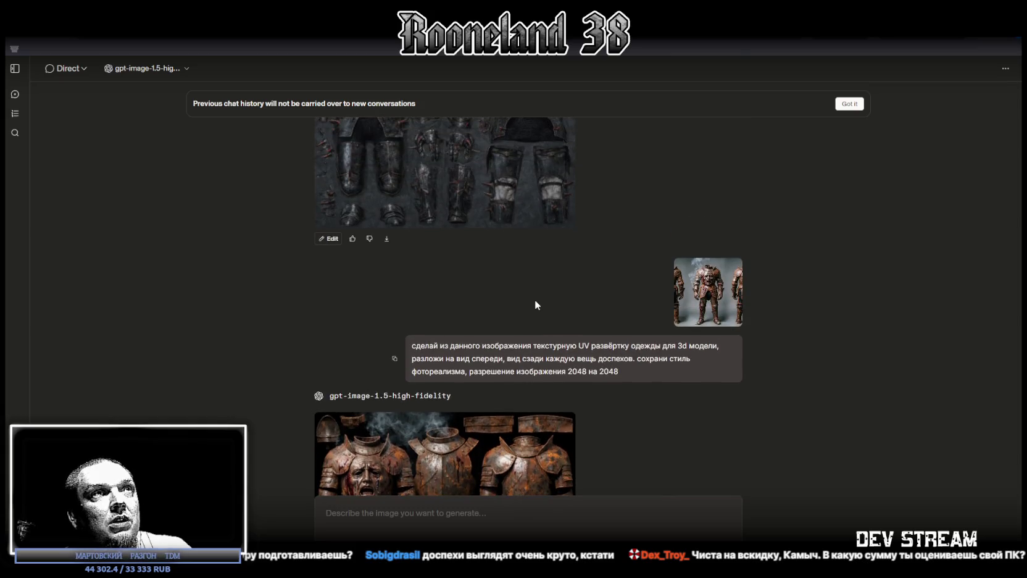
scroll(652, 263, down, 2)
scroll(695, 159, down, 1)
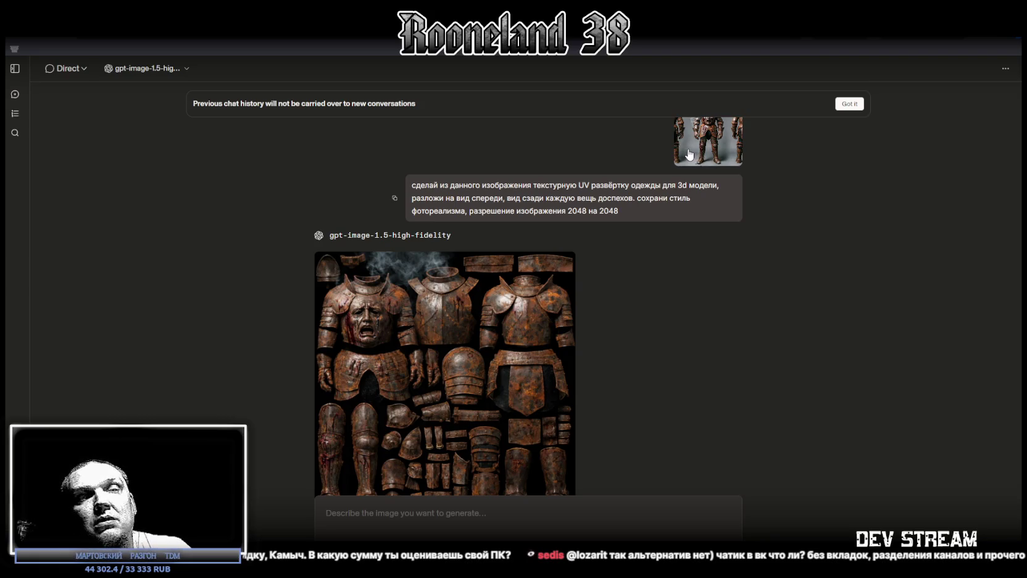
scroll(559, 311, down, 1)
scroll(581, 275, up, 1)
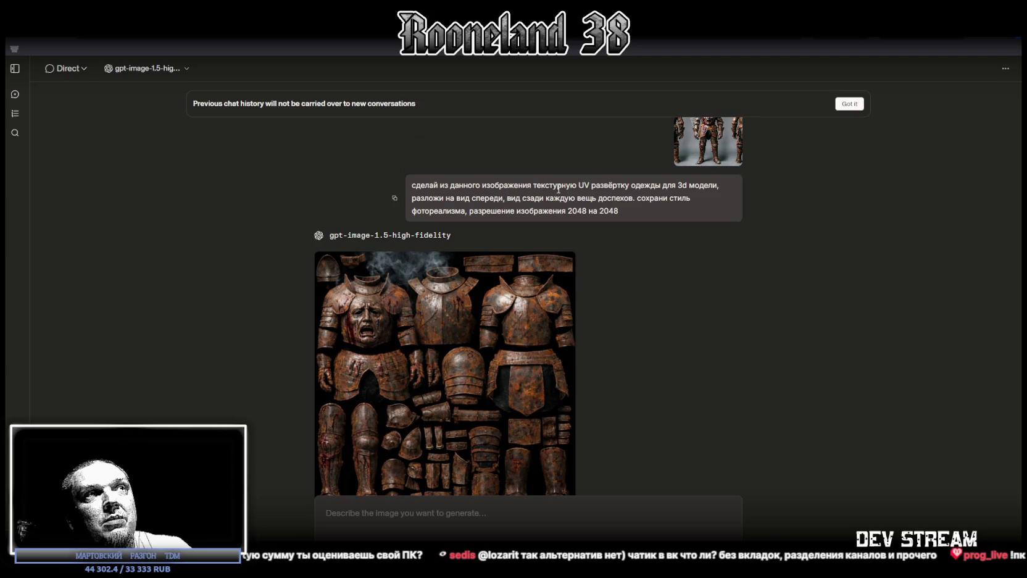
scroll(559, 190, down, 1)
scroll(509, 262, down, 1)
scroll(541, 345, down, 4)
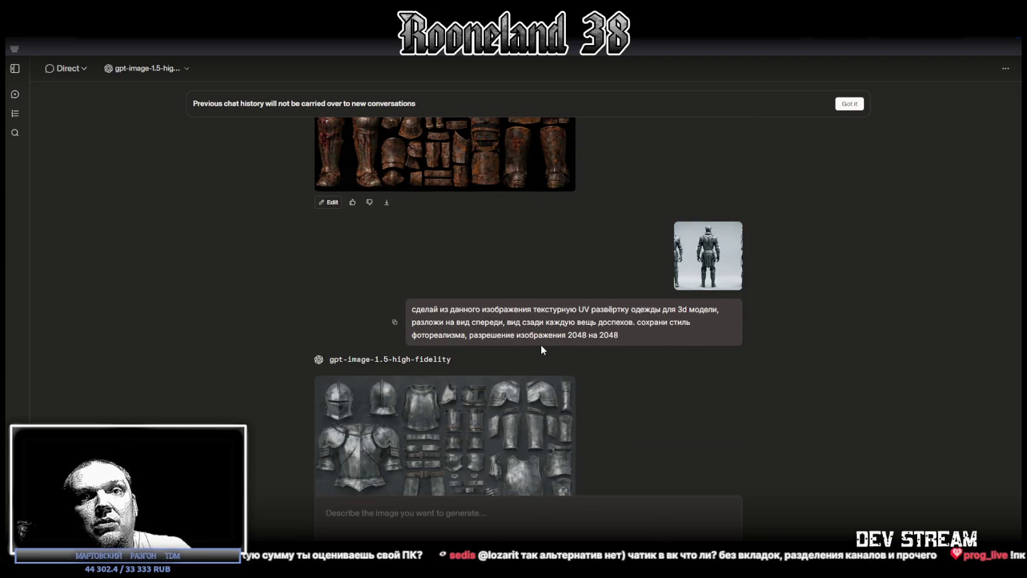
scroll(540, 345, down, 5)
key(super+Down)
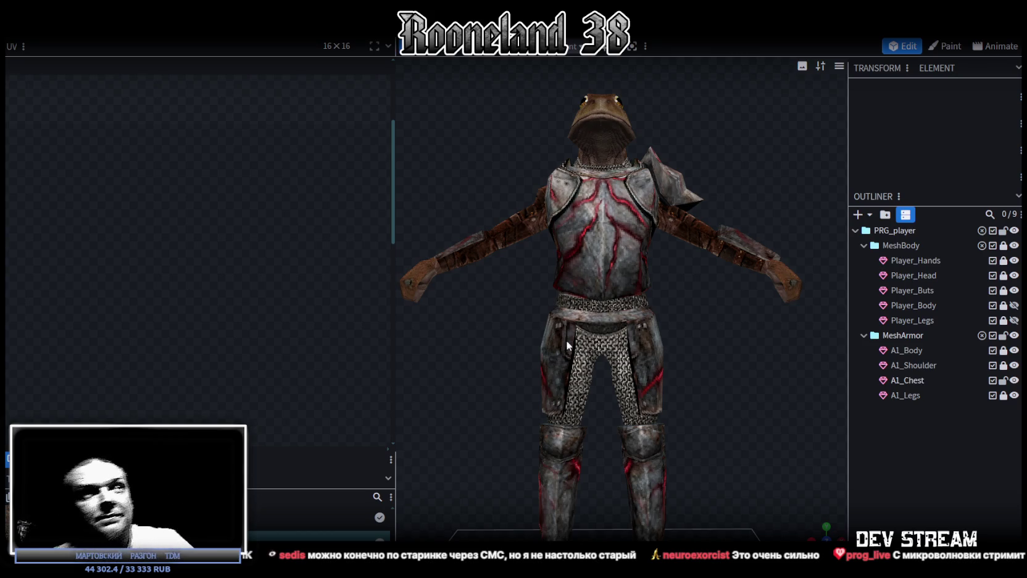
Step: Select A1_Chest and pick a UV face near the bottom edge in the zoomed UV editor
scroll(550, 206, up, 2)
click(549, 243)
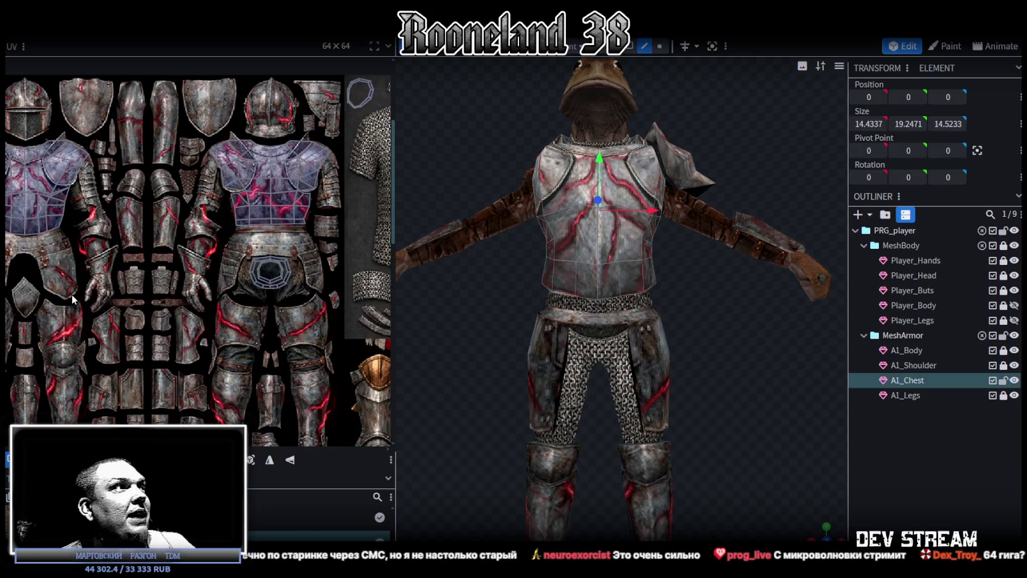
scroll(186, 272, down, 2)
scroll(186, 272, up, 3)
scroll(164, 221, up, 3)
click(235, 234)
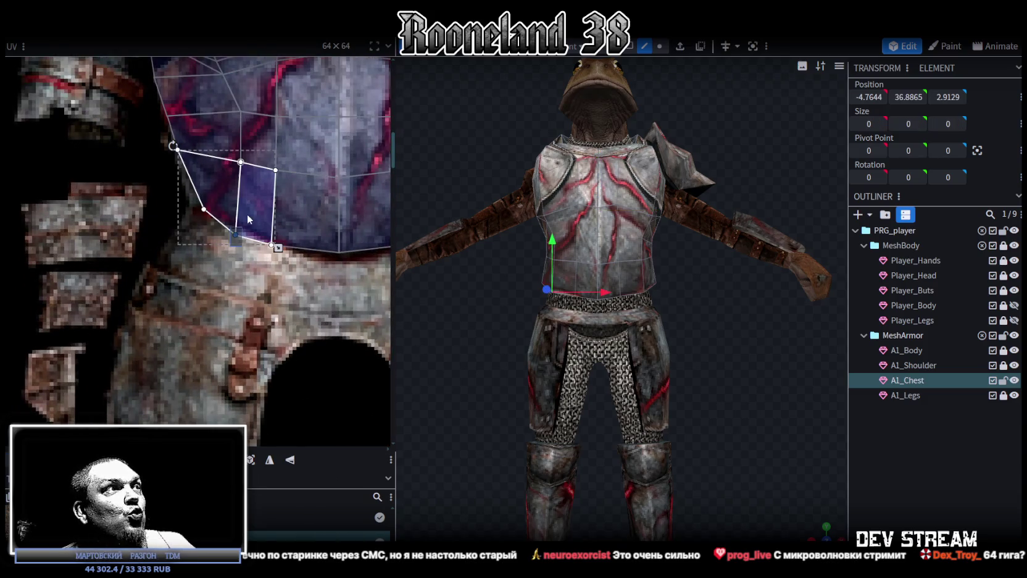
drag(236, 233, 235, 236)
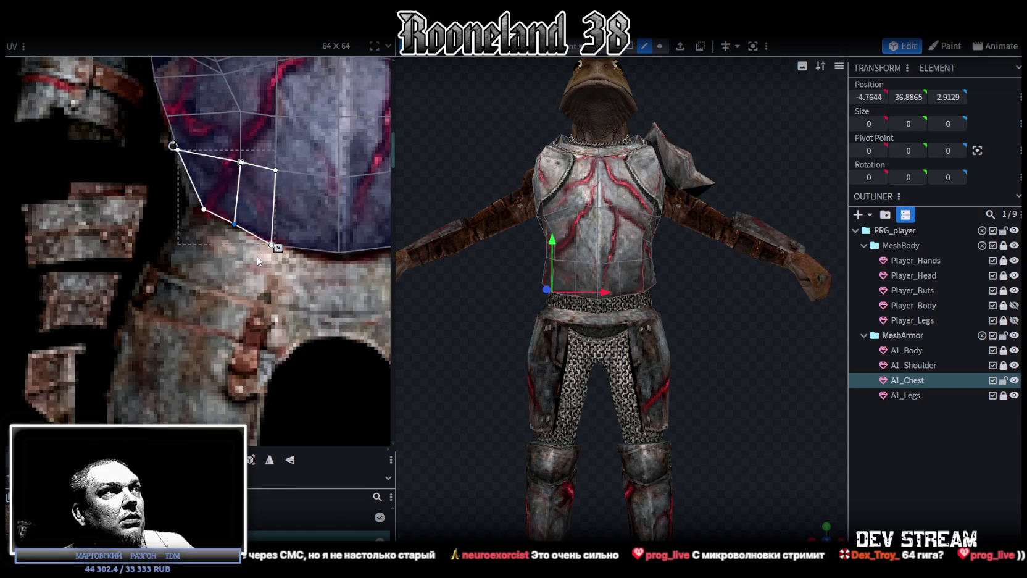
Step: Step through the central, left, right and lower chest UV faces
click(276, 240)
click(208, 200)
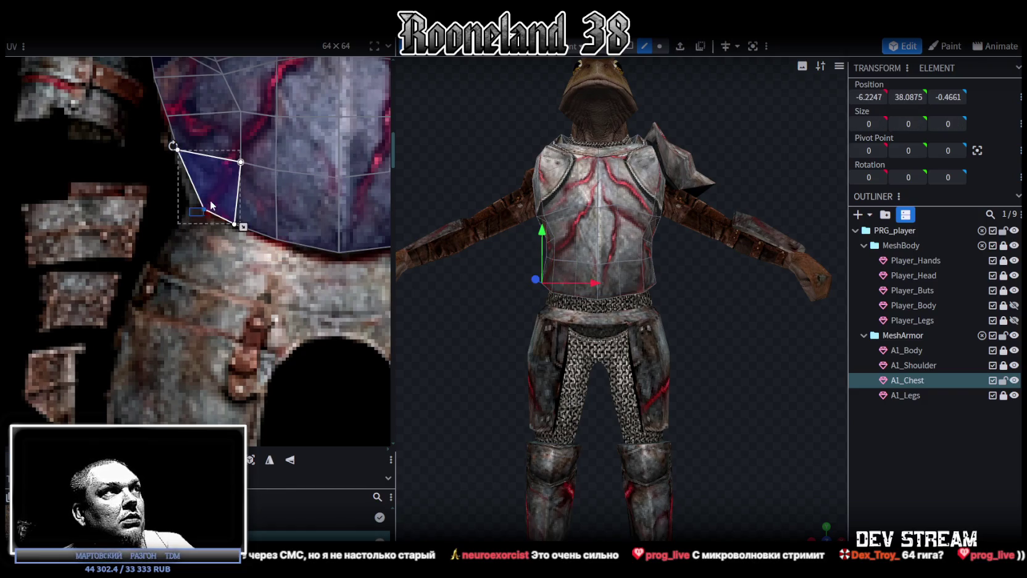
middle_drag(297, 243, 128, 245)
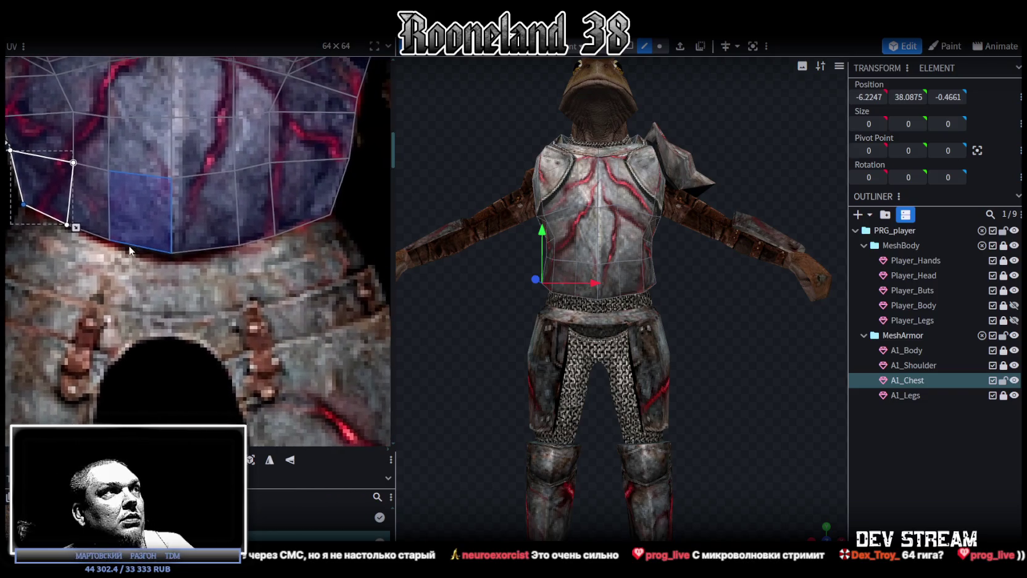
click(281, 233)
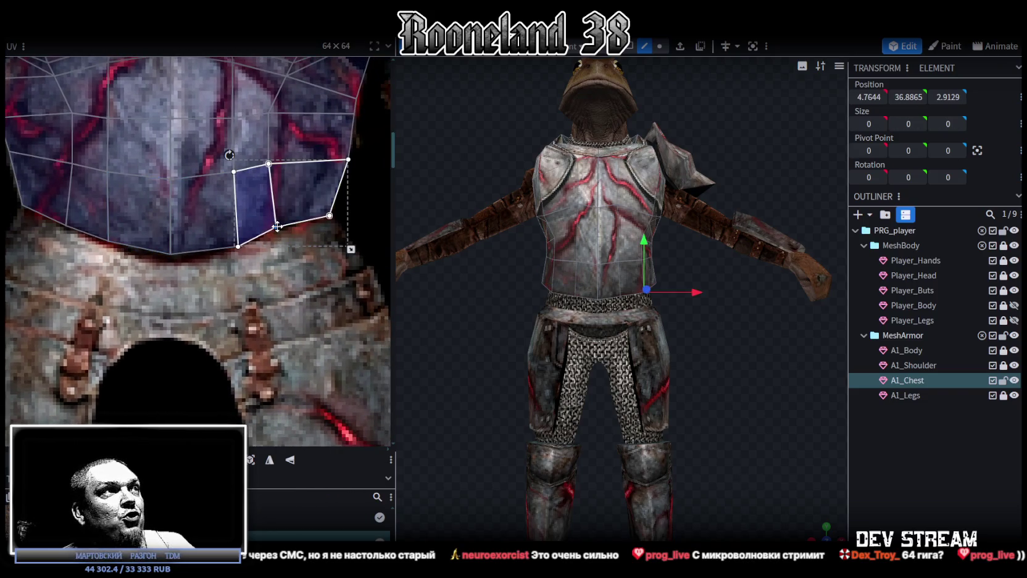
click(249, 240)
shift+click(229, 248)
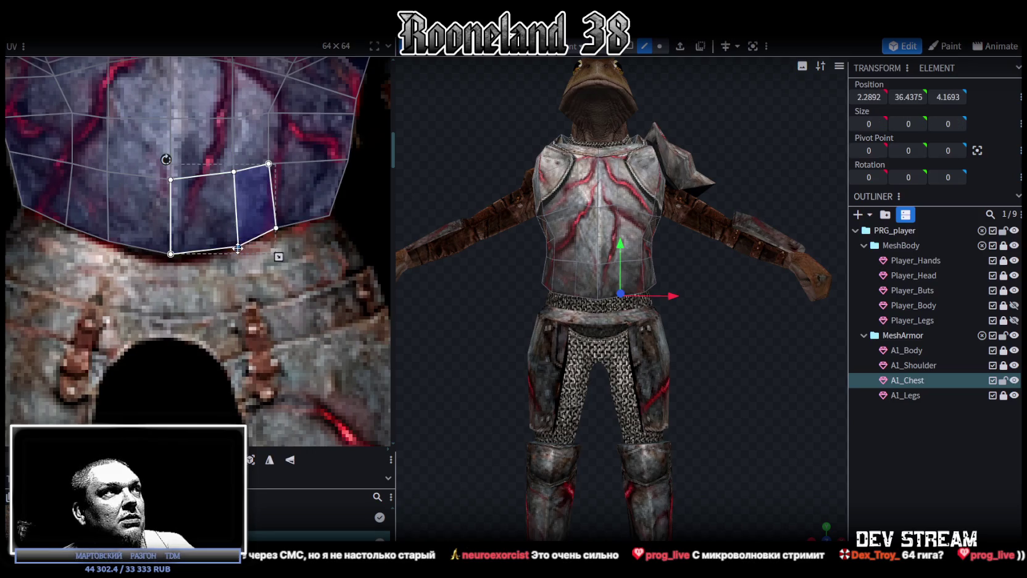
middle_drag(281, 243, 296, 292)
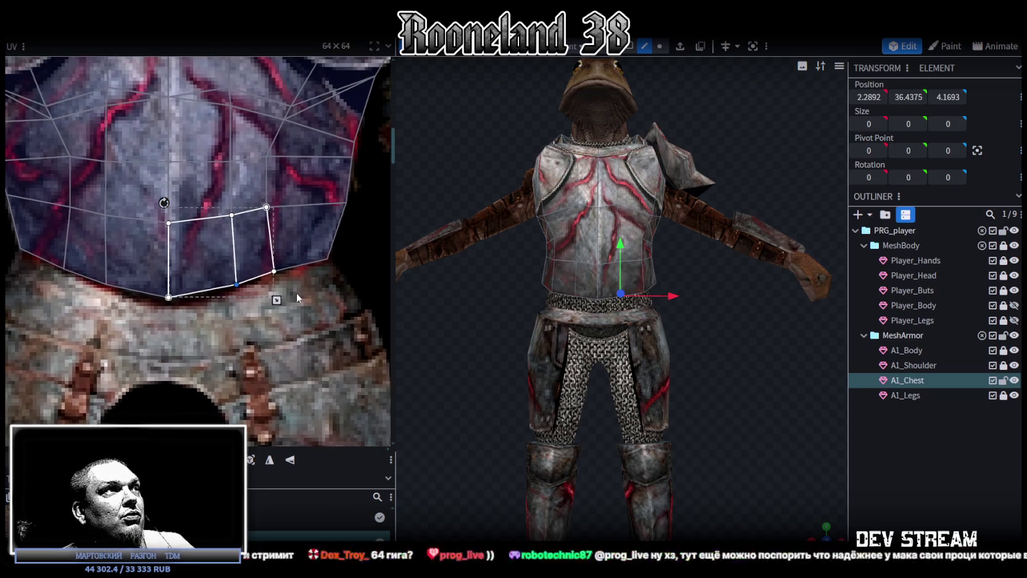
Step: Deselect, save RPGchars.bbmodel, then reselect A1_Chest and orbit closer to the torso
click(909, 461)
mouse_move(748, 385)
mouse_down()
mouse_move(744, 340)
mouse_move(706, 355)
mouse_move(720, 327)
mouse_move(748, 358)
mouse_move(731, 409)
mouse_move(727, 386)
mouse_move(662, 389)
mouse_up()
scroll(712, 379, up, 5)
key(ctrl+s)
click(666, 210)
mouse_move(716, 339)
mouse_down()
mouse_move(742, 317)
mouse_move(738, 337)
mouse_up()
scroll(742, 307, up, 3)
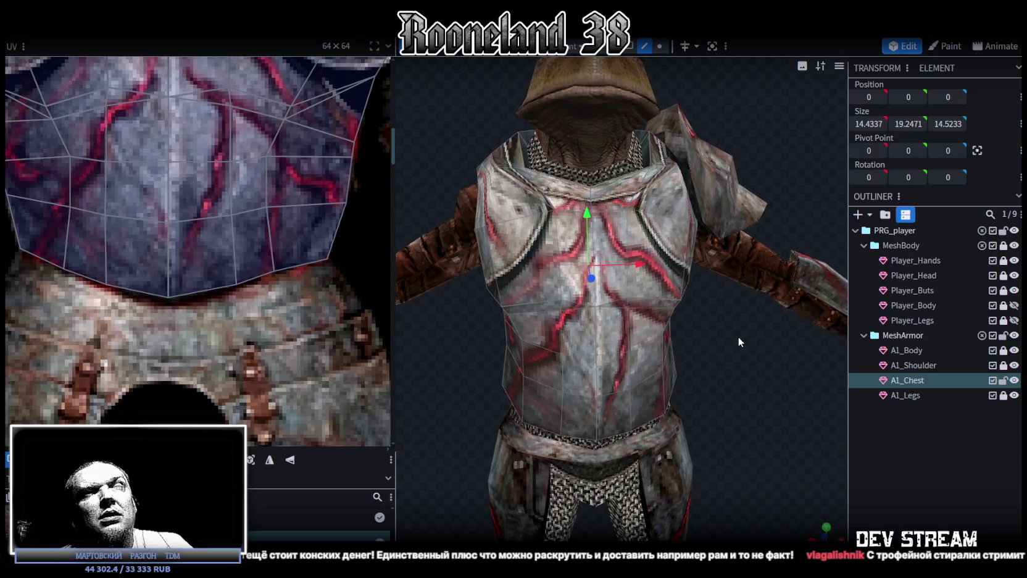
Step: Select two neckline vertices of A1_Chest and widen them along X
drag(738, 337, 738, 332)
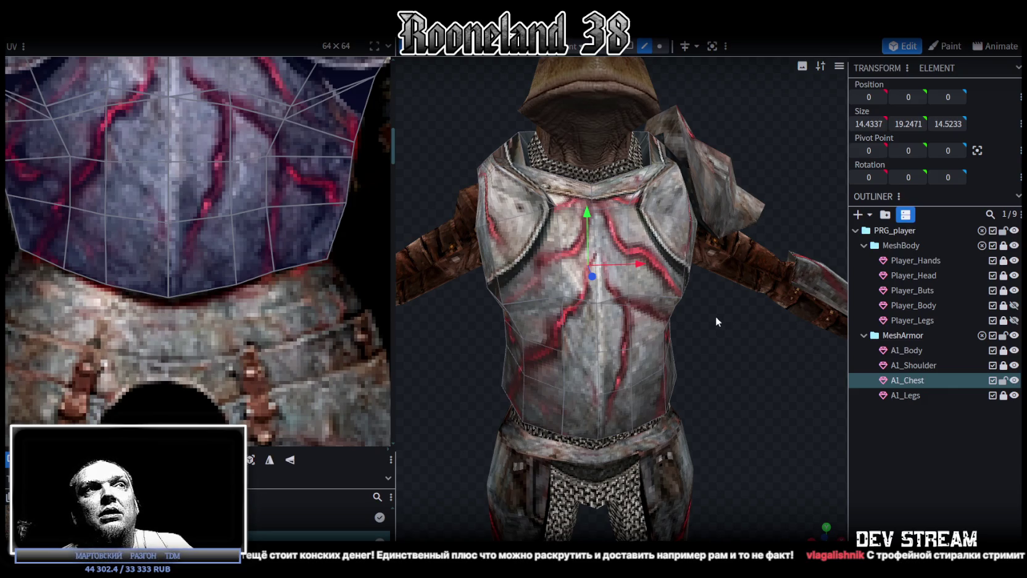
mouse_move(717, 349)
mouse_down()
mouse_move(702, 345)
mouse_move(712, 337)
mouse_up()
click(659, 46)
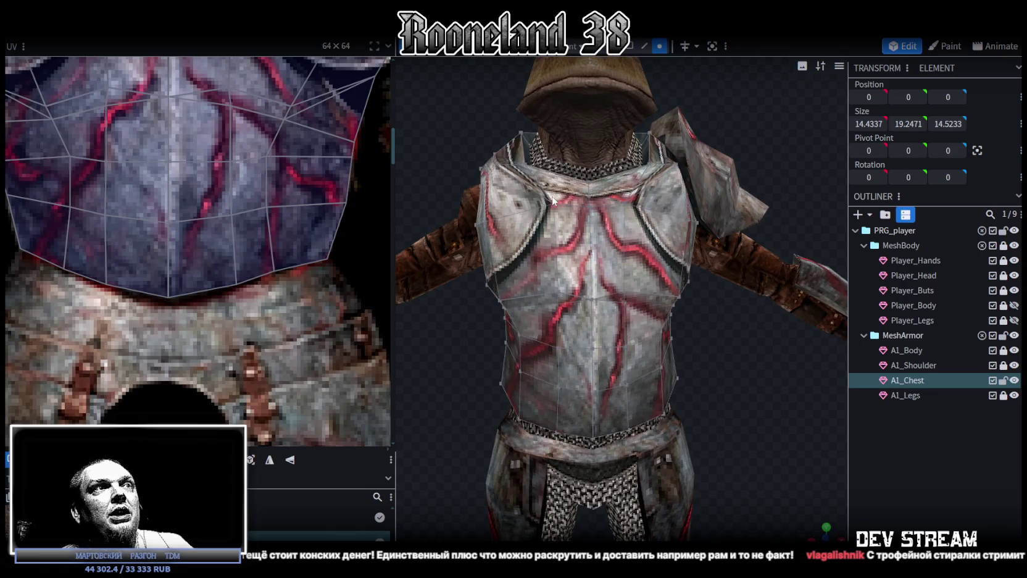
click(552, 208)
shift+click(624, 203)
key(s)
drag(645, 204, 670, 208)
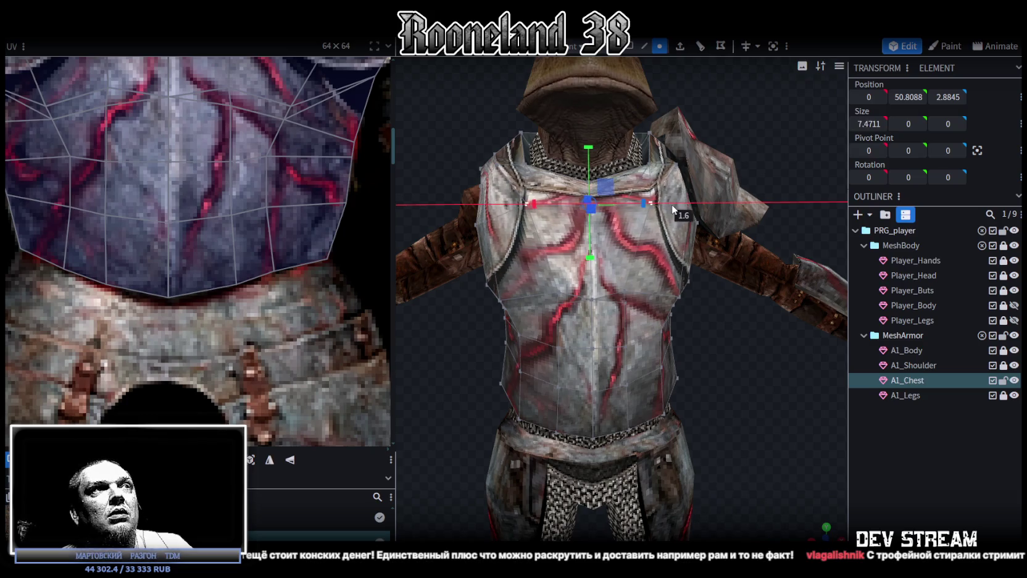
Step: Deselect and orbit to review the chest armor from front and side
click(913, 445)
mouse_move(733, 333)
mouse_down()
mouse_move(666, 317)
mouse_move(753, 317)
mouse_move(773, 333)
mouse_move(593, 324)
mouse_move(721, 329)
mouse_move(751, 349)
mouse_move(750, 335)
mouse_up()
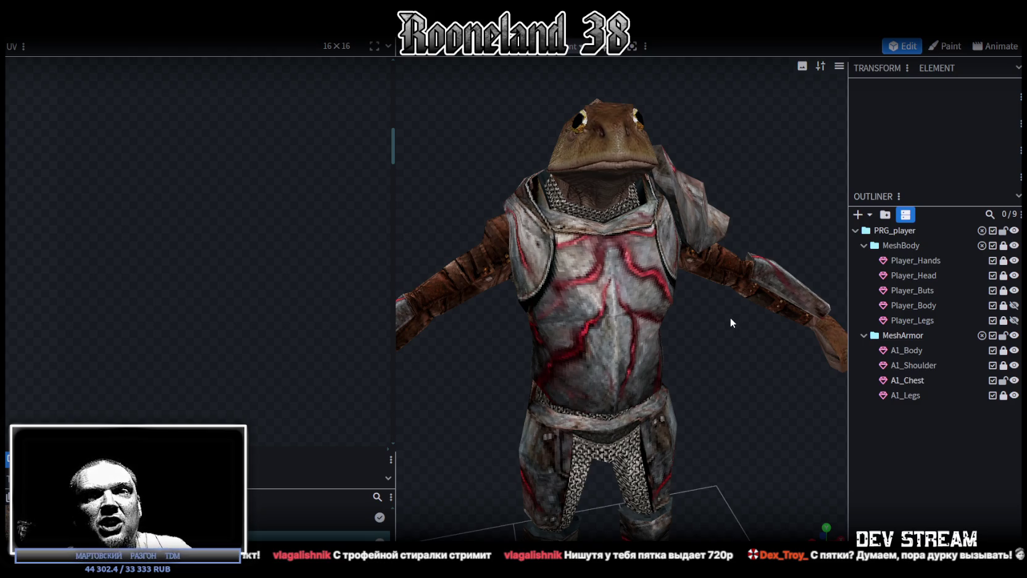
mouse_move(717, 315)
mouse_down()
mouse_move(472, 320)
mouse_move(640, 316)
mouse_up()
Step: Push a lower side face of A1_Chest back along its depth in face mode
click(640, 316)
middle_drag(757, 218, 672, 80)
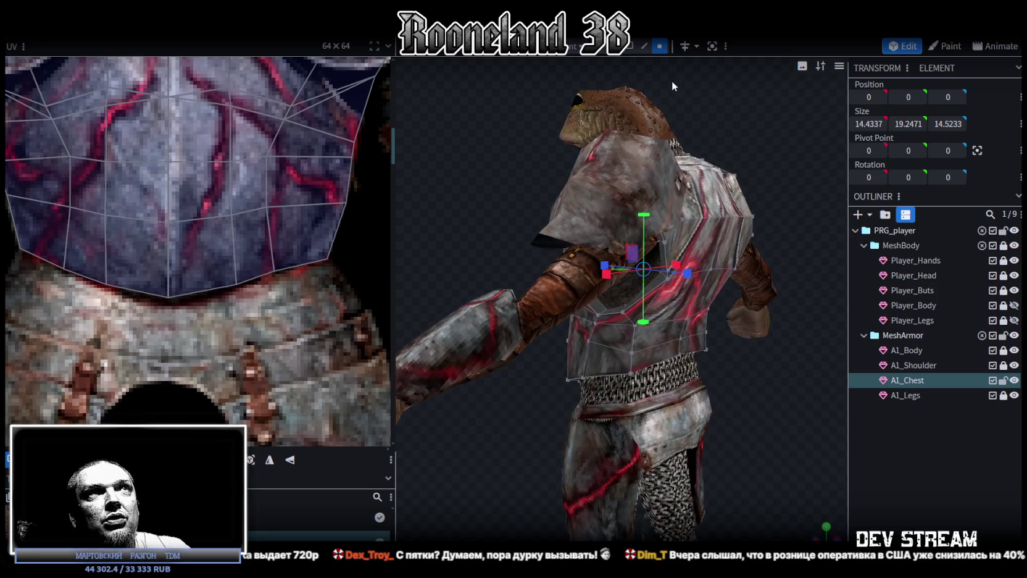
click(628, 48)
click(658, 334)
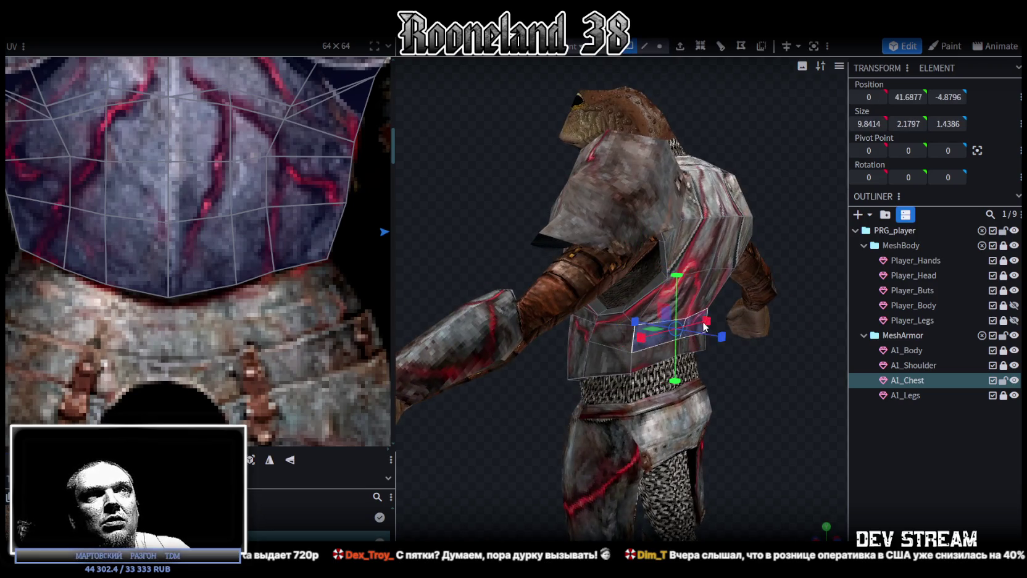
middle_drag(703, 321, 825, 402)
drag(825, 402, 779, 351)
drag(624, 323, 620, 325)
middle_drag(619, 325, 700, 244)
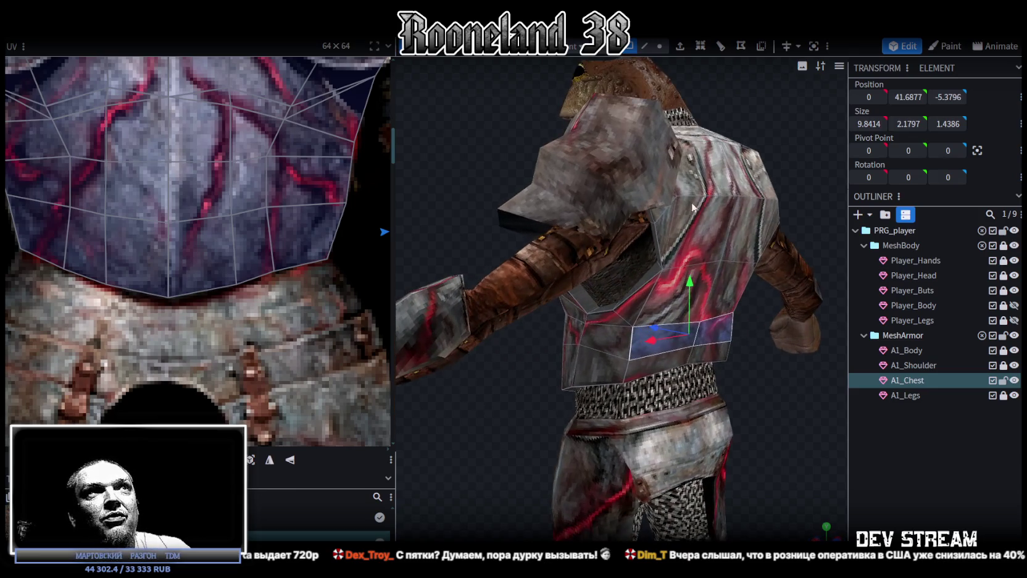
Step: In edge mode, move a side edge of the chest plate back along depth
click(644, 46)
click(720, 319)
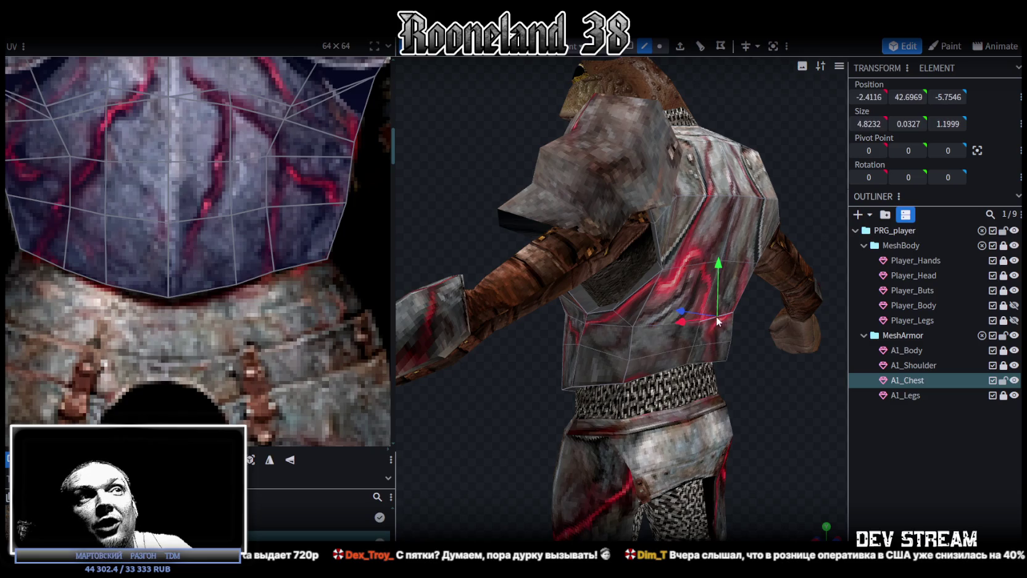
middle_drag(655, 323, 780, 374)
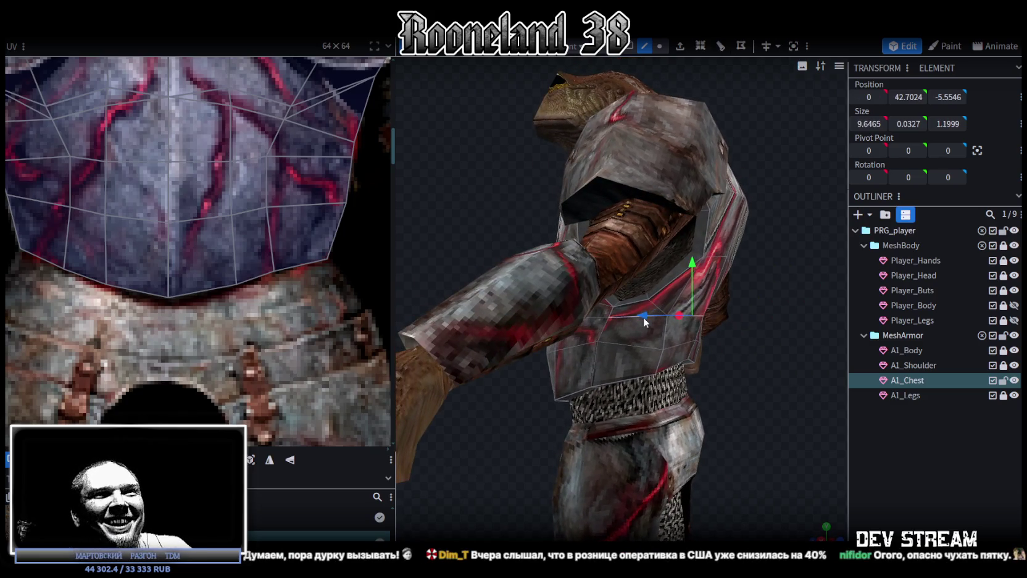
drag(644, 317, 648, 317)
mouse_move(648, 317)
middle_down()
mouse_move(792, 380)
mouse_move(793, 341)
mouse_move(786, 365)
mouse_move(701, 352)
mouse_move(784, 313)
mouse_move(671, 366)
middle_up()
Step: Move an edge across the chest front 0.5 along depth, then orbit to the back
click(701, 358)
click(667, 365)
click(612, 324)
mouse_move(612, 323)
middle_down()
mouse_move(490, 234)
mouse_move(674, 264)
middle_up()
drag(630, 371, 625, 371)
mouse_move(783, 321)
middle_down()
mouse_move(716, 359)
mouse_move(699, 349)
middle_up()
click(699, 349)
mouse_move(747, 383)
middle_down()
mouse_move(725, 357)
mouse_move(773, 357)
mouse_move(778, 377)
middle_up()
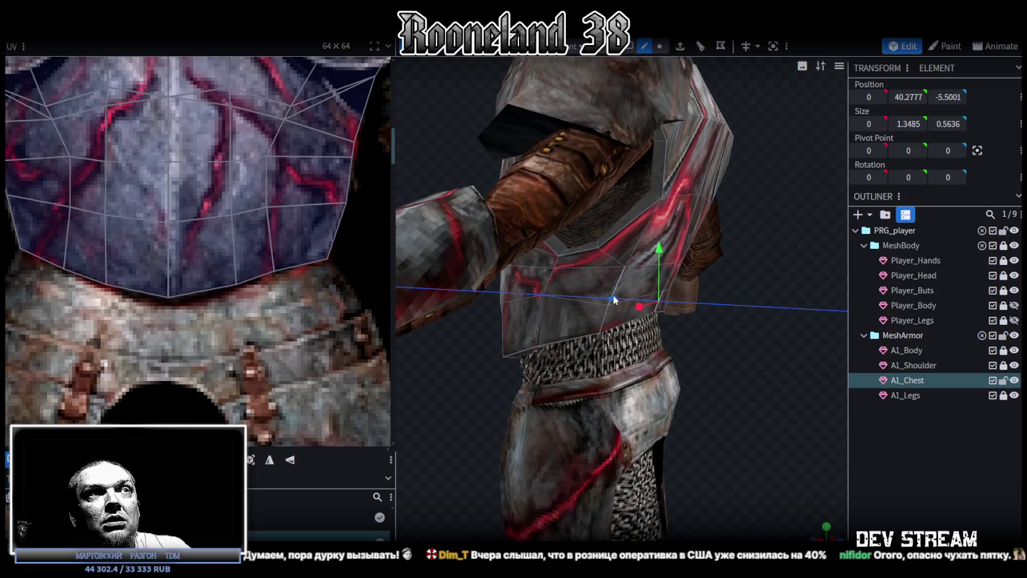
drag(614, 300, 617, 299)
mouse_move(805, 358)
middle_down()
mouse_move(674, 372)
mouse_move(742, 350)
mouse_move(716, 359)
middle_up()
Step: Raise the two upper back vertices of A1_Chest by 0.5 and push them back 0.5
click(660, 46)
click(559, 218)
shift+click(695, 221)
mouse_move(712, 265)
middle_down()
mouse_move(641, 311)
mouse_move(590, 174)
middle_up()
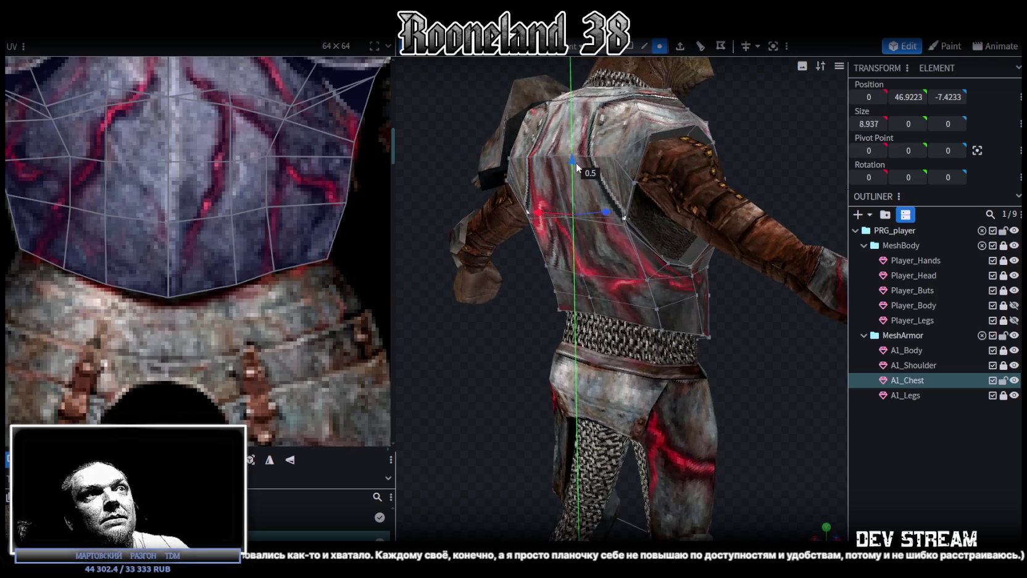
drag(576, 163, 576, 156)
mouse_move(510, 285)
middle_down()
mouse_move(468, 323)
mouse_move(513, 334)
mouse_move(506, 340)
mouse_move(518, 309)
middle_up()
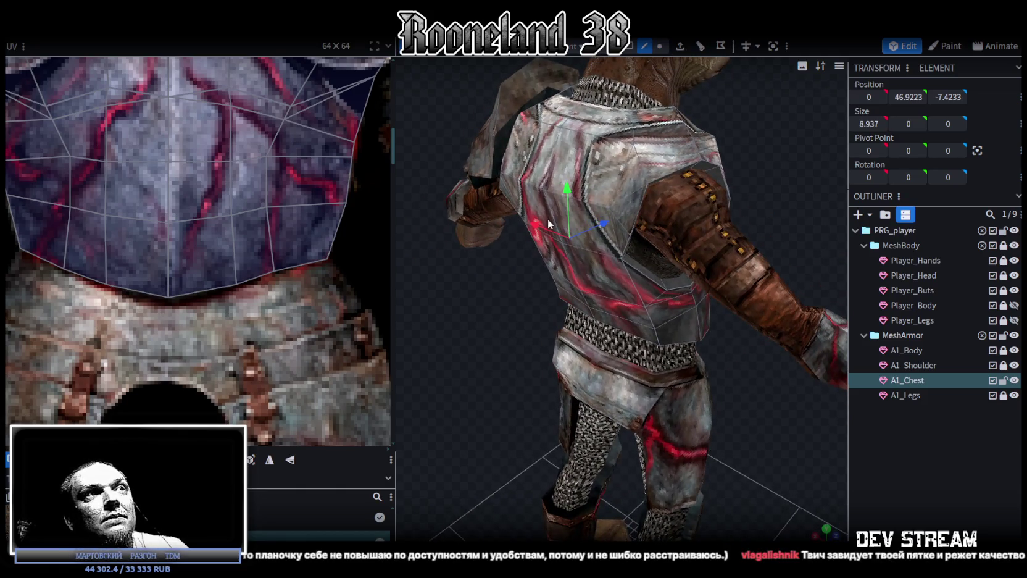
drag(584, 211, 578, 214)
mouse_move(498, 318)
middle_down()
mouse_move(458, 279)
mouse_move(553, 293)
middle_up()
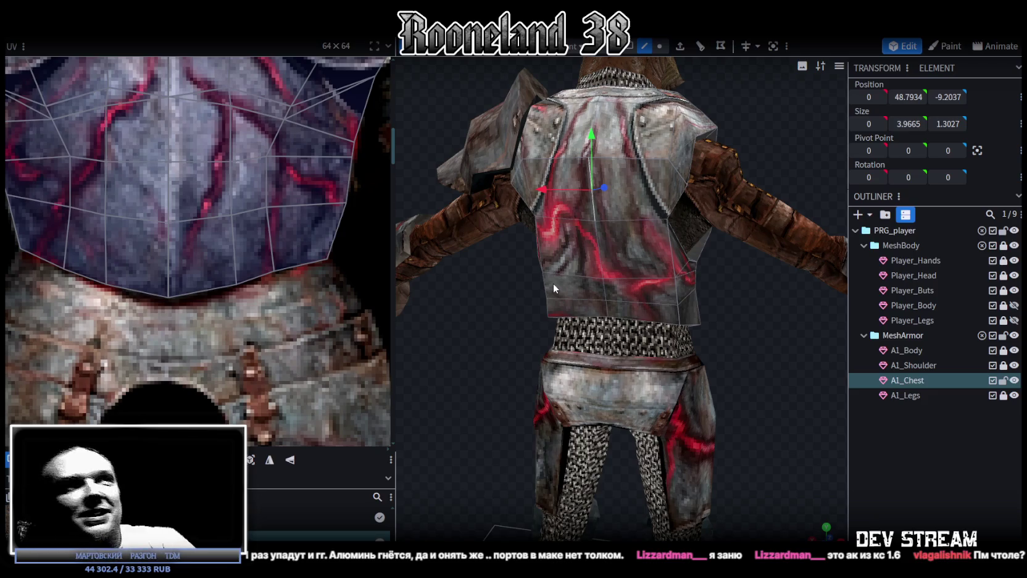
Step: Review the chest armor from behind, deselect, then reselect A1_Chest
mouse_move(598, 245)
mouse_down()
mouse_move(754, 297)
mouse_move(772, 292)
mouse_move(706, 313)
mouse_move(501, 316)
mouse_move(463, 343)
mouse_move(768, 337)
mouse_move(733, 345)
mouse_move(646, 319)
mouse_move(657, 326)
mouse_move(682, 324)
mouse_move(669, 304)
mouse_move(630, 294)
mouse_move(696, 323)
mouse_move(657, 350)
mouse_move(670, 353)
mouse_move(658, 303)
mouse_move(638, 299)
mouse_move(721, 341)
mouse_move(730, 363)
mouse_move(667, 371)
mouse_move(531, 345)
mouse_move(607, 333)
mouse_move(729, 343)
mouse_move(669, 195)
mouse_up()
click(675, 355)
click(648, 217)
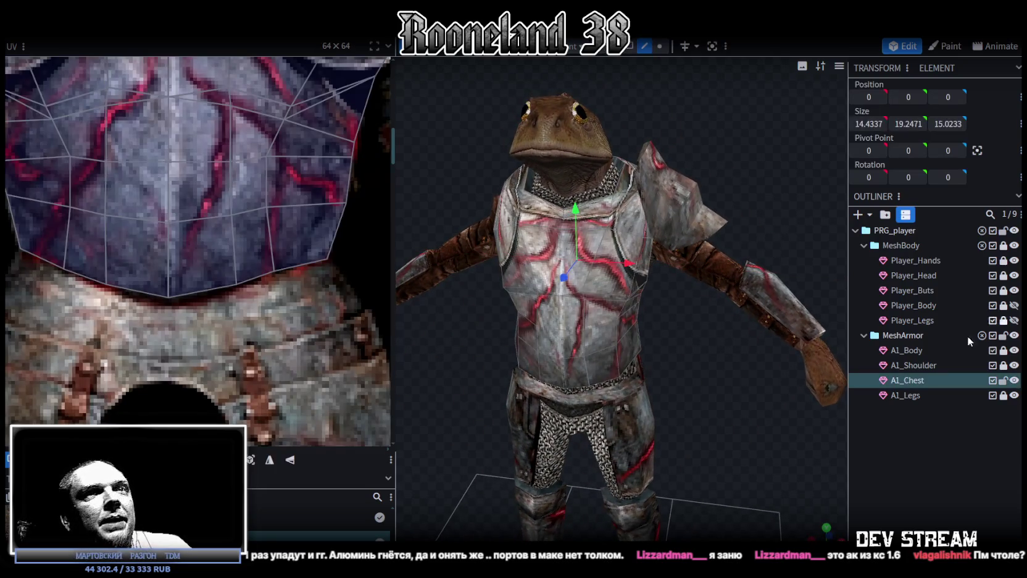
Step: Select the A1_Shoulder plate and save RPGchars.bbmodel
click(693, 270)
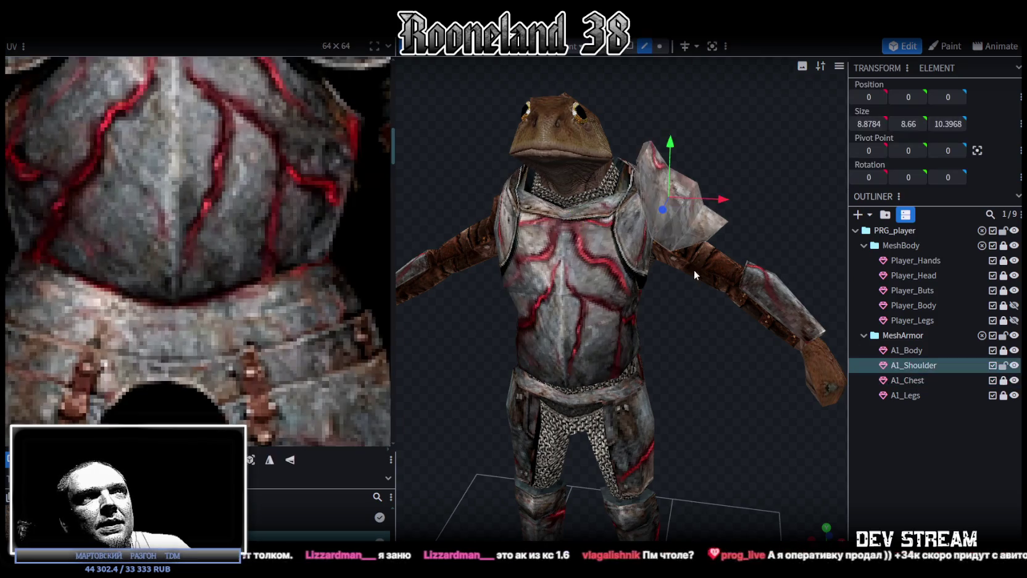
scroll(662, 270, down, 2)
mouse_move(685, 348)
mouse_down()
mouse_move(660, 325)
mouse_move(687, 328)
mouse_move(455, 361)
mouse_move(449, 344)
mouse_move(351, 347)
mouse_move(443, 326)
mouse_move(453, 363)
mouse_move(746, 345)
mouse_up()
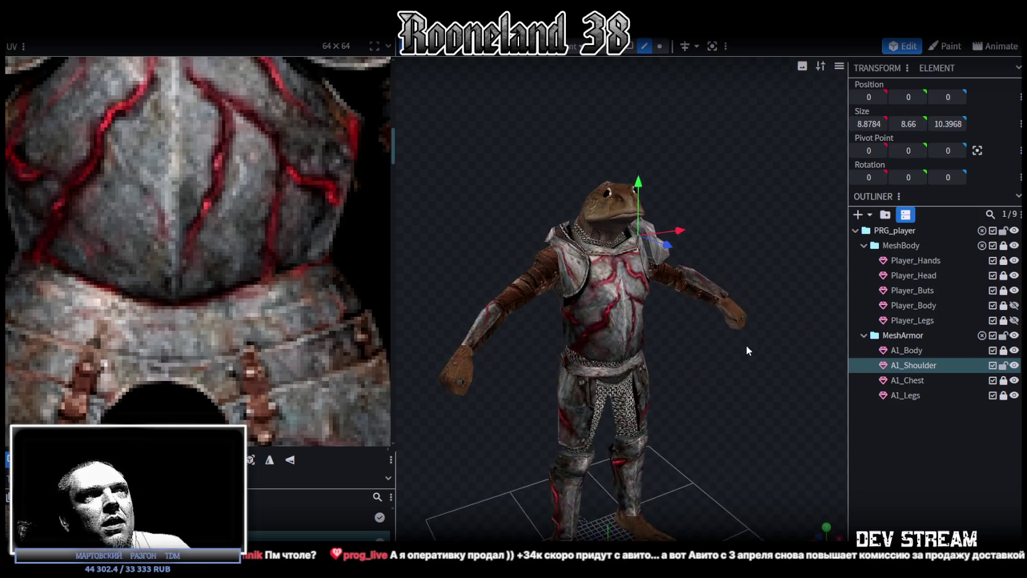
key(ctrl+s)
Step: Orbit around the armored frog to inspect the front, back and right arm, then save again
mouse_move(533, 234)
mouse_down()
mouse_move(714, 180)
mouse_move(662, 197)
mouse_up()
scroll(666, 195, up, 3)
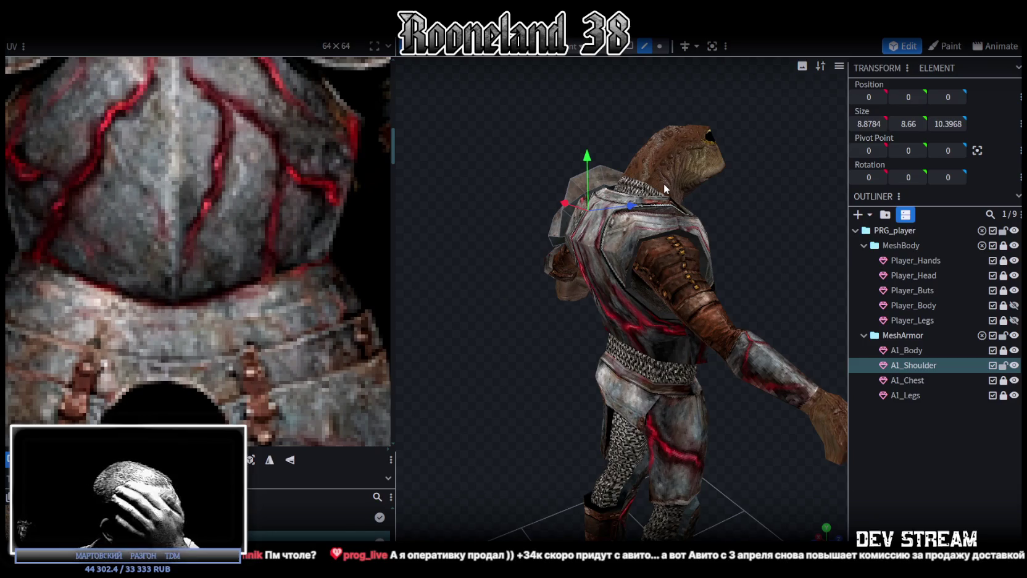
mouse_move(813, 186)
mouse_down()
mouse_move(712, 201)
mouse_move(749, 171)
mouse_move(726, 177)
mouse_move(766, 158)
mouse_move(752, 157)
mouse_move(772, 203)
mouse_move(581, 229)
mouse_up()
scroll(754, 179, up, 3)
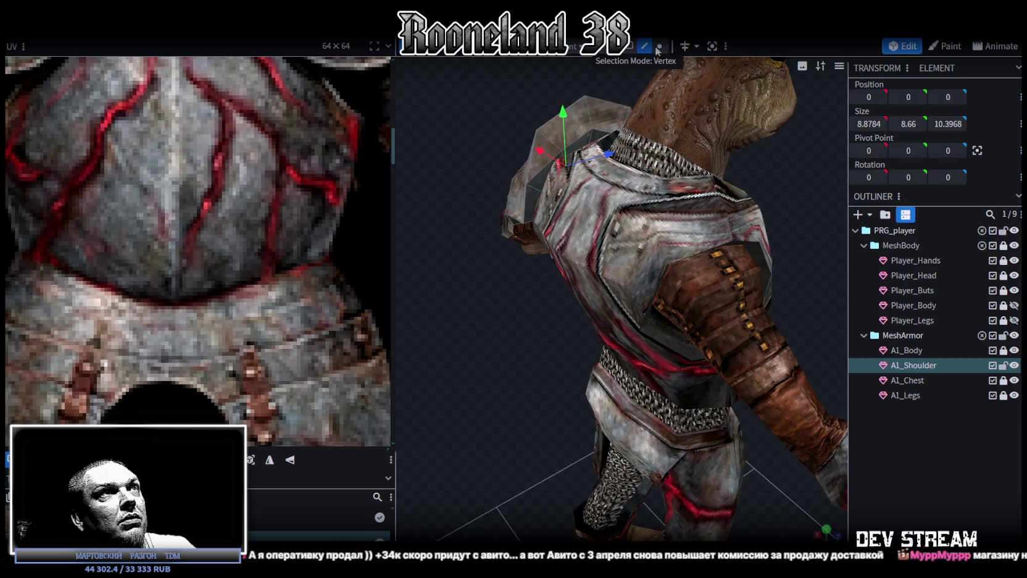
scroll(546, 260, down, 2)
mouse_move(538, 265)
mouse_down()
mouse_move(494, 323)
mouse_move(476, 322)
mouse_up()
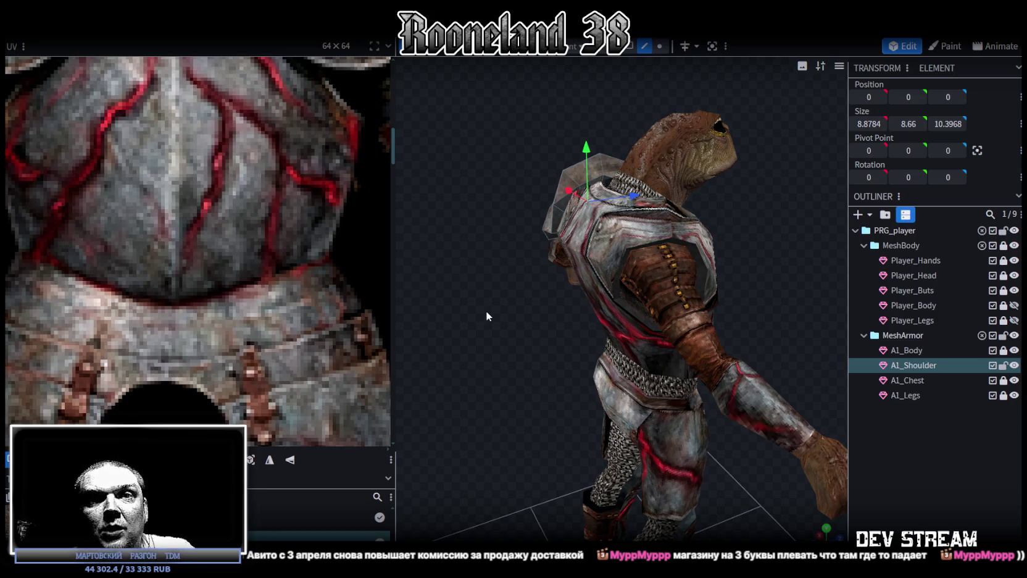
mouse_move(487, 310)
mouse_down()
mouse_move(467, 335)
mouse_move(613, 310)
mouse_move(661, 321)
mouse_move(645, 308)
mouse_move(673, 310)
mouse_move(584, 383)
mouse_move(471, 389)
mouse_move(728, 349)
mouse_move(773, 361)
mouse_up()
key(ctrl+s)
Step: Start renaming the A1_Shoulder piece in the Outliner
mouse_move(462, 359)
mouse_down()
mouse_move(513, 373)
mouse_move(545, 364)
mouse_up()
scroll(545, 364, up, 3)
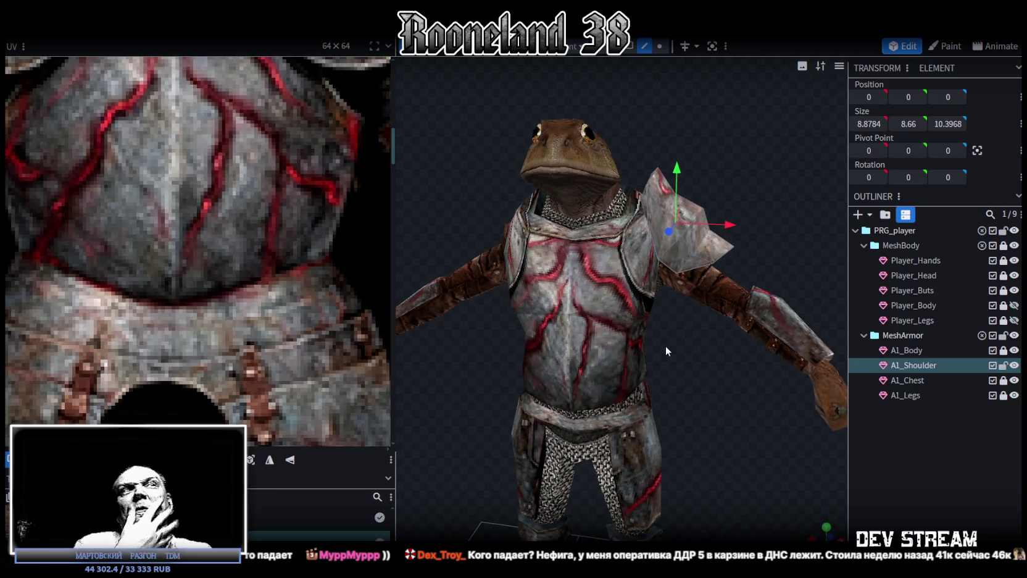
mouse_move(758, 356)
mouse_down()
mouse_move(606, 383)
mouse_move(704, 385)
mouse_up()
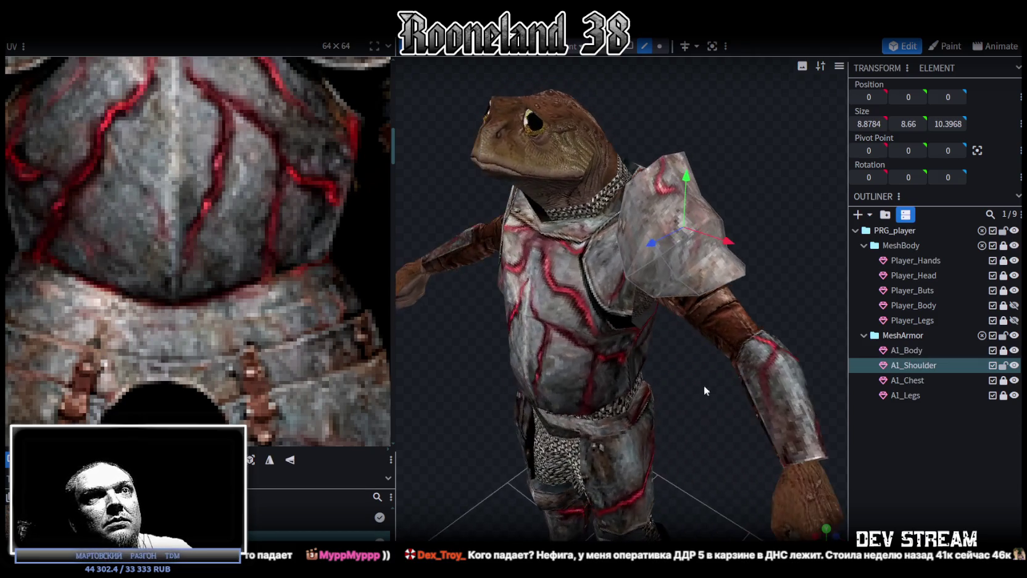
double_click(939, 365)
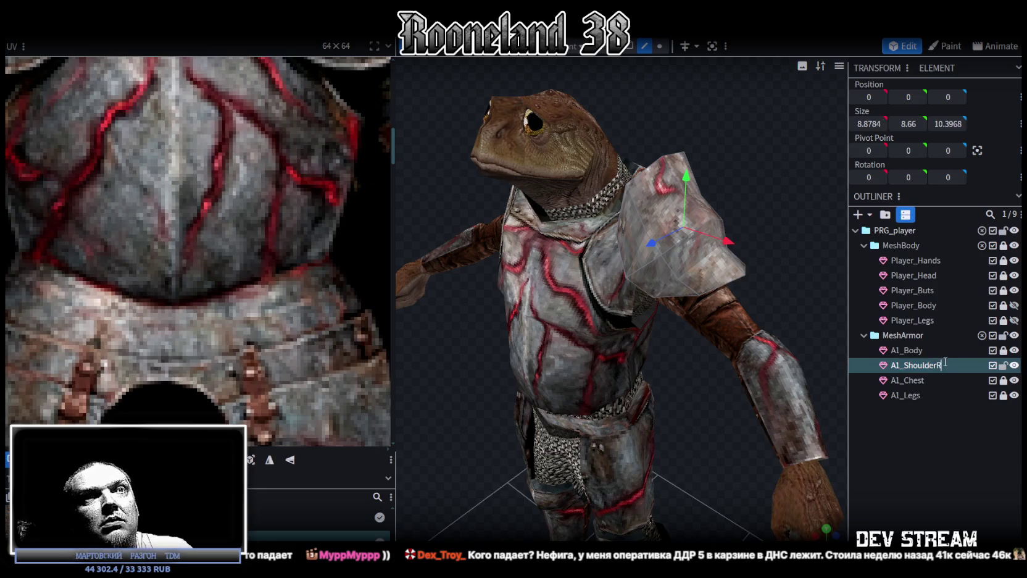
Step: Confirm the name A1_ShoulderR, duplicate it, and flip A1_ShoulderR along X
key(Return)
key(ctrl+d)
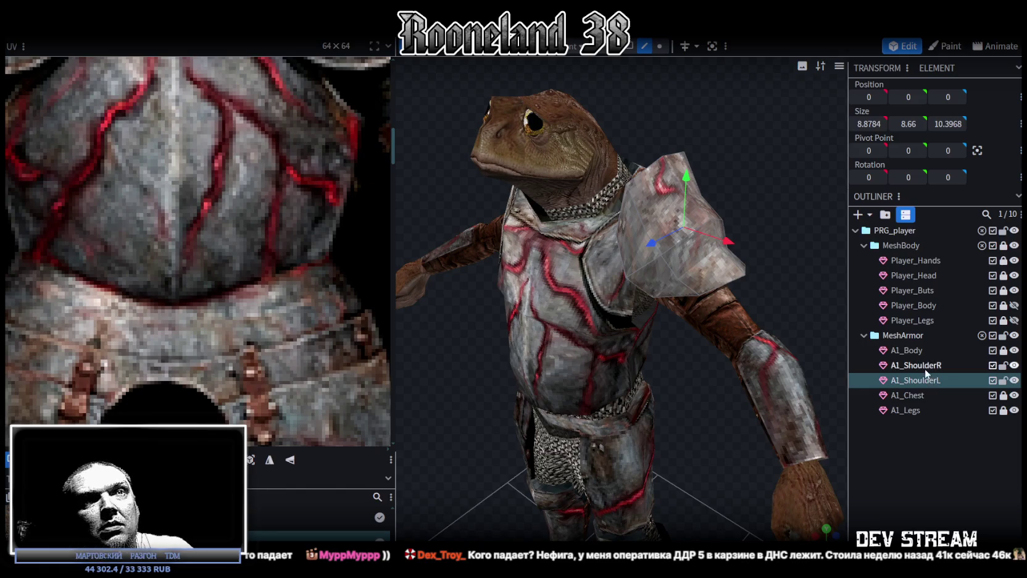
click(924, 365)
scroll(709, 198, down, 2)
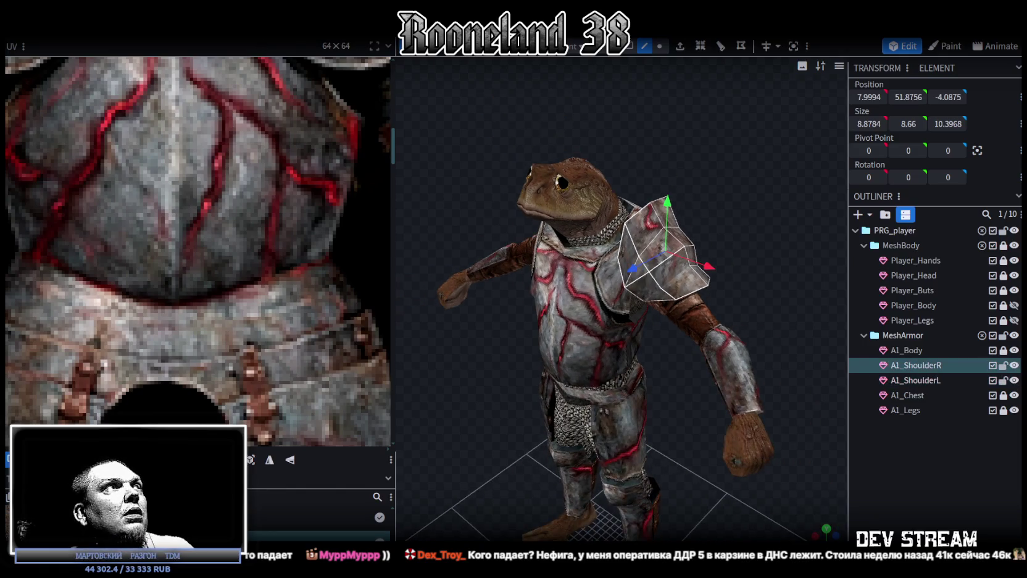
click(145, 25)
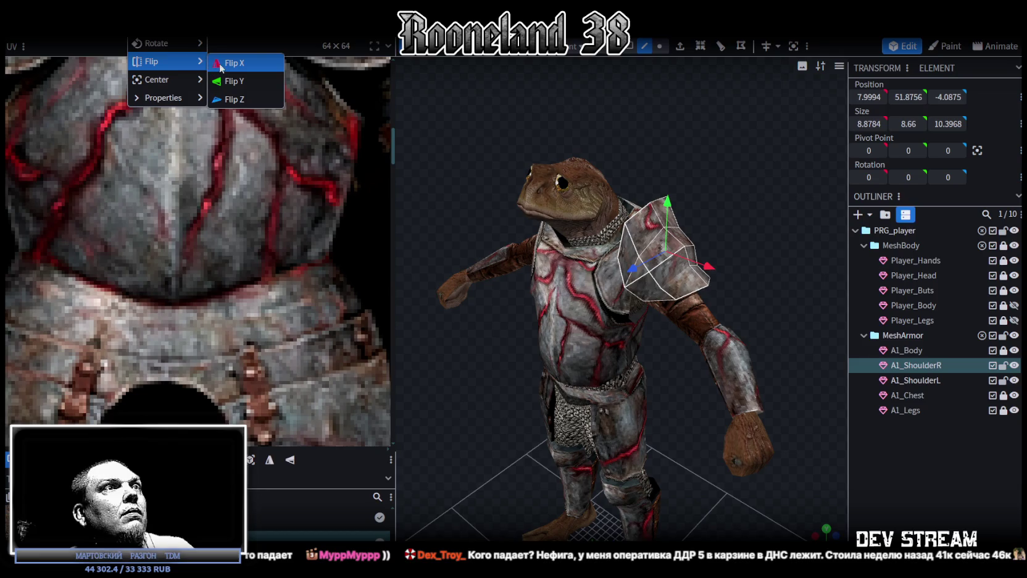
click(238, 62)
Step: Select the duplicated A1_ShoulderL and all its faces
drag(464, 177, 775, 223)
click(921, 380)
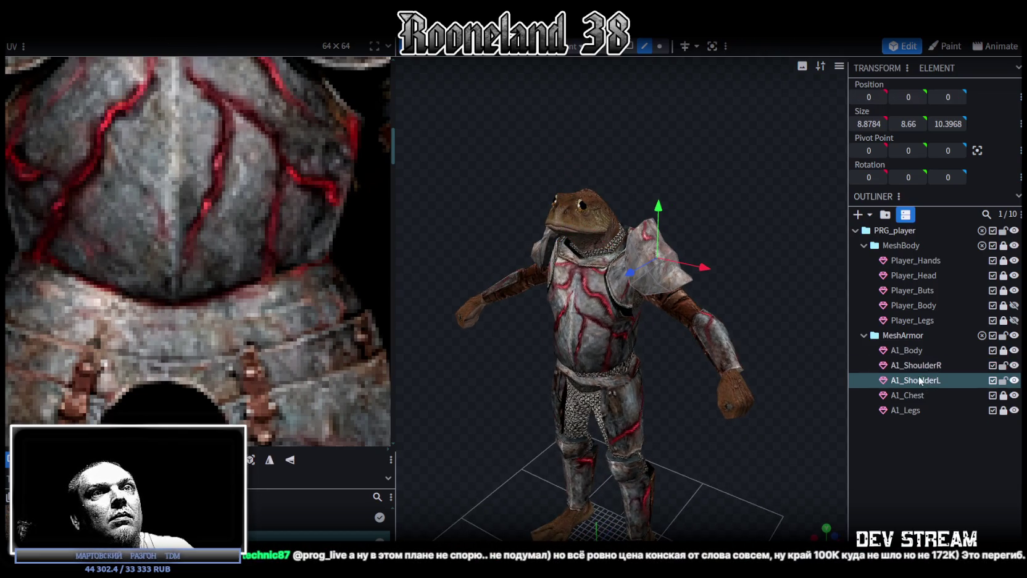
click(666, 283)
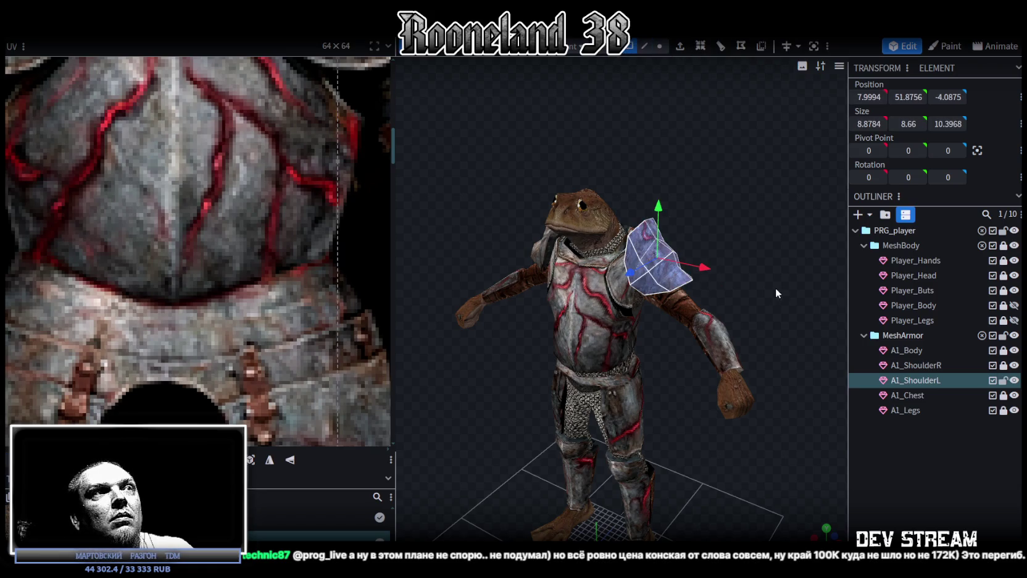
Step: Mirror A1_ShoulderL's UV island and drag it onto the shield area of the armor texture
drag(774, 289, 823, 267)
scroll(131, 279, down, 3)
scroll(131, 278, down, 1)
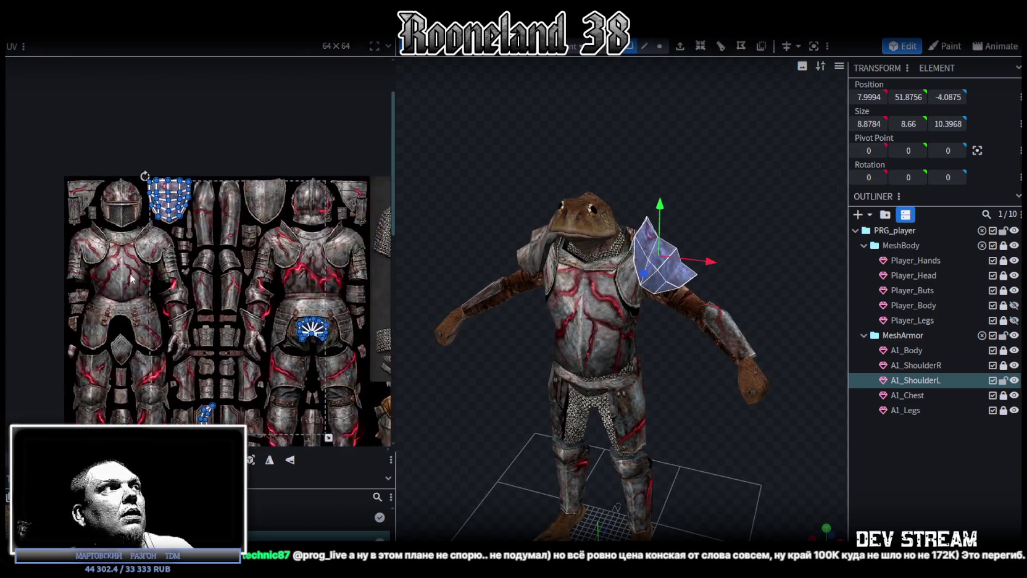
scroll(131, 279, up, 2)
drag(139, 224, 278, 96)
scroll(231, 244, up, 2)
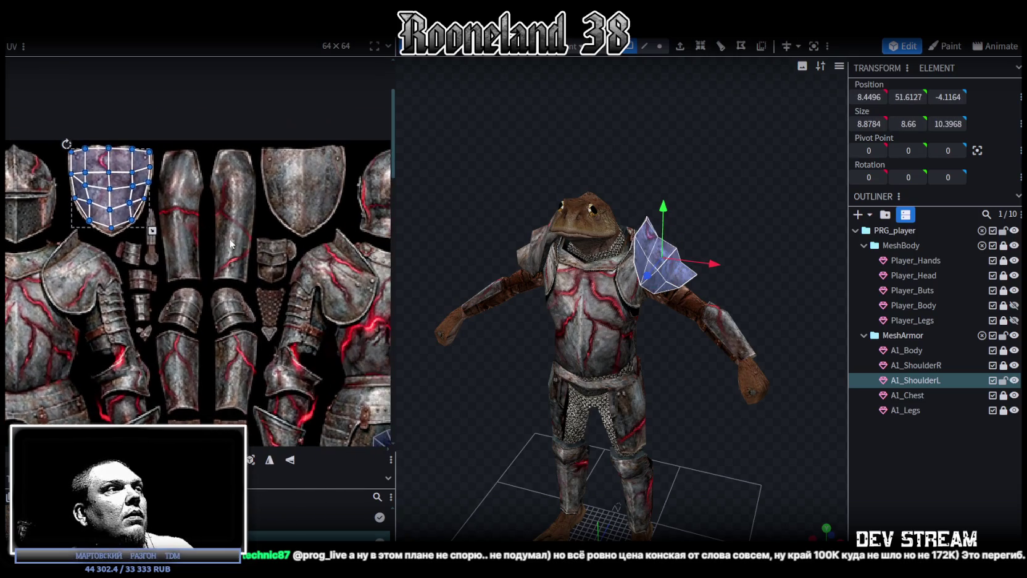
click(270, 460)
mouse_move(122, 157)
mouse_down()
mouse_move(313, 157)
mouse_move(271, 160)
mouse_up()
scroll(306, 164, up, 2)
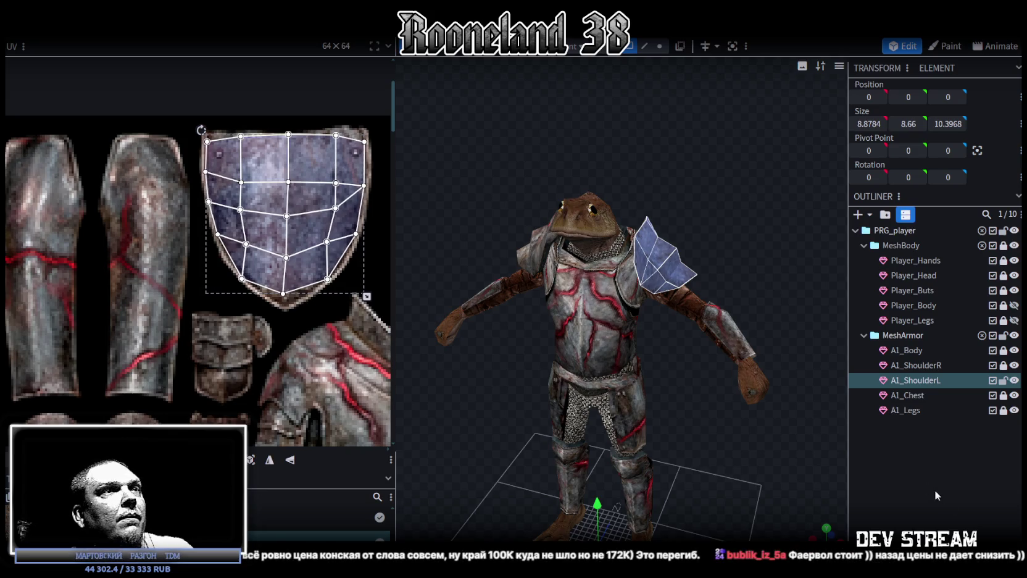
click(768, 433)
mouse_move(768, 433)
mouse_down()
mouse_move(606, 479)
mouse_move(558, 445)
mouse_move(776, 450)
mouse_up()
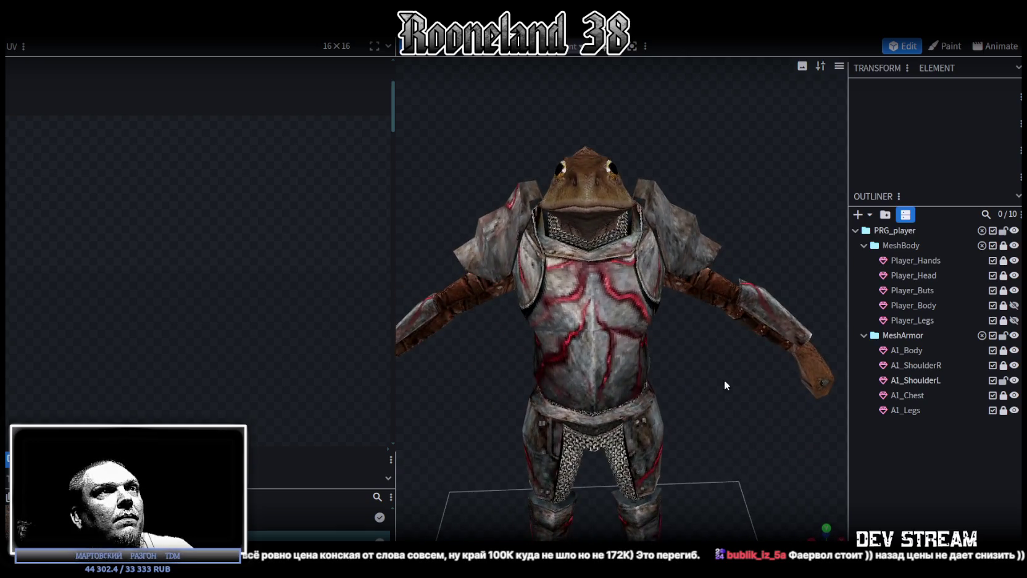
Step: Pull the A1_ShoulderL vertices 2 units inward along X
drag(724, 380, 703, 419)
scroll(700, 420, up, 3)
click(665, 316)
mouse_move(656, 179)
mouse_down()
mouse_move(719, 148)
mouse_move(704, 139)
mouse_up()
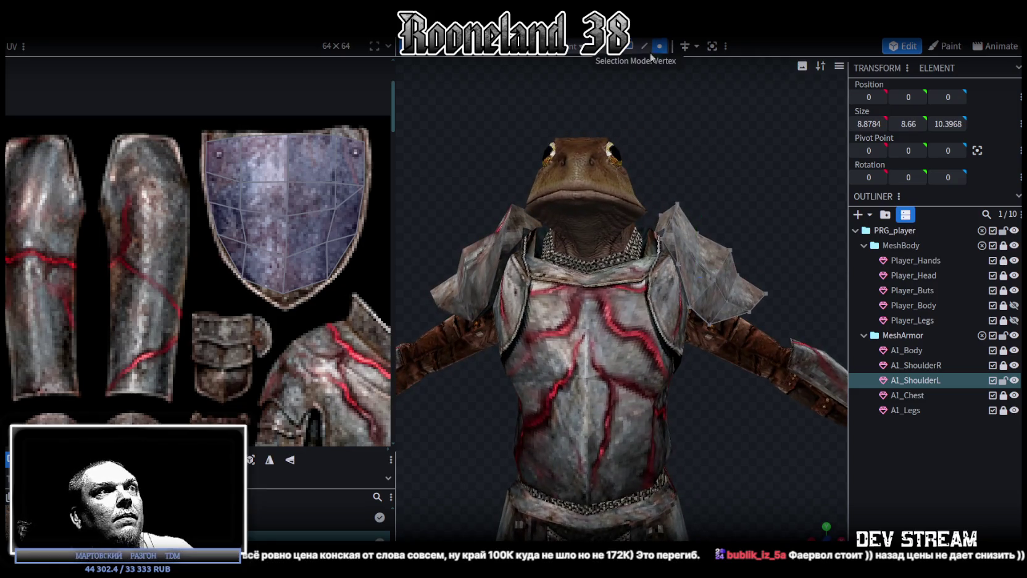
click(681, 264)
mouse_move(680, 264)
mouse_down()
mouse_move(603, 203)
mouse_move(616, 291)
mouse_move(450, 157)
mouse_move(495, 186)
mouse_up()
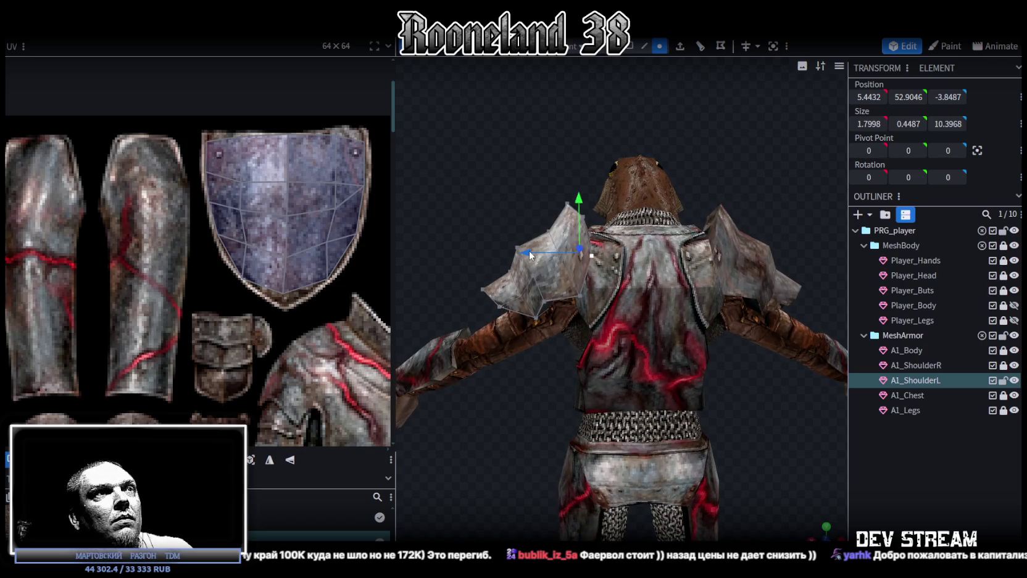
drag(529, 250, 555, 256)
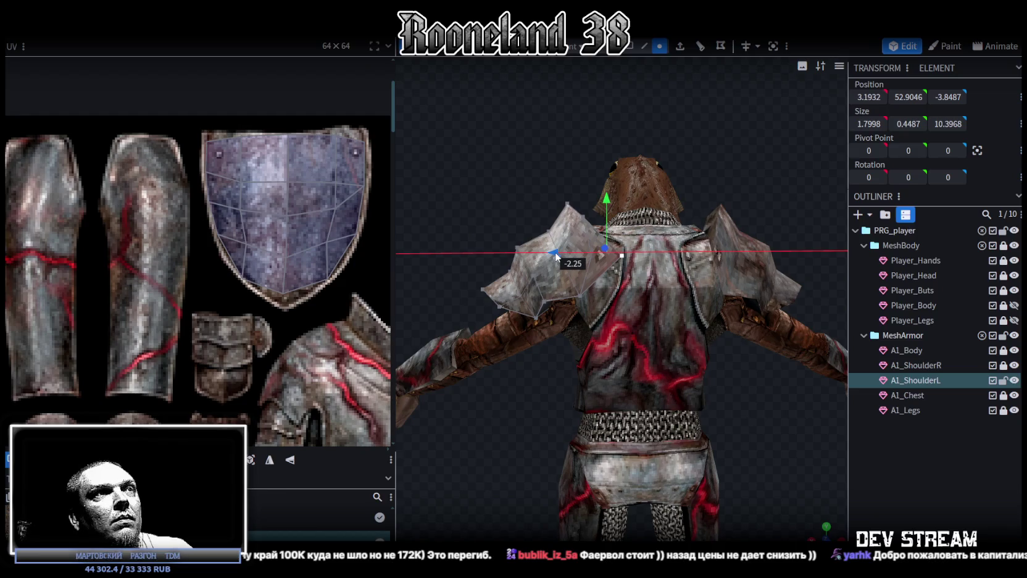
mouse_move(476, 190)
mouse_down()
mouse_move(719, 205)
mouse_move(790, 186)
mouse_move(520, 234)
mouse_move(571, 303)
mouse_up()
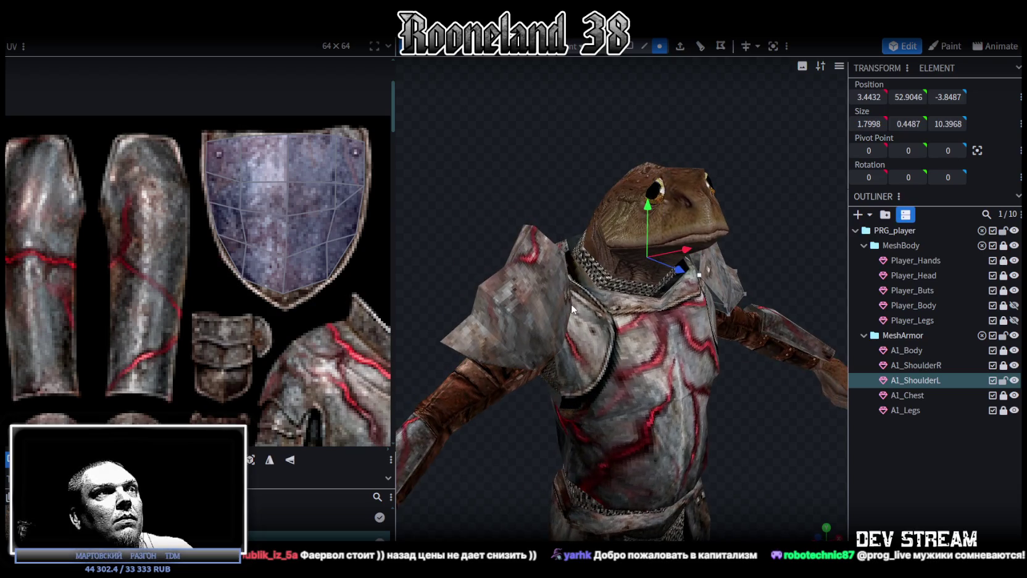
Step: Move the right shoulder pad A1_ShoulderR one unit along X
click(924, 366)
drag(539, 284, 619, 308)
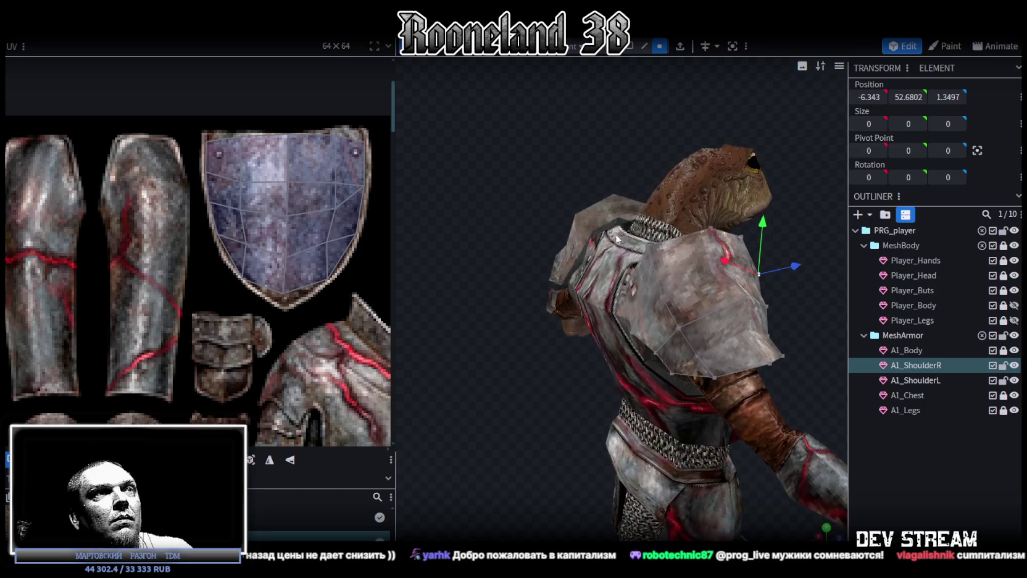
drag(526, 191, 640, 210)
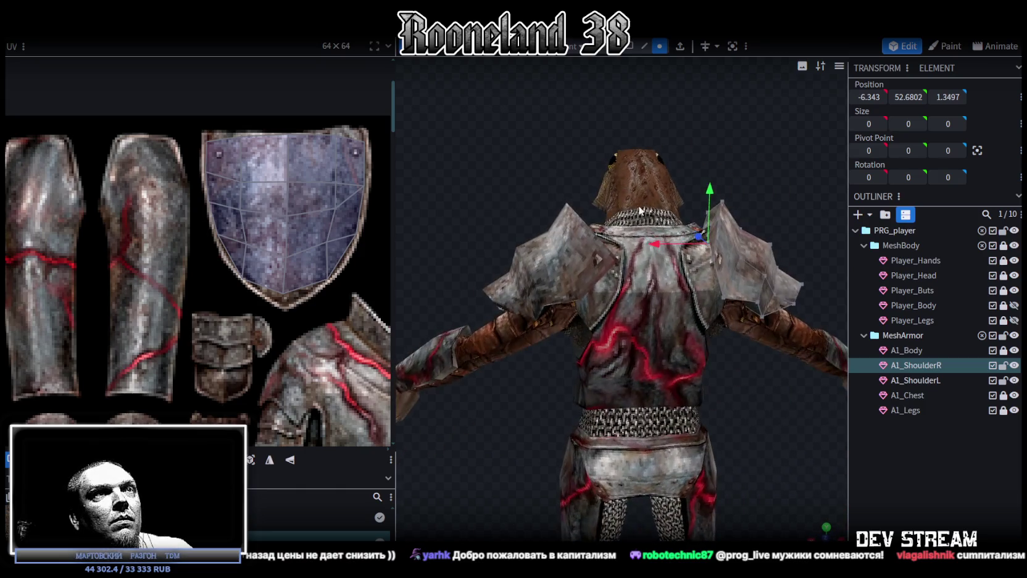
click(716, 261)
drag(645, 251, 645, 251)
mouse_move(691, 204)
mouse_down()
mouse_move(478, 194)
mouse_move(480, 171)
mouse_move(659, 185)
mouse_move(939, 463)
mouse_up()
Step: Deselect and review both shoulder plates from the back and front
click(939, 463)
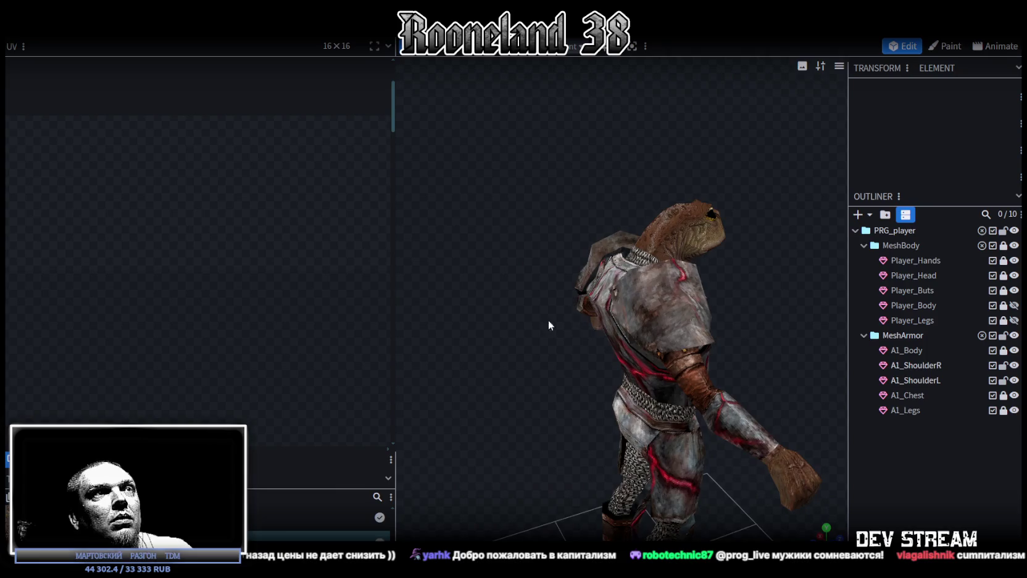
drag(556, 317, 639, 305)
drag(531, 338, 525, 339)
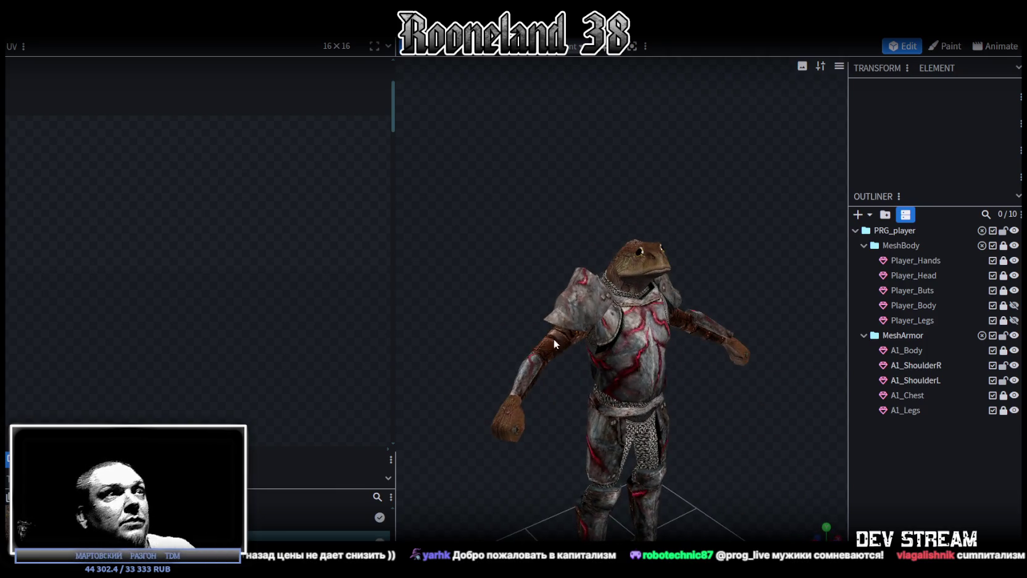
scroll(726, 415, up, 2)
scroll(735, 423, up, 2)
scroll(731, 413, up, 2)
scroll(727, 402, down, 3)
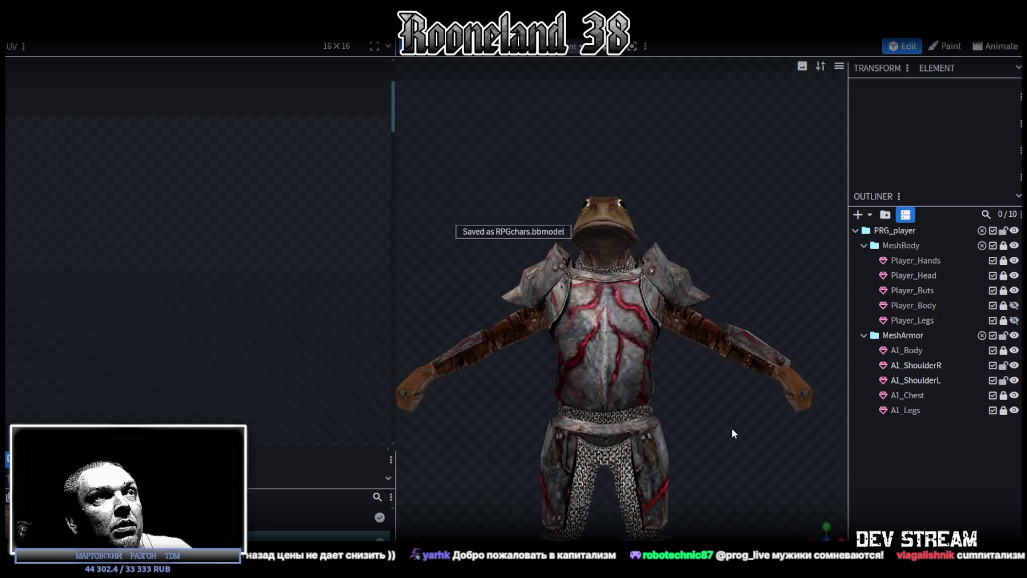
scroll(735, 426, down, 2)
key(ctrl+s)
mouse_move(742, 351)
mouse_down()
mouse_move(626, 356)
mouse_move(788, 340)
mouse_move(748, 349)
mouse_move(767, 364)
mouse_move(774, 347)
mouse_move(688, 363)
mouse_move(754, 357)
mouse_move(756, 348)
mouse_move(747, 364)
mouse_move(569, 362)
mouse_move(493, 347)
mouse_move(728, 339)
mouse_move(779, 350)
mouse_move(773, 354)
mouse_up()
scroll(685, 347, up, 2)
scroll(749, 350, down, 2)
scroll(774, 347, down, 2)
mouse_move(689, 300)
mouse_down()
mouse_move(636, 336)
mouse_move(640, 321)
mouse_up()
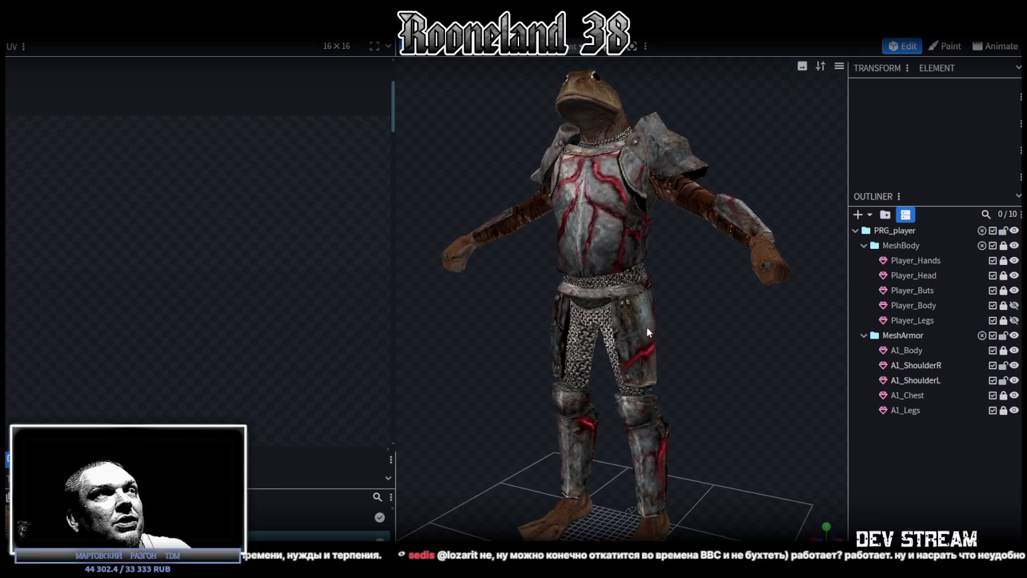
scroll(485, 290, down, 5)
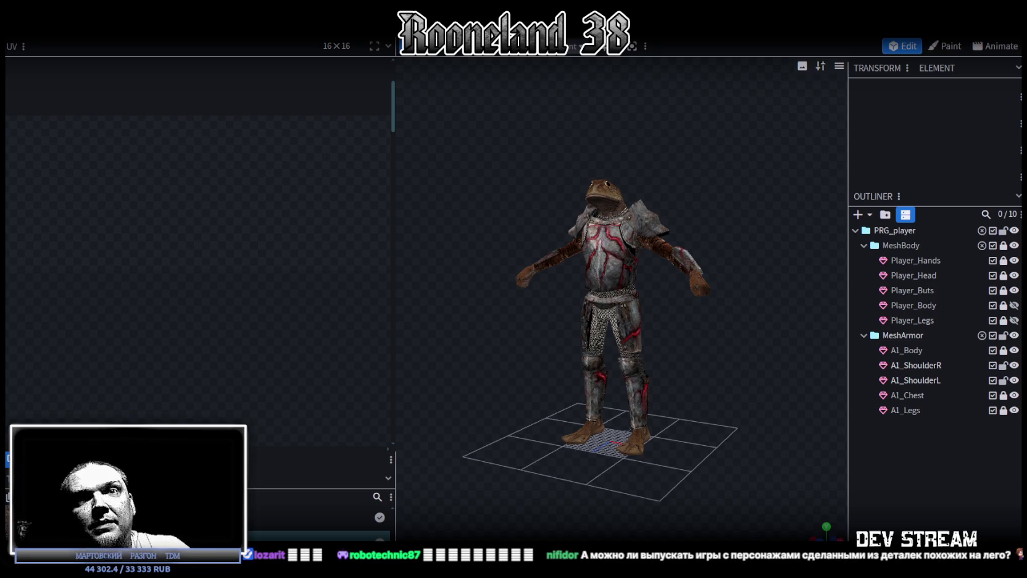
scroll(768, 388, up, 2)
drag(768, 389, 722, 379)
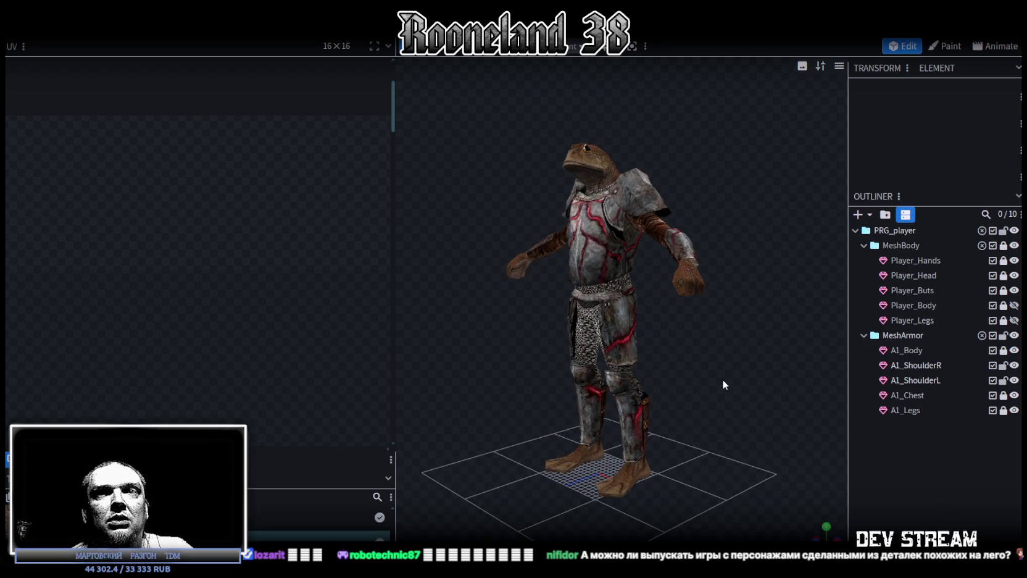
mouse_move(719, 363)
mouse_down()
mouse_move(675, 368)
mouse_move(726, 362)
mouse_move(696, 413)
mouse_move(744, 405)
mouse_up()
scroll(704, 362, up, 2)
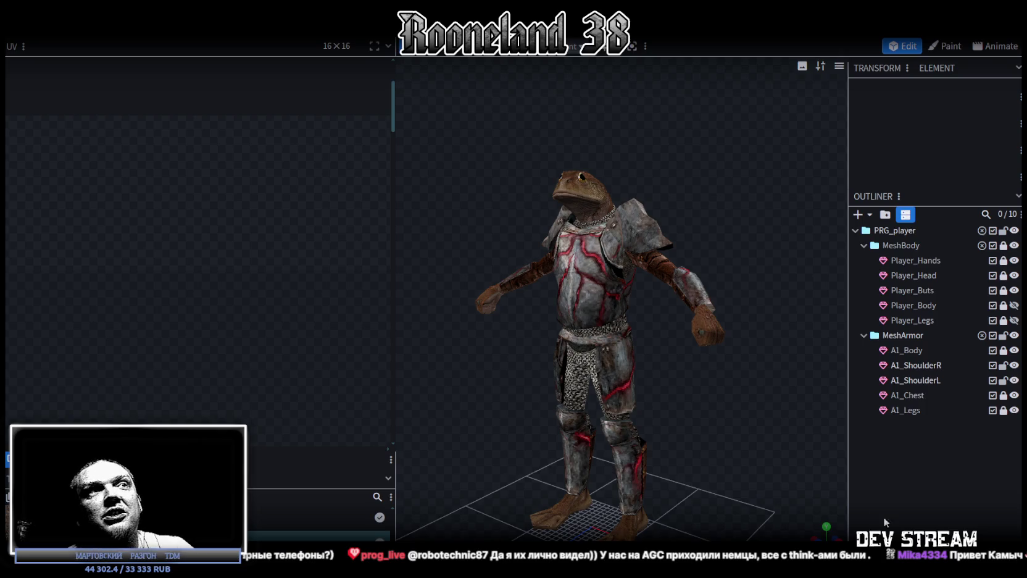
mouse_move(746, 469)
mouse_down()
mouse_move(842, 487)
mouse_move(808, 462)
mouse_move(782, 382)
mouse_move(872, 399)
mouse_move(684, 369)
mouse_move(748, 366)
mouse_move(720, 358)
mouse_move(717, 382)
mouse_move(758, 382)
mouse_move(738, 387)
mouse_move(734, 345)
mouse_move(716, 370)
mouse_move(719, 352)
mouse_move(727, 363)
mouse_up()
scroll(803, 492, up, 5)
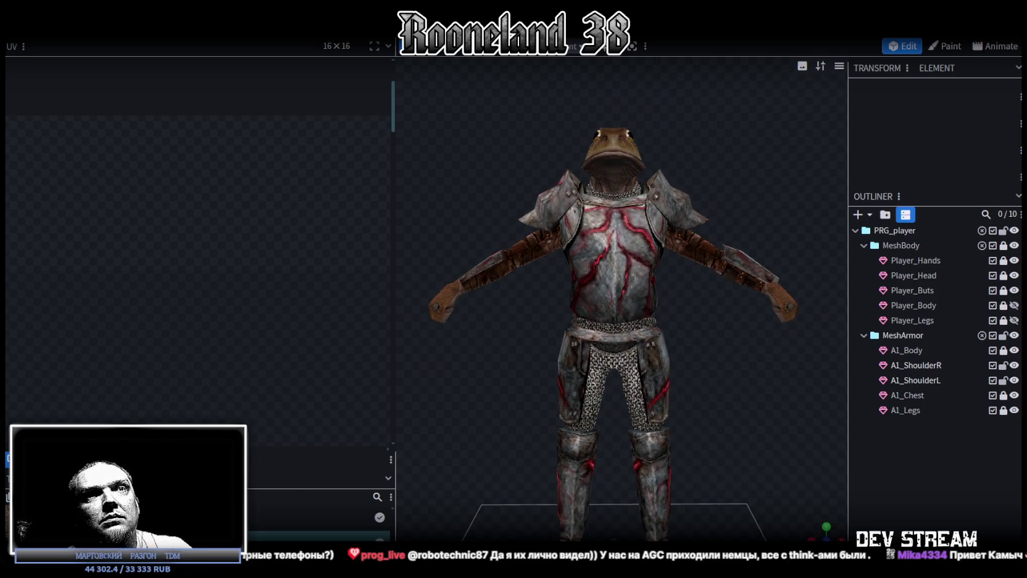
mouse_move(749, 264)
mouse_down()
mouse_move(581, 393)
mouse_move(698, 368)
mouse_move(654, 366)
mouse_up()
mouse_move(723, 293)
mouse_down()
mouse_move(548, 352)
mouse_move(833, 323)
mouse_move(842, 334)
mouse_up()
Step: Lock the A1_ShoulderR shoulder pad so it can't be edited
click(1004, 365)
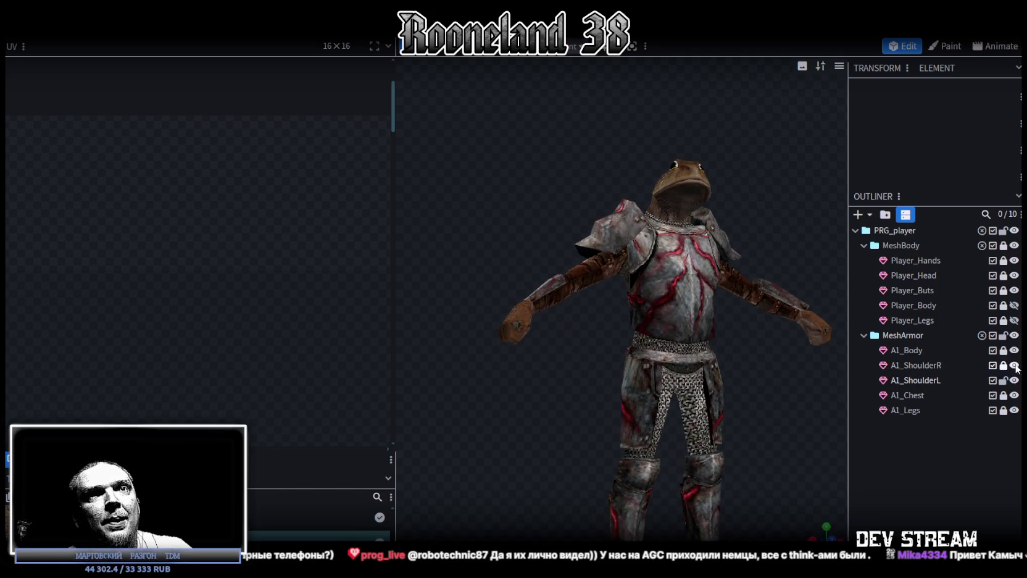
click(1014, 335)
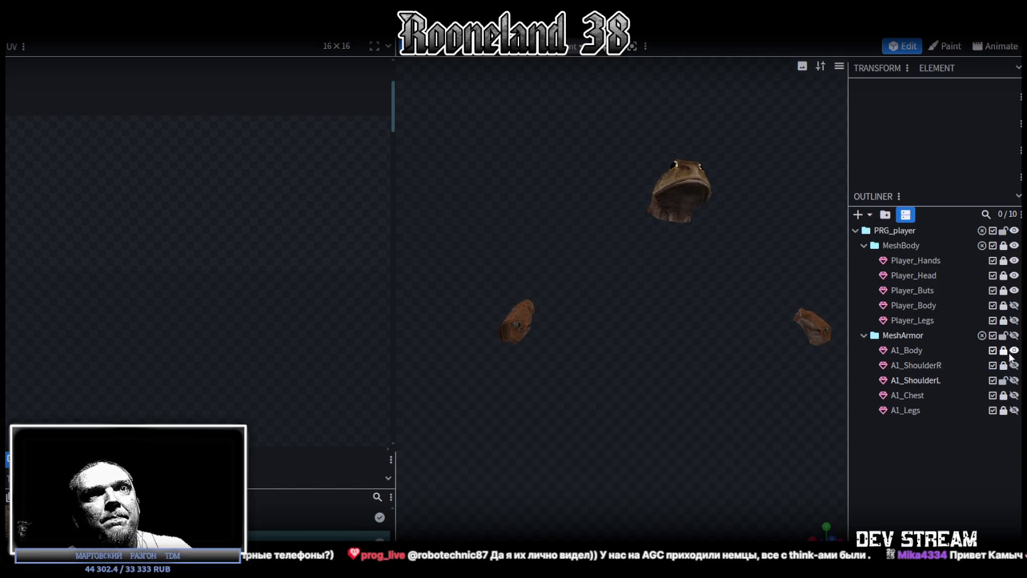
click(1015, 350)
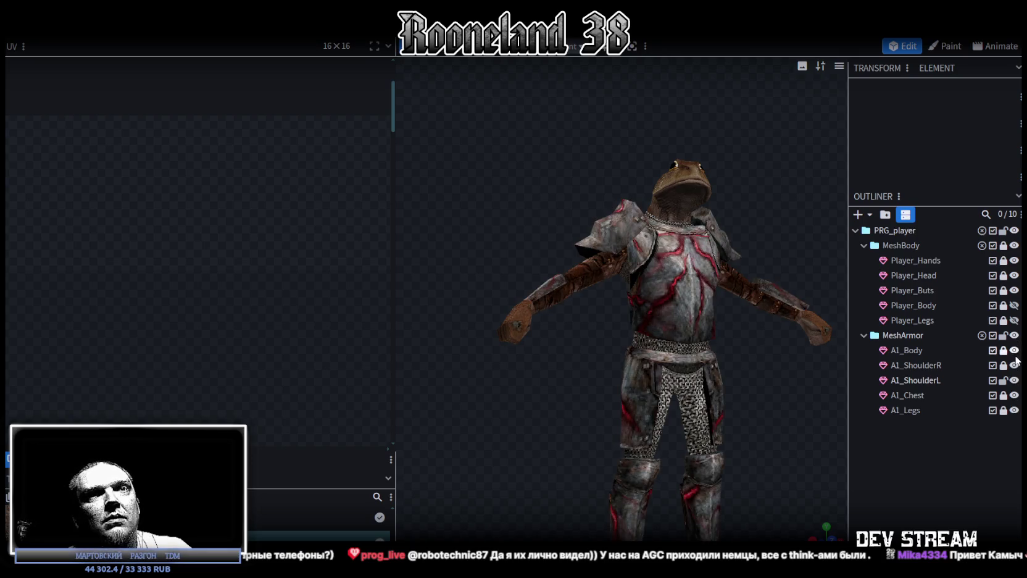
Step: Hide A1_ShoulderR, A1_ShoulderL, A1_Chest and A1_Legs, then select the A1_Body chainmail
click(1014, 365)
click(1014, 381)
click(1014, 395)
click(1015, 410)
click(1015, 350)
click(1015, 350)
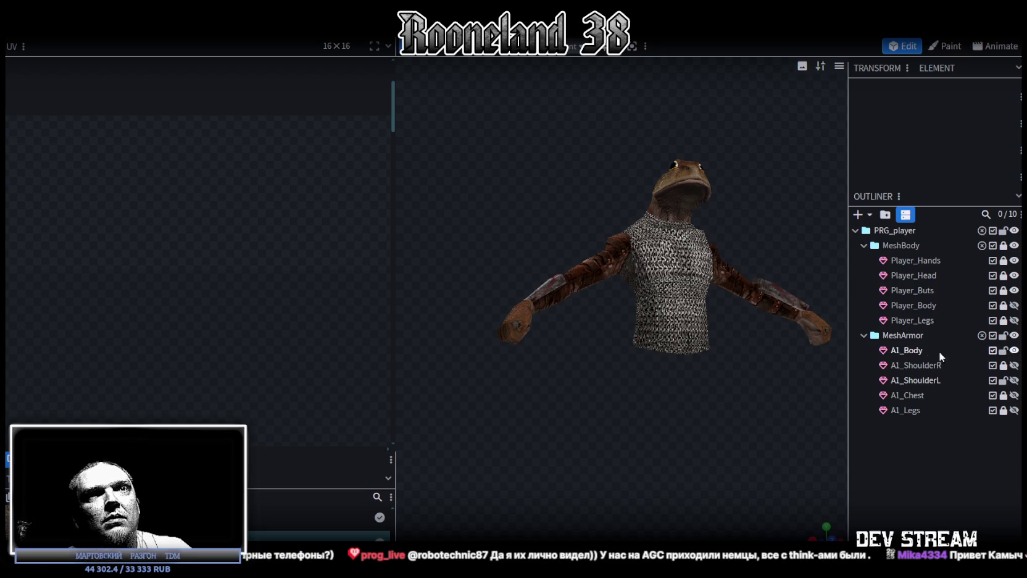
click(947, 349)
scroll(678, 398, up, 3)
mouse_move(678, 399)
mouse_down()
mouse_move(687, 384)
mouse_move(693, 403)
mouse_move(504, 432)
mouse_move(531, 401)
mouse_move(652, 379)
mouse_move(678, 395)
mouse_move(687, 382)
mouse_move(551, 374)
mouse_move(590, 371)
mouse_move(744, 429)
mouse_move(725, 401)
mouse_up()
Step: Box-select the forearm bracer faces on the A1_Body chainmail mesh
click(637, 45)
mouse_move(657, 138)
mouse_down()
mouse_move(694, 410)
mouse_move(542, 436)
mouse_move(661, 327)
mouse_move(663, 311)
mouse_up()
mouse_move(663, 312)
mouse_down()
mouse_move(632, 290)
mouse_move(601, 219)
mouse_move(748, 352)
mouse_move(613, 337)
mouse_move(694, 321)
mouse_move(663, 389)
mouse_up()
mouse_move(760, 270)
mouse_down()
mouse_move(746, 351)
mouse_move(650, 413)
mouse_move(590, 377)
mouse_move(618, 407)
mouse_move(559, 365)
mouse_move(513, 361)
mouse_move(677, 437)
mouse_up()
drag(697, 347, 733, 296)
mouse_move(784, 333)
mouse_down()
mouse_move(640, 263)
mouse_move(740, 344)
mouse_move(710, 335)
mouse_move(652, 389)
mouse_move(573, 526)
mouse_move(717, 308)
mouse_move(720, 378)
mouse_move(670, 348)
mouse_up()
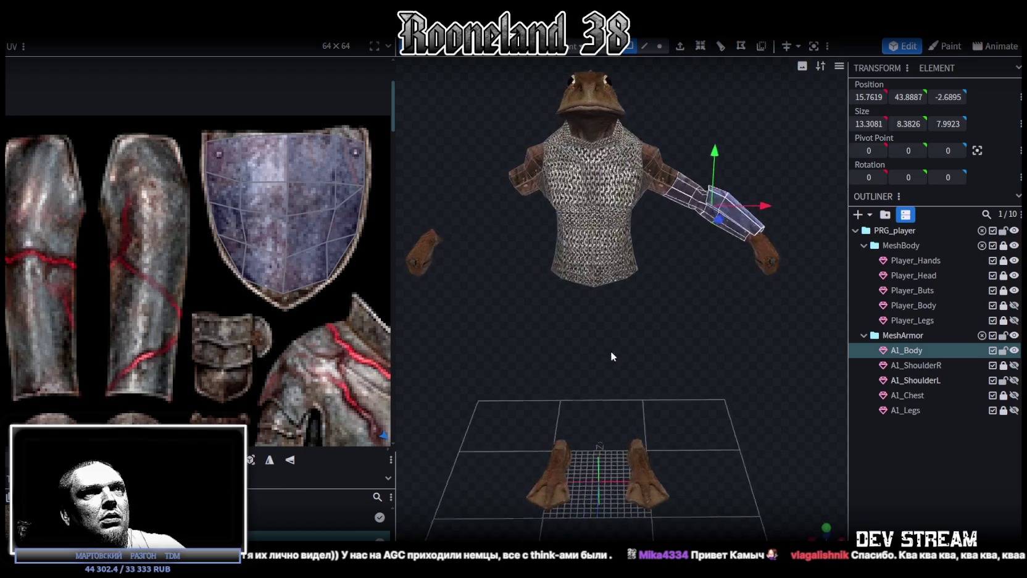
drag(676, 341, 681, 198)
Step: Copy and paste the forearm faces, flip the copy on X and merge overlapping vertices
right_click(684, 185)
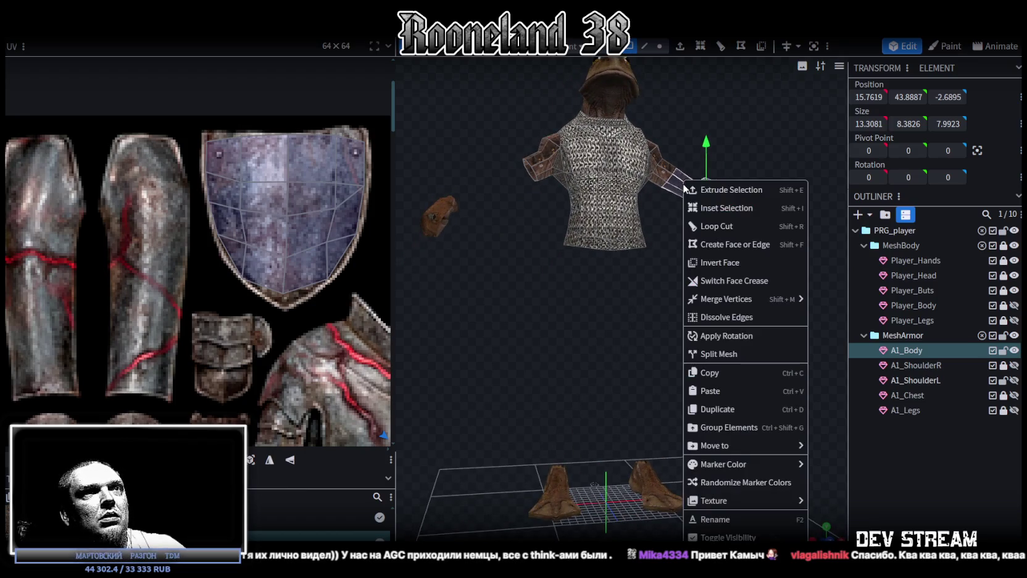
click(729, 374)
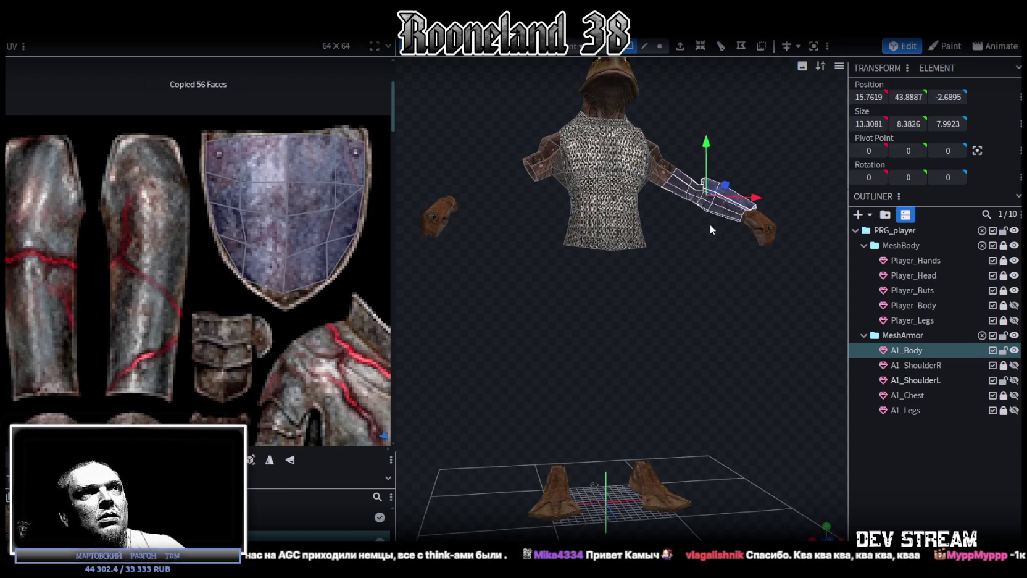
right_click(684, 193)
click(754, 395)
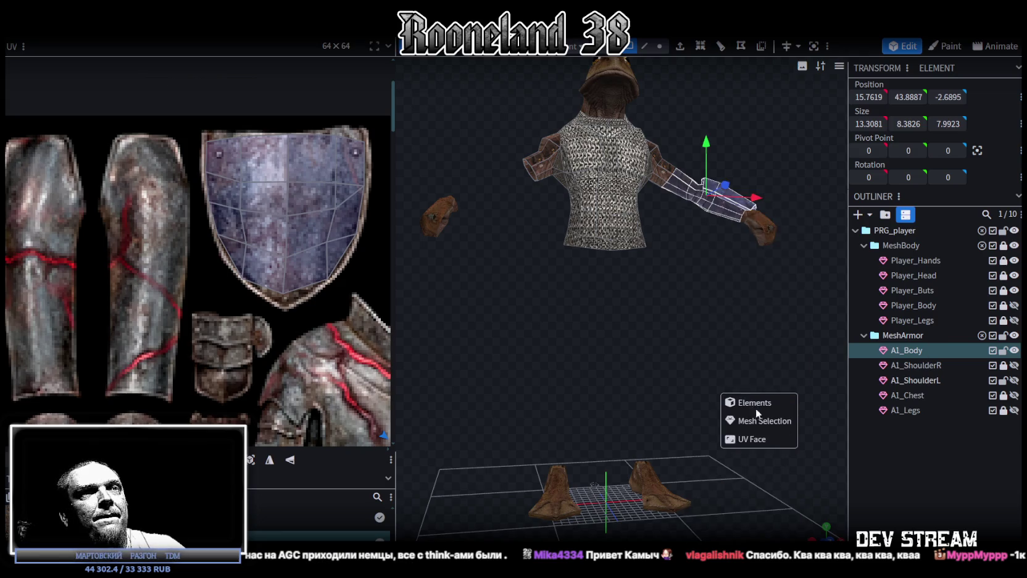
mouse_move(157, 79)
click(242, 65)
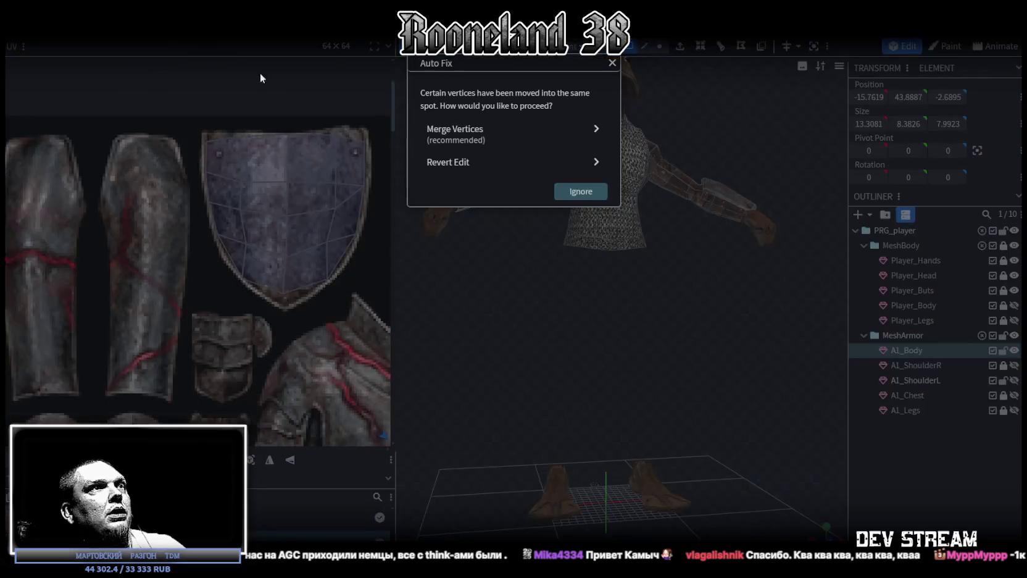
click(484, 137)
drag(505, 325, 504, 343)
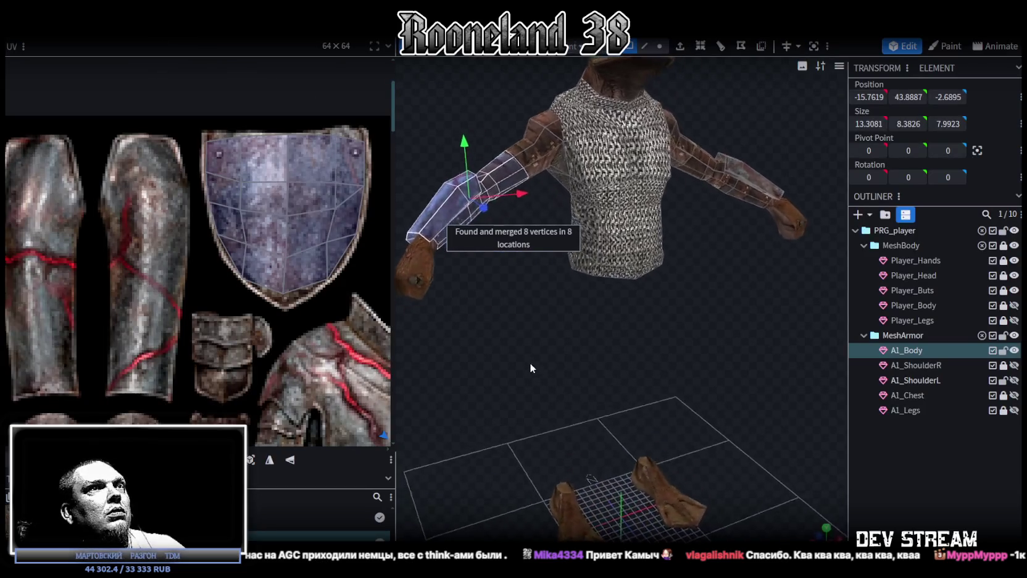
click(717, 405)
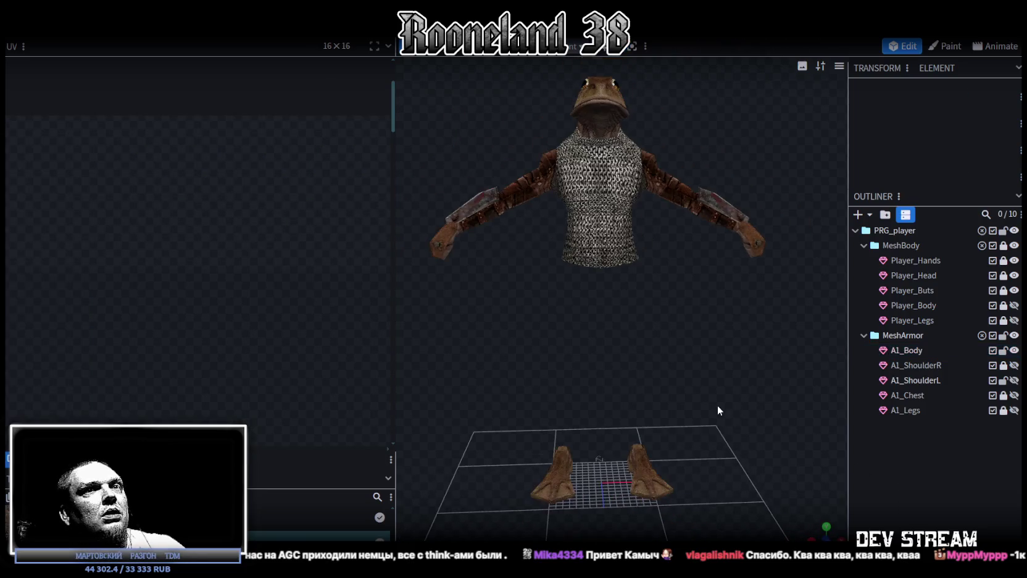
Step: Toggle the MeshArmor group so all armour plates show, then orbit around the frog to check it
click(1015, 336)
click(1015, 335)
mouse_move(753, 273)
mouse_down()
mouse_move(686, 340)
mouse_move(878, 455)
mouse_up()
drag(682, 320, 452, 350)
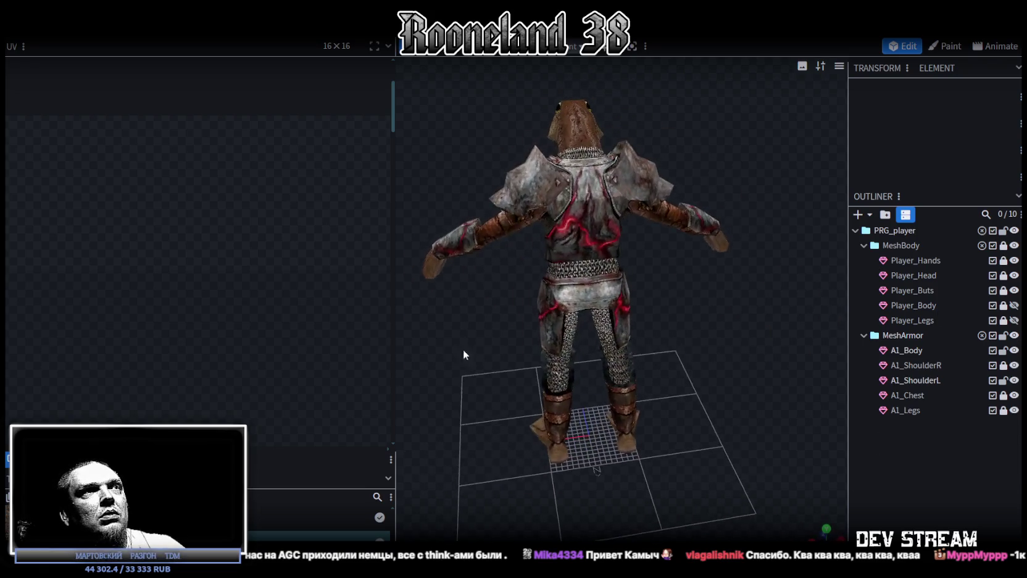
scroll(675, 348, up, 3)
mouse_move(772, 298)
mouse_down()
mouse_move(677, 283)
mouse_move(718, 282)
mouse_up()
scroll(710, 279, up, 2)
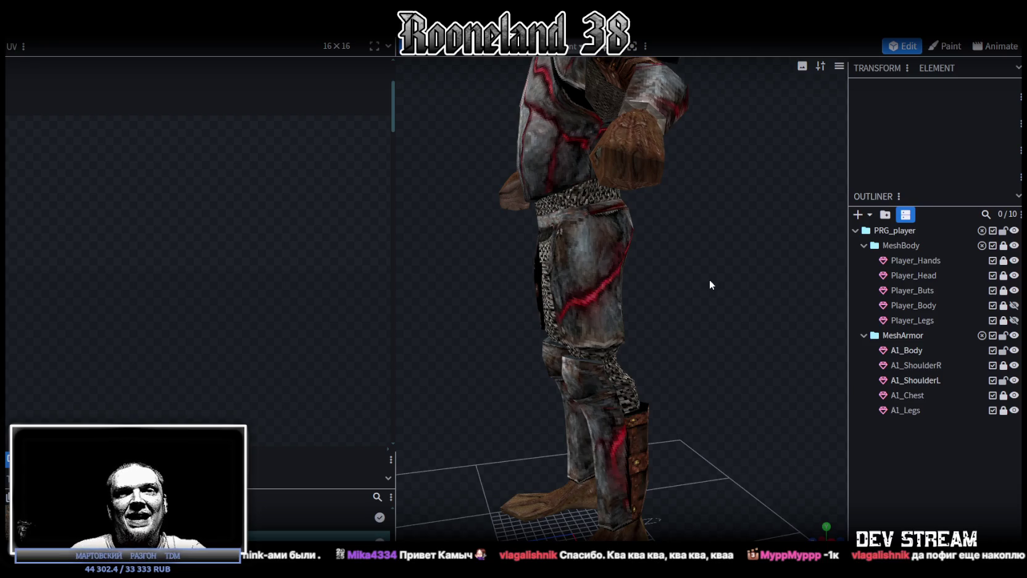
scroll(730, 250, down, 5)
mouse_move(730, 250)
mouse_down()
mouse_move(502, 258)
mouse_move(736, 287)
mouse_move(560, 268)
mouse_move(634, 241)
mouse_move(543, 288)
mouse_move(524, 278)
mouse_move(567, 240)
mouse_move(658, 299)
mouse_move(676, 364)
mouse_move(598, 317)
mouse_move(574, 280)
mouse_move(591, 268)
mouse_move(589, 238)
mouse_move(570, 304)
mouse_move(703, 325)
mouse_move(645, 215)
mouse_up()
scroll(488, 272, up, 5)
scroll(753, 271, down, 3)
scroll(543, 288, up, 2)
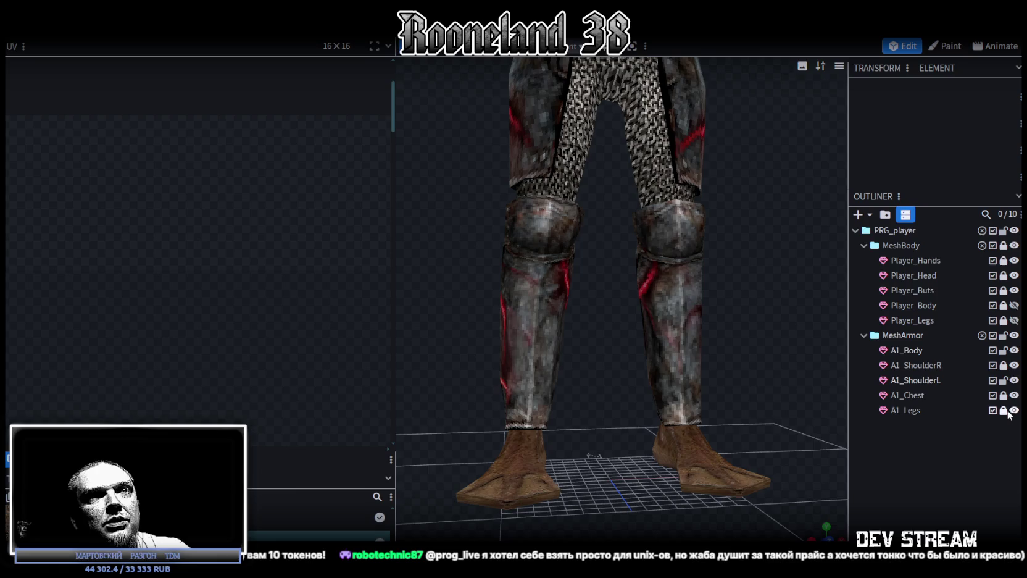
Step: Select A1_Legs and raise its bottom vertices 0.6 units on Y in Vertex mode
click(915, 411)
drag(734, 394, 694, 302)
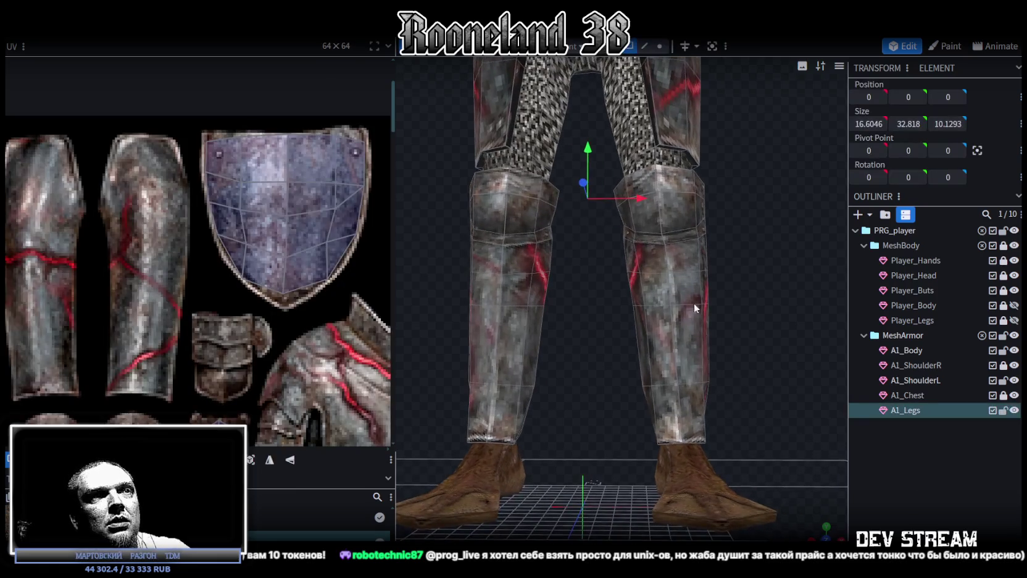
click(661, 45)
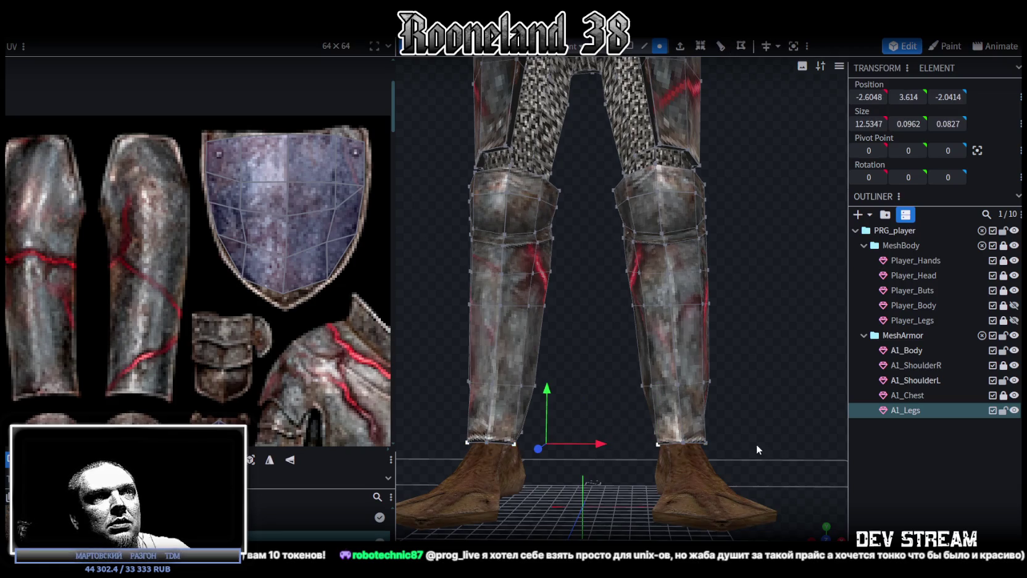
drag(587, 388, 589, 387)
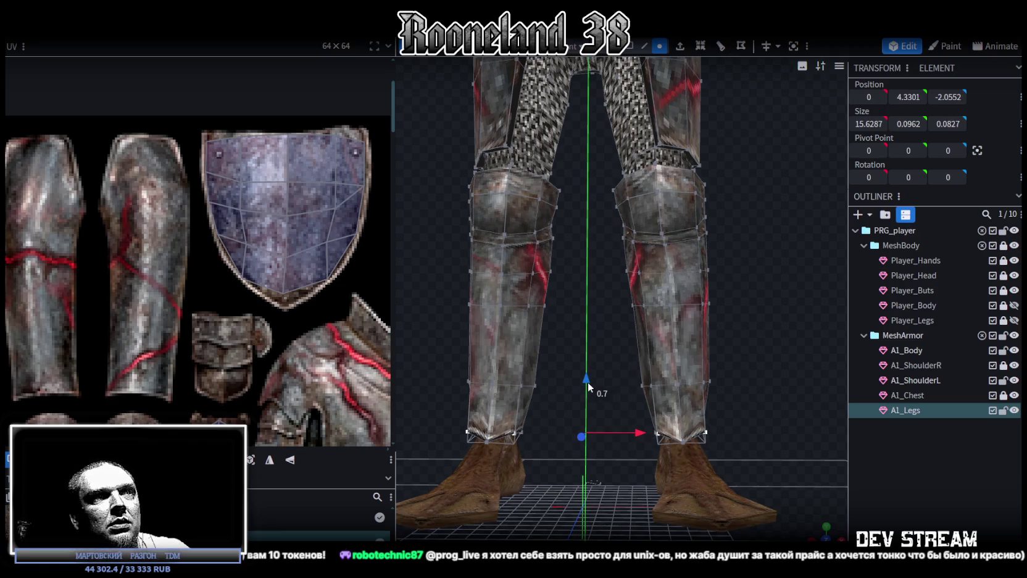
Step: Select lower shin vertices on the leg armour and switch the viewport shading with Z
mouse_move(768, 393)
mouse_down()
mouse_move(567, 394)
mouse_move(530, 353)
mouse_move(534, 321)
mouse_move(581, 302)
mouse_move(673, 350)
mouse_move(647, 437)
mouse_move(810, 464)
mouse_move(860, 461)
mouse_up()
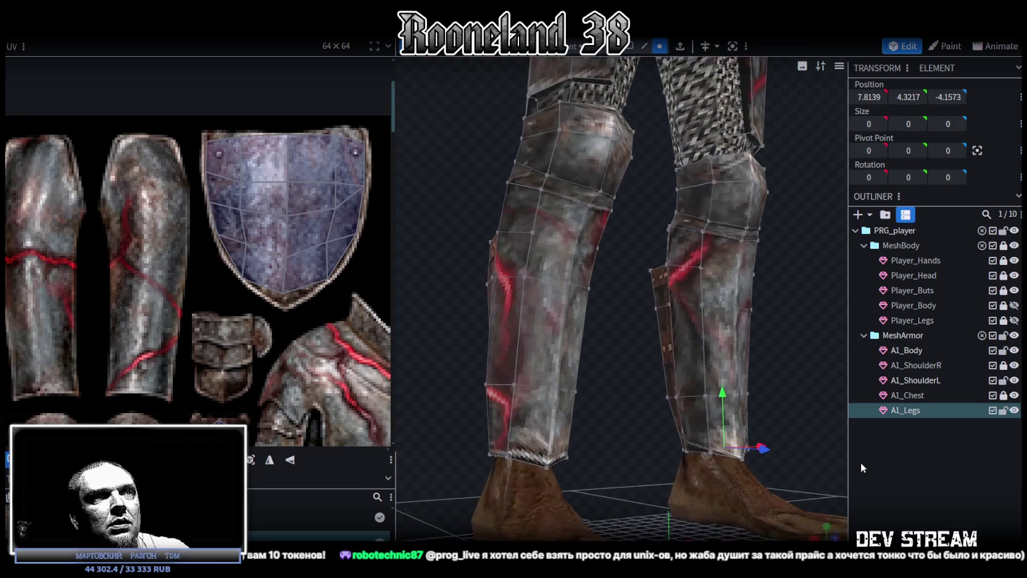
click(683, 449)
mouse_move(521, 459)
mouse_down()
mouse_move(655, 465)
mouse_move(592, 410)
mouse_up()
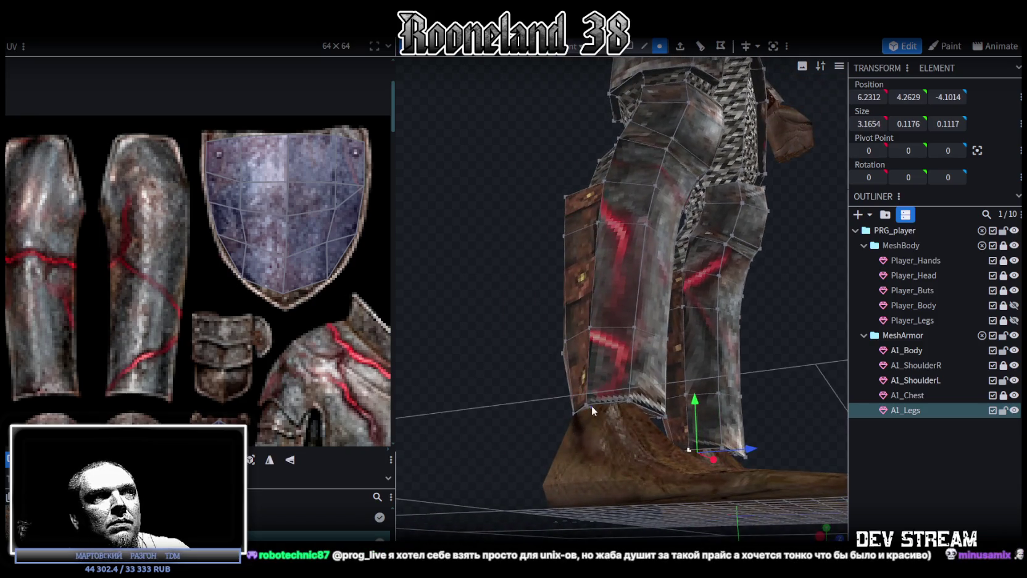
mouse_move(536, 393)
mouse_down()
mouse_move(372, 391)
mouse_move(523, 478)
mouse_move(541, 439)
mouse_move(496, 429)
mouse_move(557, 497)
mouse_move(586, 405)
mouse_move(581, 390)
mouse_up()
mouse_move(573, 489)
mouse_down()
mouse_move(681, 509)
mouse_move(648, 477)
mouse_up()
click(579, 469)
shift+click(544, 403)
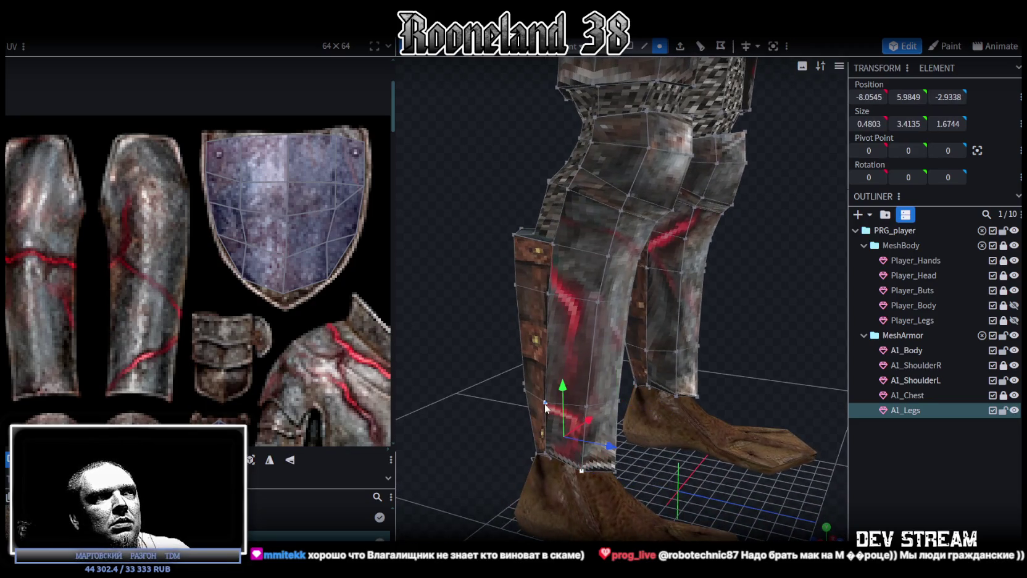
key(z)
key(z)
key(z)
key(z)
drag(790, 334, 610, 323)
scroll(545, 277, up, 3)
scroll(580, 268, up, 2)
Step: Select a foot vertex and a leg face to inspect the raised leg armour
mouse_move(579, 268)
mouse_down()
mouse_move(774, 298)
mouse_move(599, 309)
mouse_move(671, 462)
mouse_up()
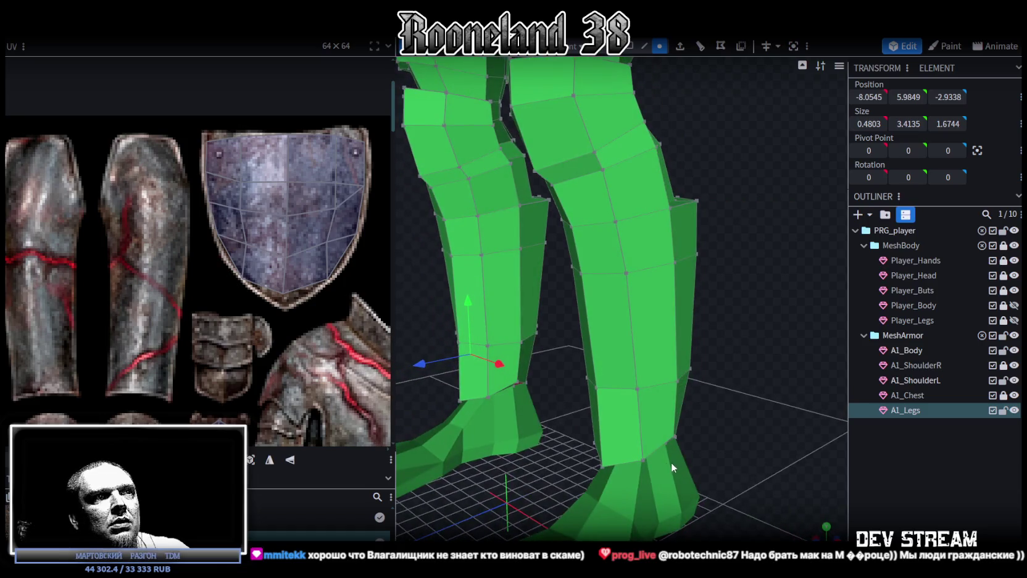
click(642, 460)
click(680, 381)
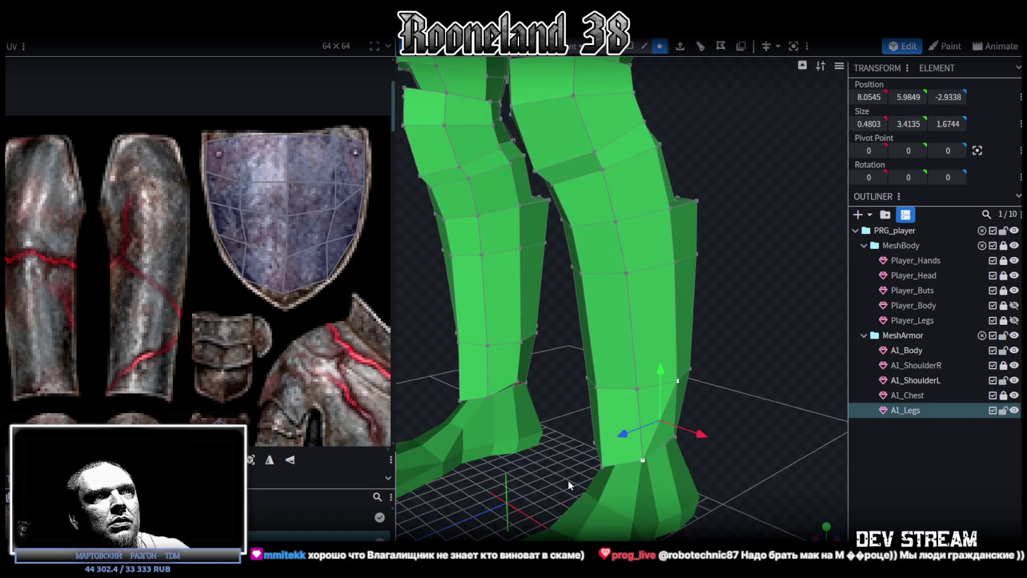
mouse_move(571, 487)
mouse_down()
mouse_move(580, 480)
mouse_move(560, 430)
mouse_move(522, 455)
mouse_move(714, 425)
mouse_move(509, 401)
mouse_move(628, 375)
mouse_move(586, 333)
mouse_move(582, 363)
mouse_move(638, 313)
mouse_move(713, 165)
mouse_up()
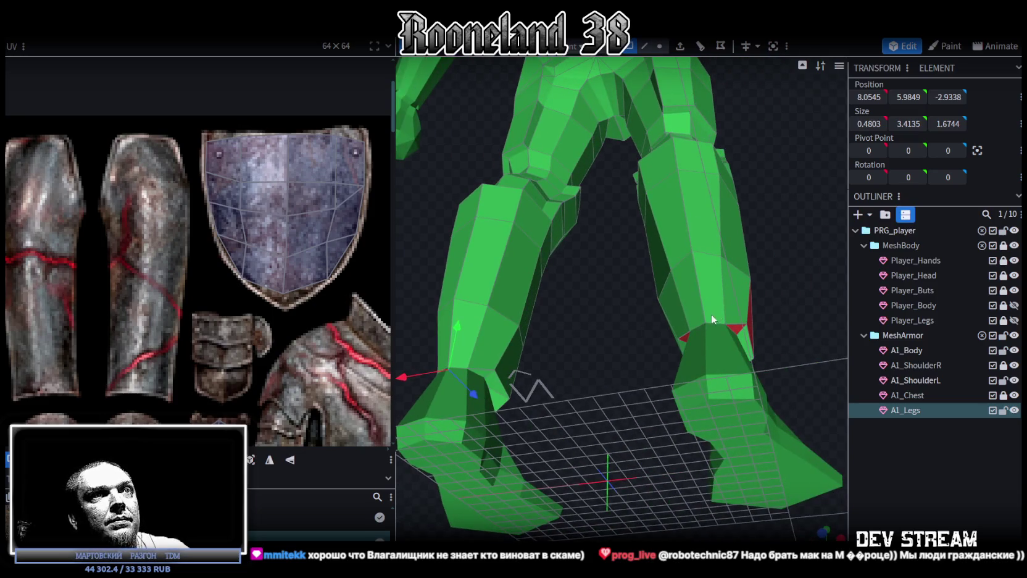
scroll(660, 347, up, 5)
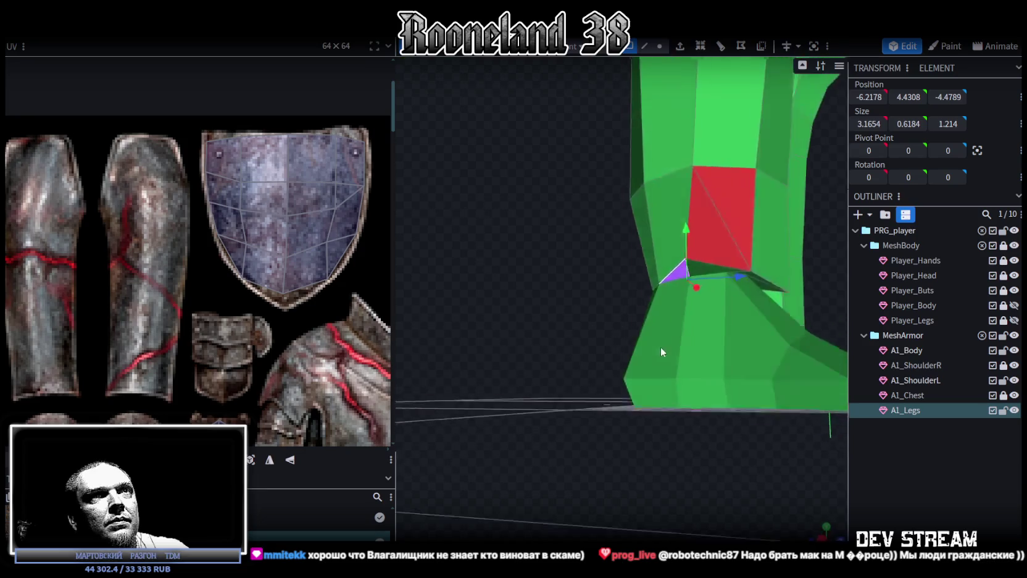
scroll(661, 347, down, 2)
Step: Select lower-leg faces and orbit around the fully armoured frog to check it
click(679, 276)
scroll(608, 411, down, 2)
scroll(679, 423, down, 3)
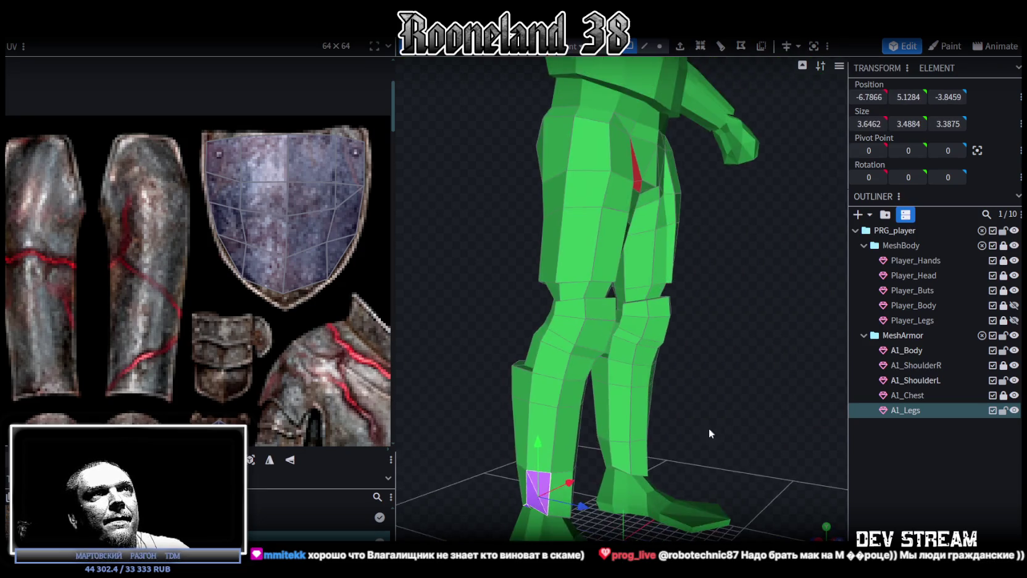
drag(708, 428, 623, 349)
scroll(623, 349, up, 2)
click(560, 205)
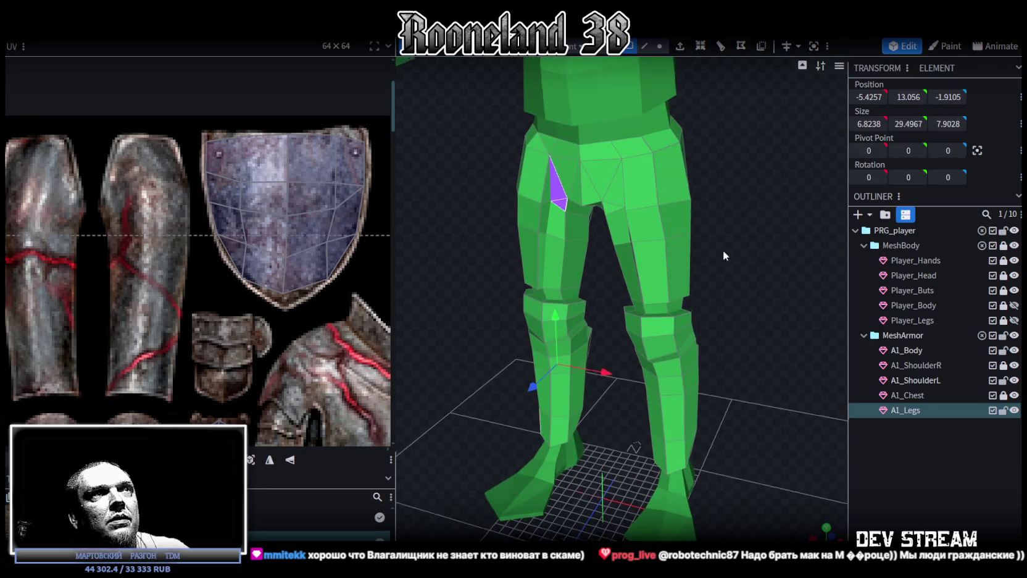
scroll(723, 251, down, 3)
mouse_move(719, 436)
mouse_down()
mouse_move(854, 437)
mouse_move(795, 425)
mouse_up()
scroll(795, 424, up, 1)
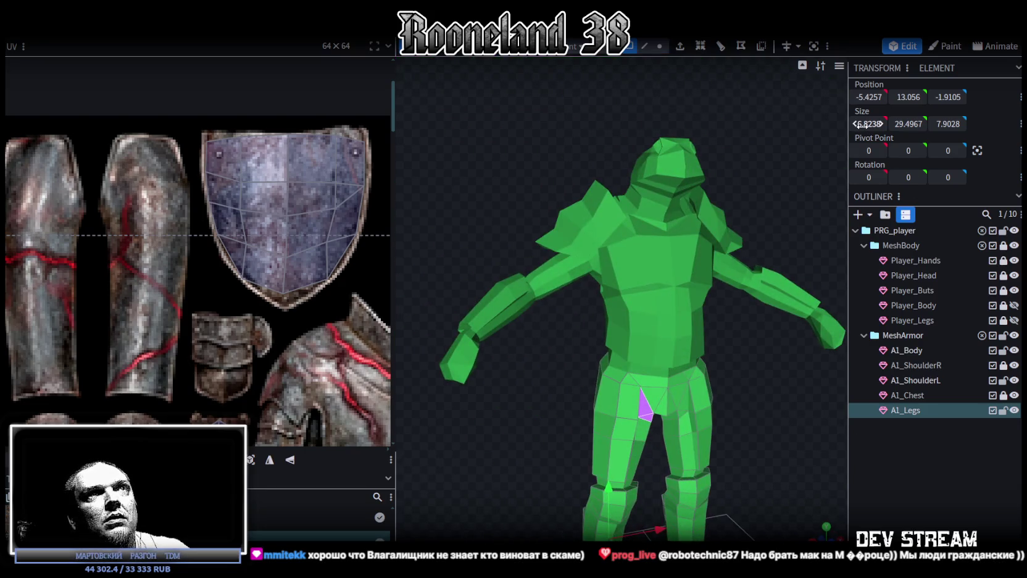
scroll(776, 393, down, 3)
scroll(746, 319, down, 2)
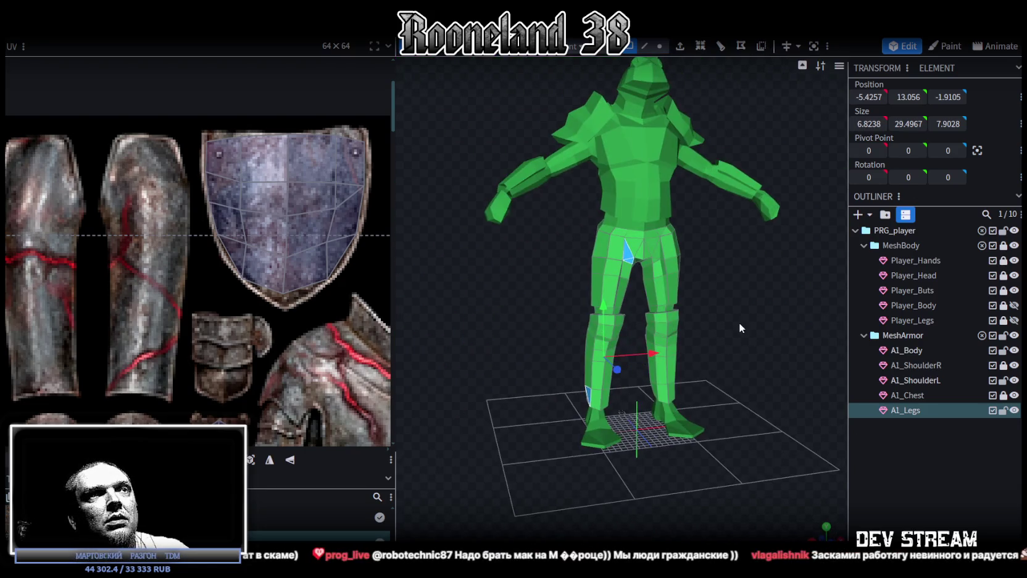
mouse_move(542, 339)
mouse_down()
mouse_move(837, 362)
mouse_move(775, 391)
mouse_move(506, 359)
mouse_move(712, 340)
mouse_move(648, 321)
mouse_move(736, 368)
mouse_move(592, 369)
mouse_up()
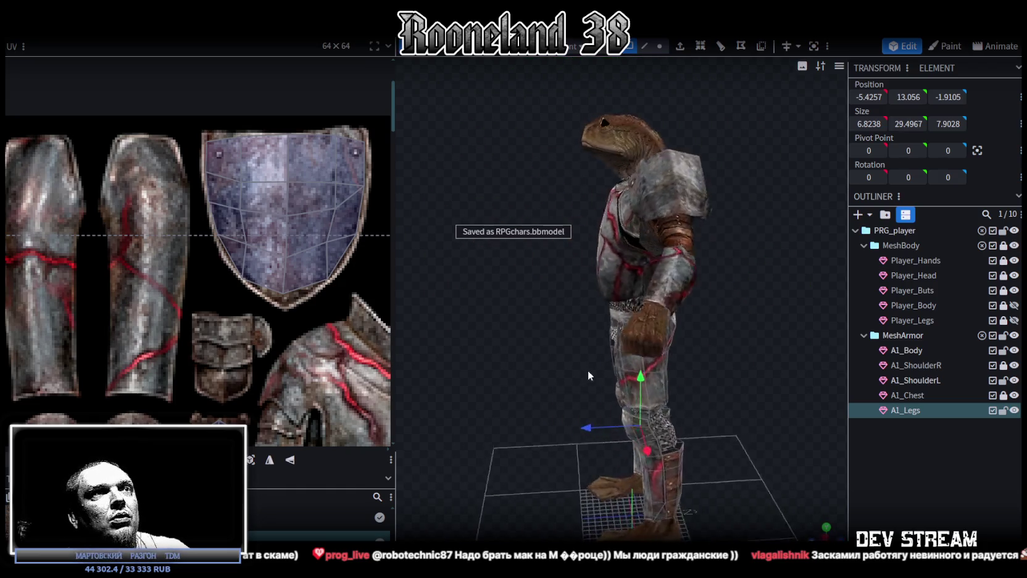
scroll(510, 369, up, 3)
scroll(509, 369, down, 3)
drag(477, 391, 524, 389)
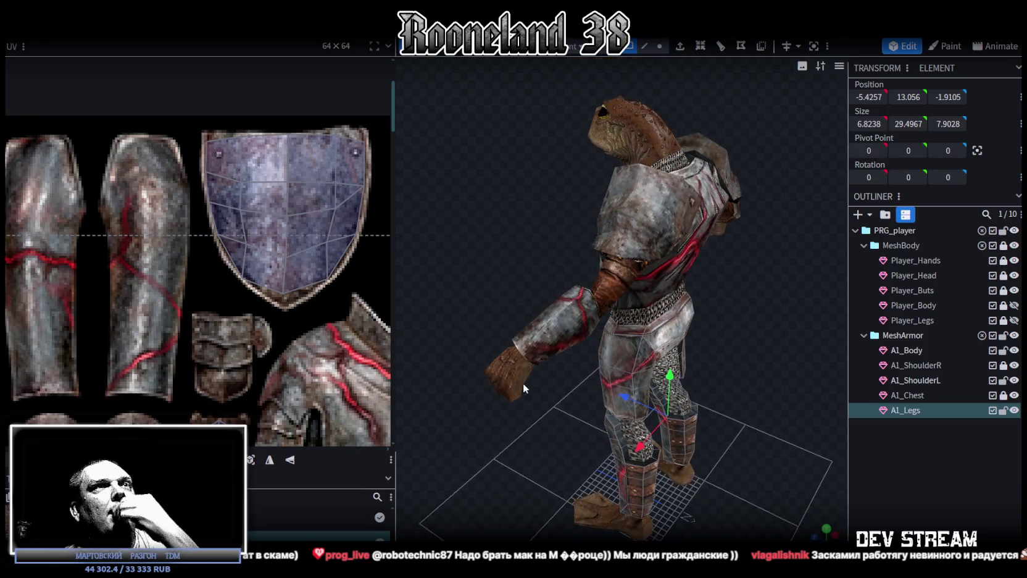
mouse_move(764, 297)
mouse_down()
mouse_move(690, 286)
mouse_move(662, 298)
mouse_move(698, 319)
mouse_move(714, 291)
mouse_move(702, 265)
mouse_move(644, 293)
mouse_move(739, 279)
mouse_move(795, 292)
mouse_move(913, 292)
mouse_move(895, 273)
mouse_move(857, 268)
mouse_move(903, 291)
mouse_move(730, 369)
mouse_move(732, 321)
mouse_move(639, 291)
mouse_move(740, 298)
mouse_move(608, 394)
mouse_move(507, 393)
mouse_move(765, 371)
mouse_move(658, 416)
mouse_move(494, 410)
mouse_move(723, 374)
mouse_move(755, 381)
mouse_move(473, 398)
mouse_move(608, 383)
mouse_move(726, 405)
mouse_up()
click(736, 300)
scroll(754, 379, up, 3)
scroll(608, 383, down, 2)
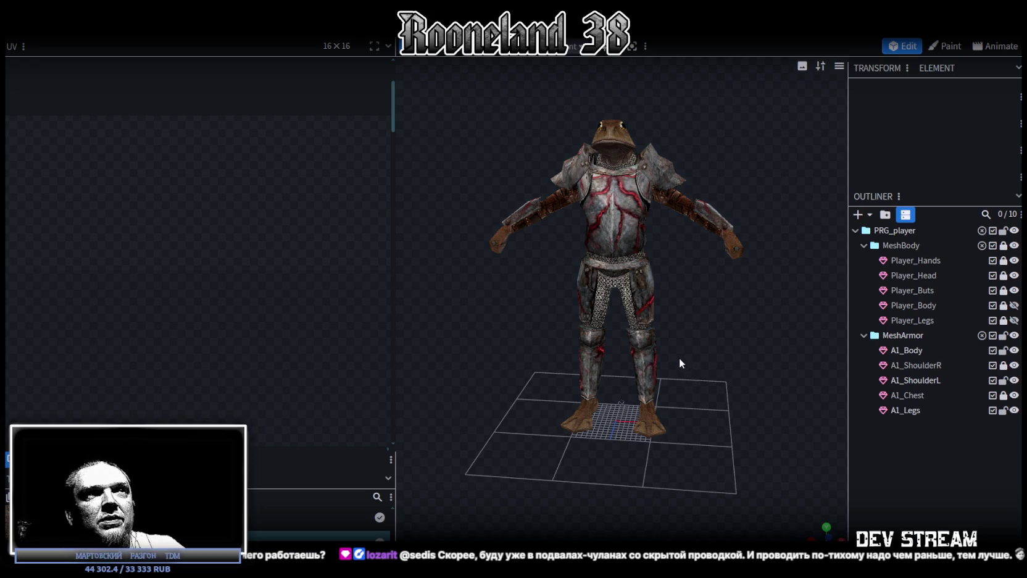
drag(684, 359, 625, 332)
scroll(538, 331, up, 4)
scroll(538, 336, up, 3)
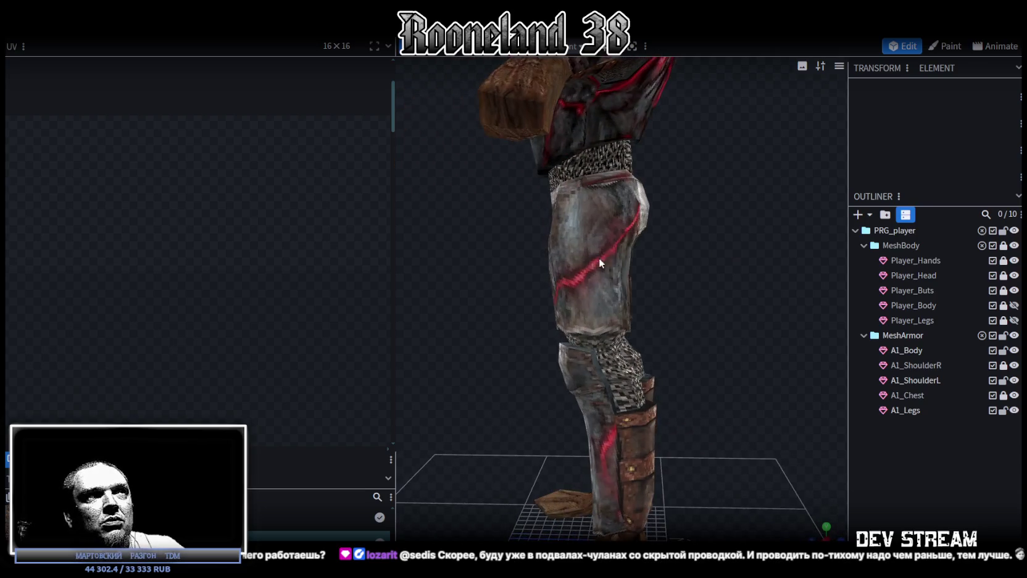
click(599, 269)
mouse_move(582, 279)
mouse_down()
mouse_move(732, 272)
mouse_move(699, 324)
mouse_move(759, 293)
mouse_move(768, 317)
mouse_move(739, 337)
mouse_up()
Step: Select a thigh armour face and zoom the UV editor to its island
click(604, 283)
scroll(219, 337, down, 2)
scroll(219, 346, down, 2)
scroll(220, 364, down, 2)
scroll(219, 366, down, 2)
scroll(123, 304, down, 1)
scroll(43, 324, down, 1)
scroll(123, 330, down, 1)
scroll(295, 242, up, 2)
scroll(295, 242, up, 2)
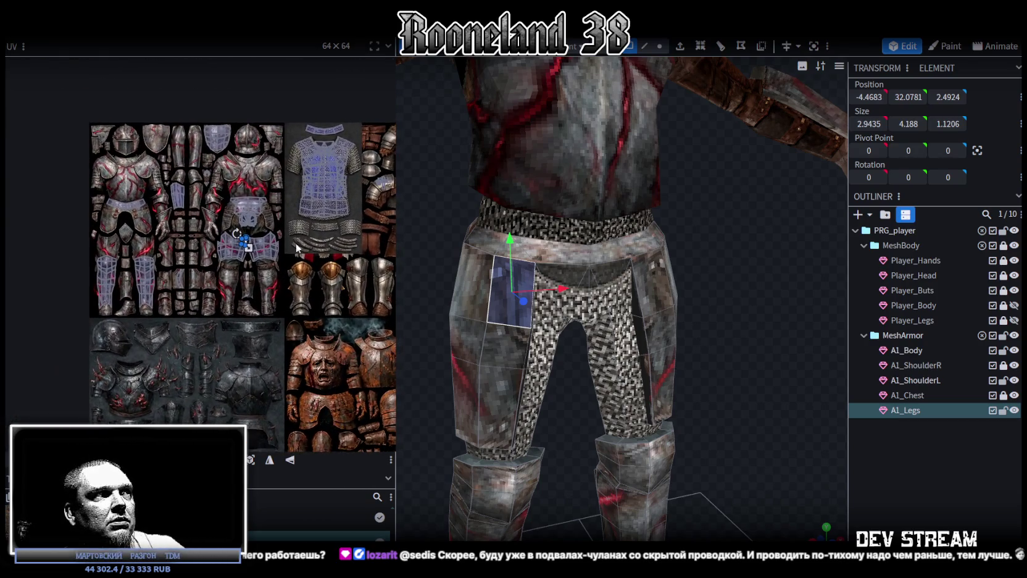
scroll(263, 250, up, 2)
scroll(263, 282, up, 2)
scroll(258, 278, up, 2)
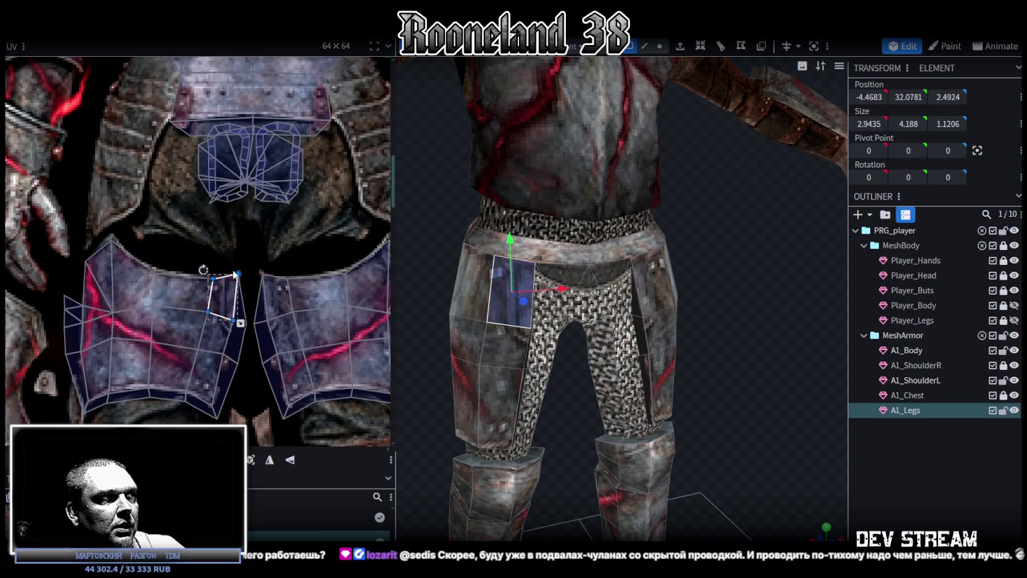
scroll(157, 255, up, 2)
Step: Reshape the left thigh UV island by shifting its vertex columns left
drag(156, 257, 205, 341)
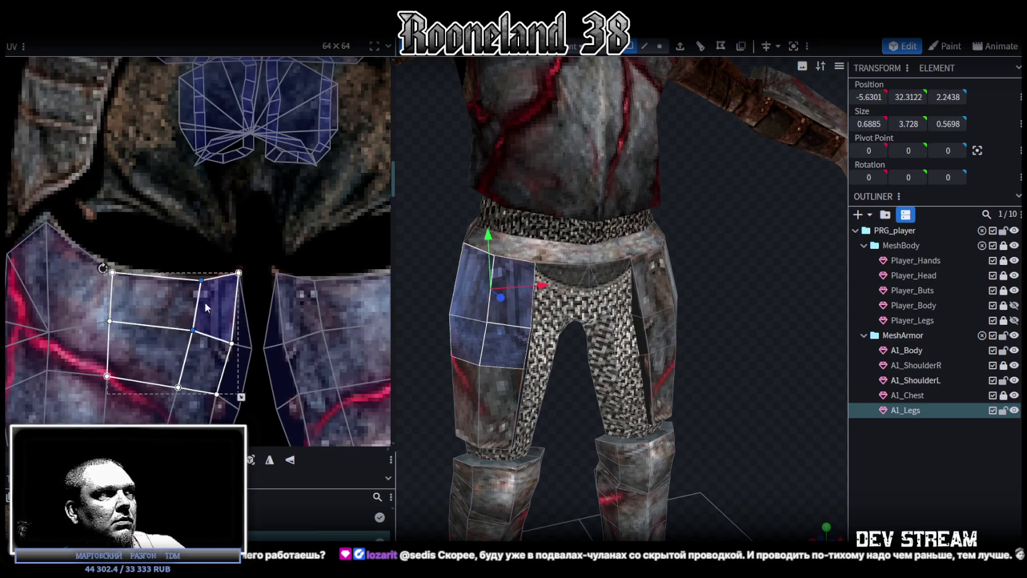
drag(202, 281, 176, 279)
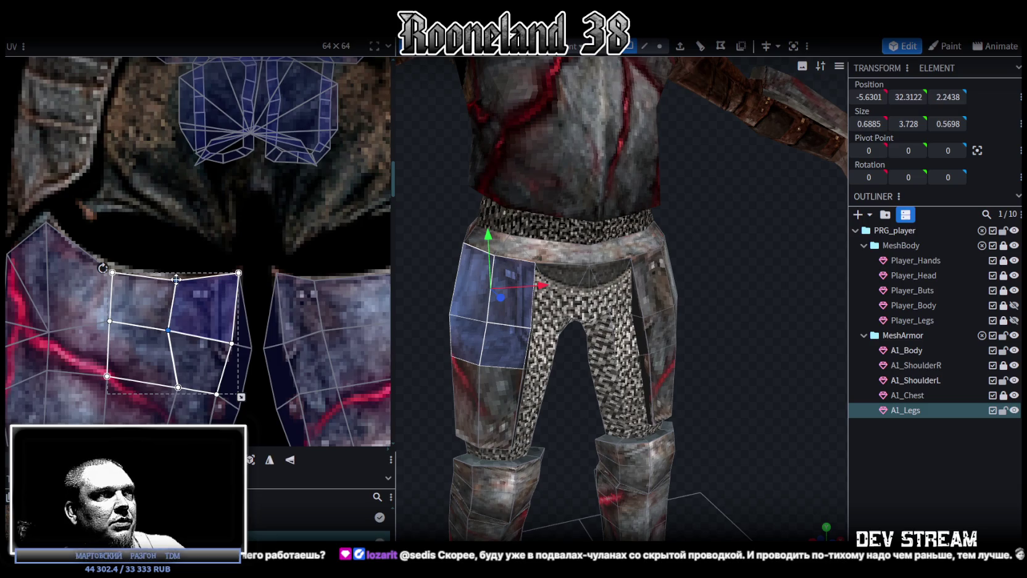
drag(152, 271, 173, 343)
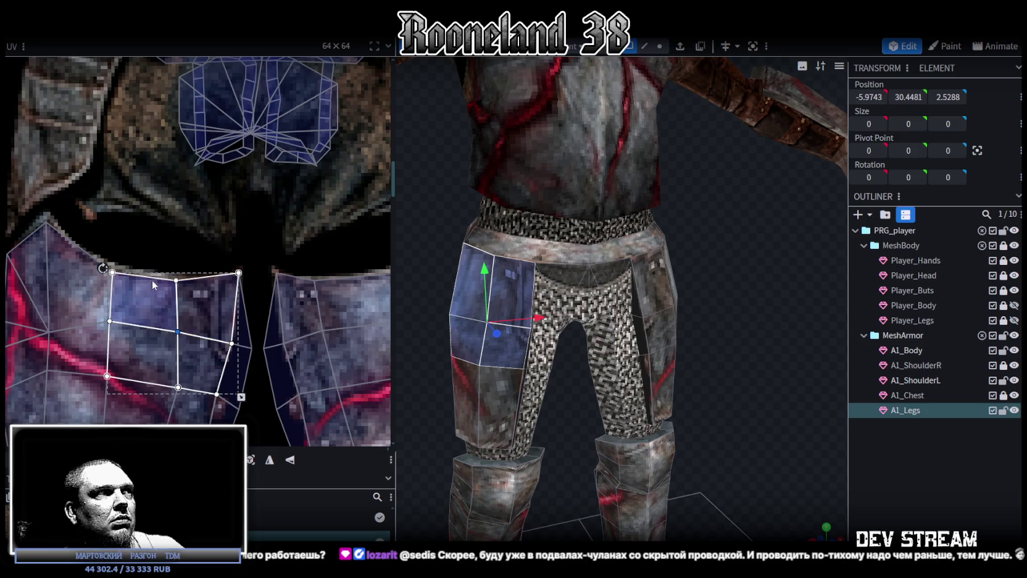
mouse_move(157, 267)
mouse_down()
mouse_move(189, 395)
mouse_move(171, 388)
mouse_up()
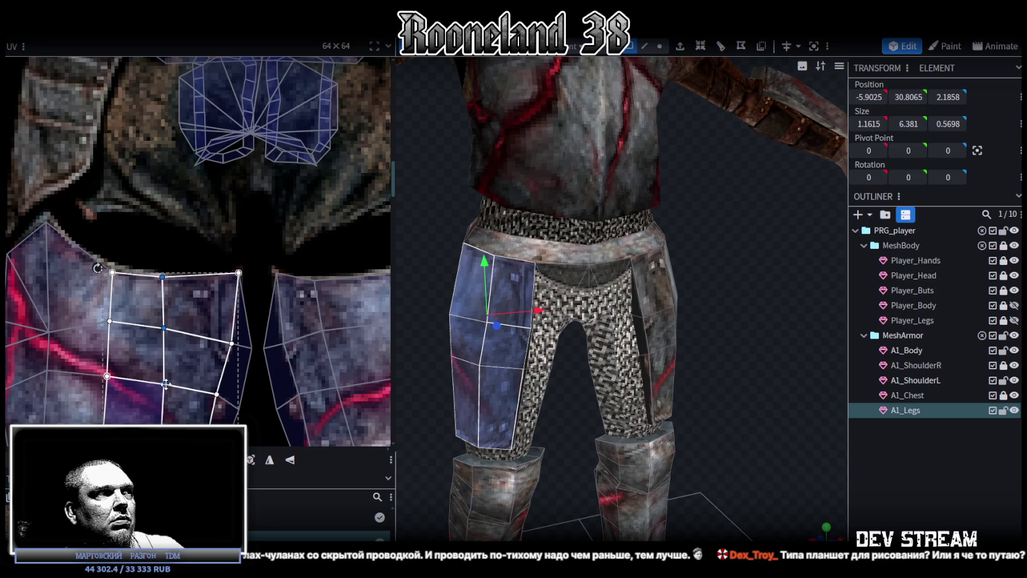
mouse_move(136, 266)
mouse_down()
mouse_move(164, 329)
mouse_move(175, 330)
mouse_up()
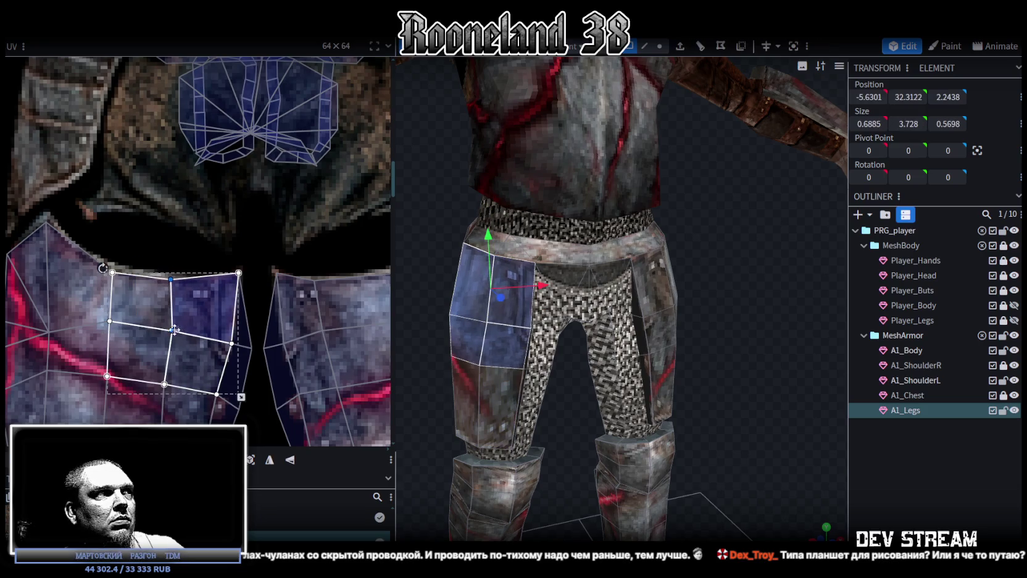
Step: Select the right thigh UV island and stretch its vertices to fit the plate
middle_drag(213, 304, 155, 292)
mouse_move(243, 250)
mouse_down()
mouse_move(289, 351)
mouse_move(279, 320)
mouse_up()
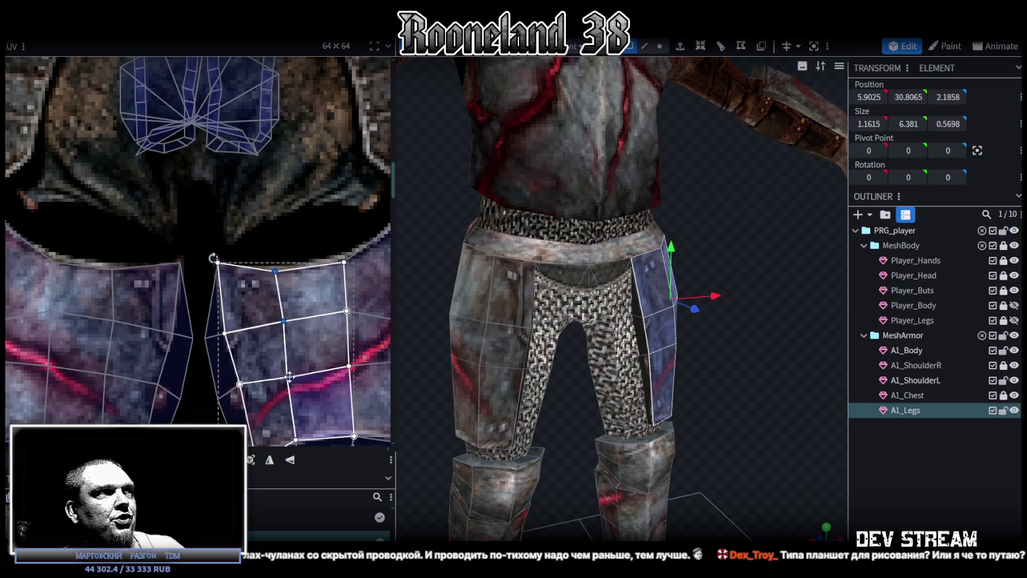
drag(277, 377, 293, 375)
drag(268, 257, 282, 270)
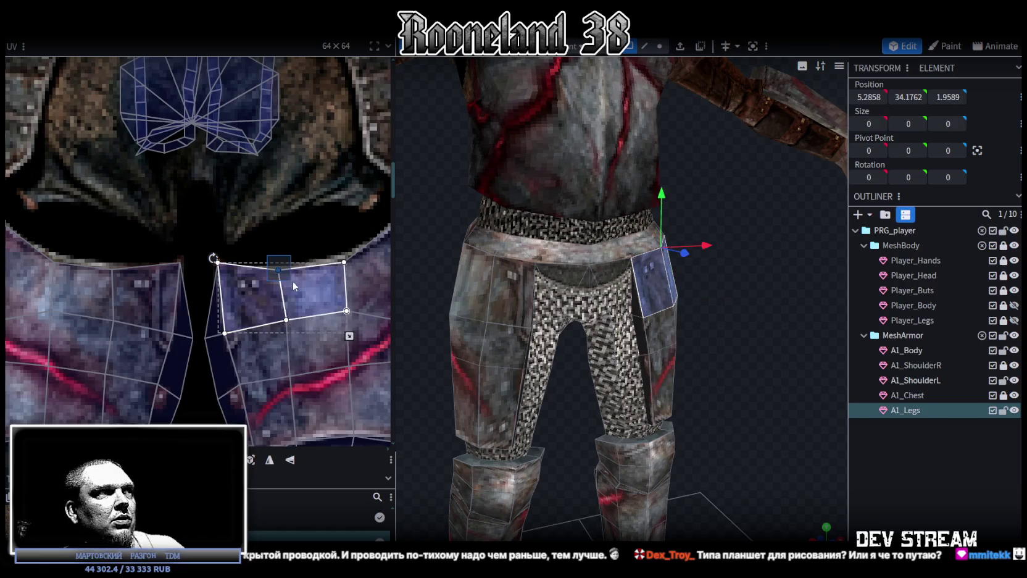
mouse_move(298, 315)
mouse_down()
mouse_move(296, 325)
mouse_move(279, 321)
mouse_up()
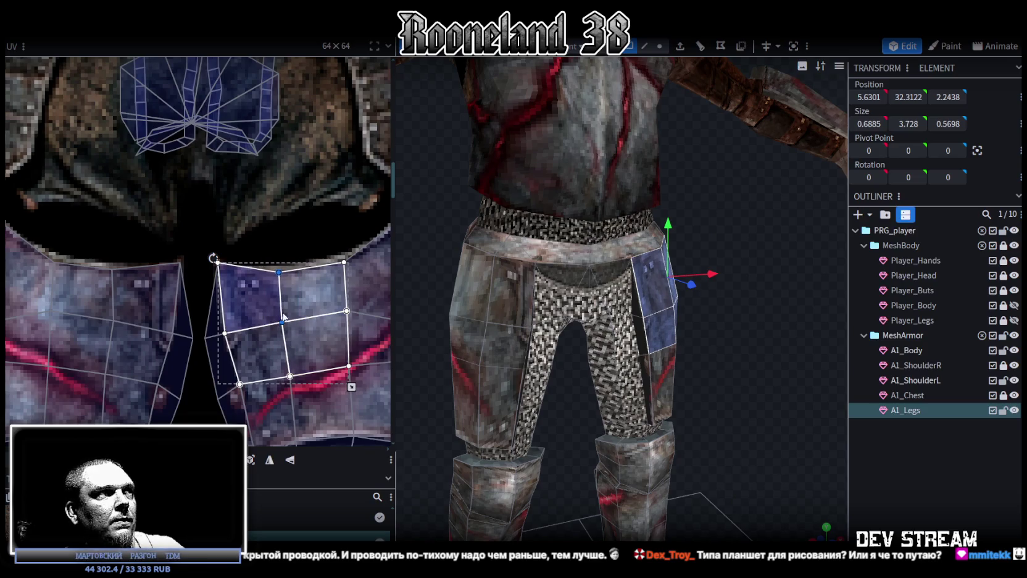
scroll(282, 319, down, 2)
scroll(155, 285, up, 1)
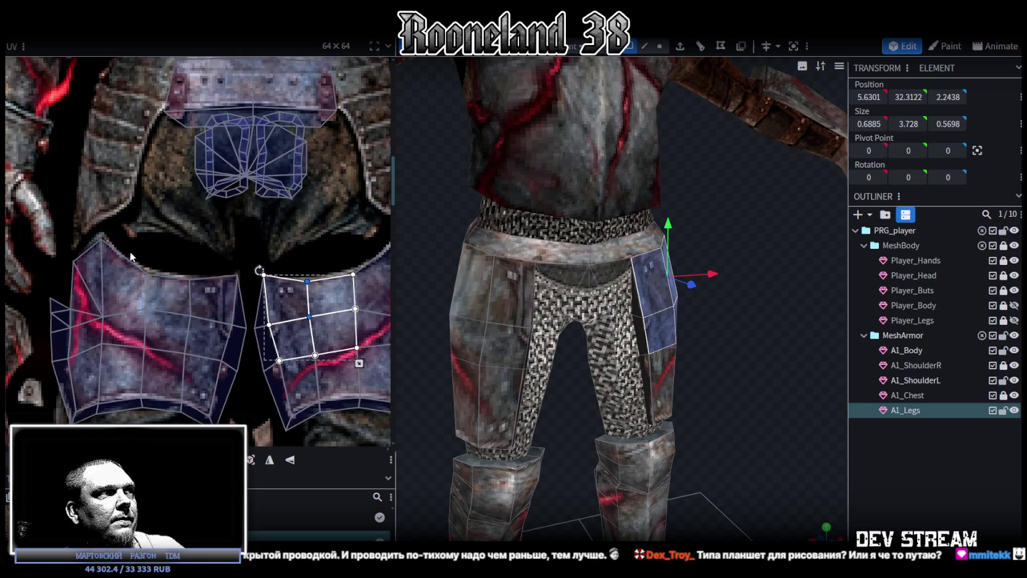
Step: Refine the left thigh island vertices, select the gap faces, then clear the selection
drag(131, 254, 147, 317)
drag(133, 252, 146, 317)
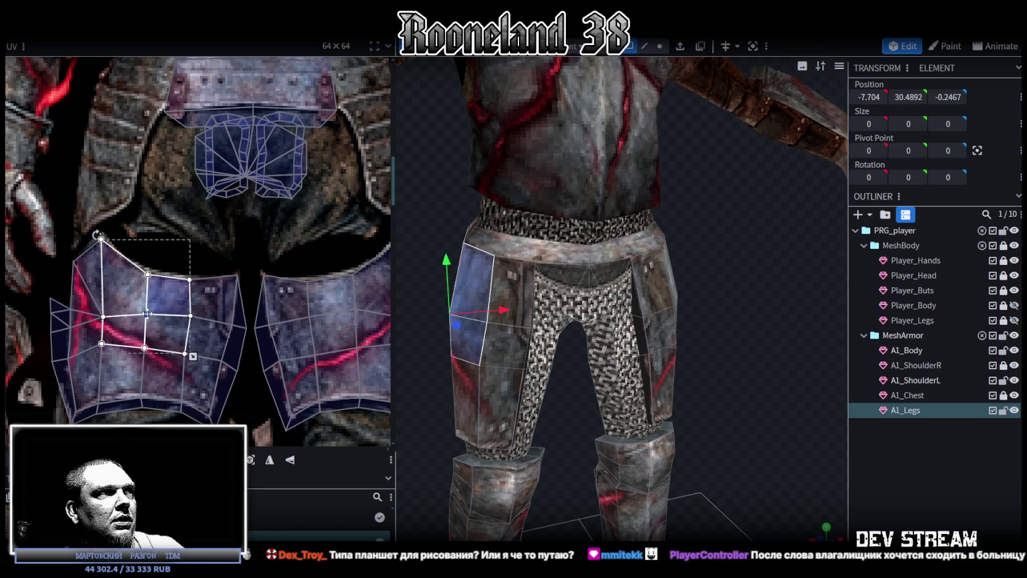
scroll(272, 284, up, 1)
scroll(242, 263, right, 1)
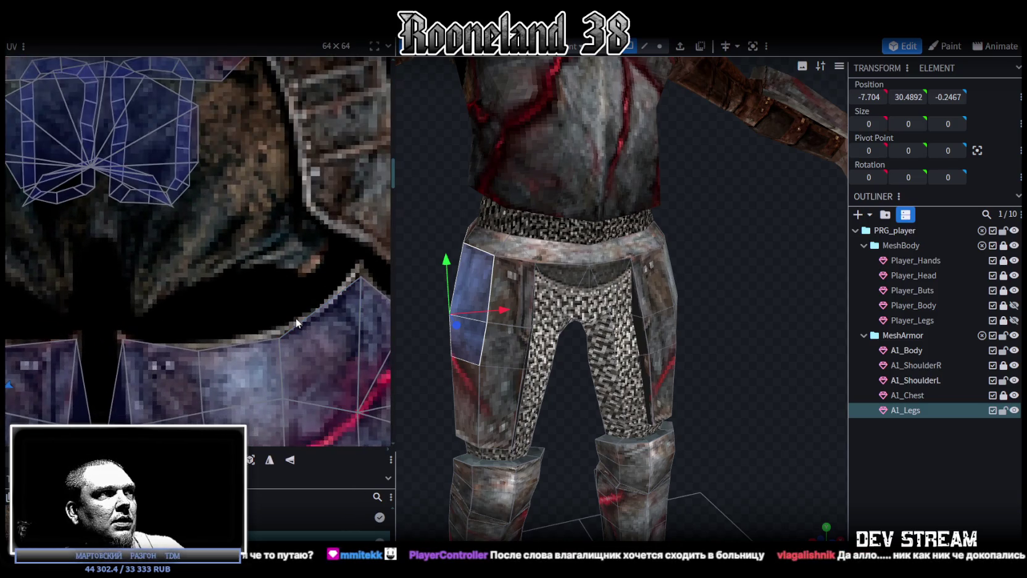
click(295, 320)
click(281, 400)
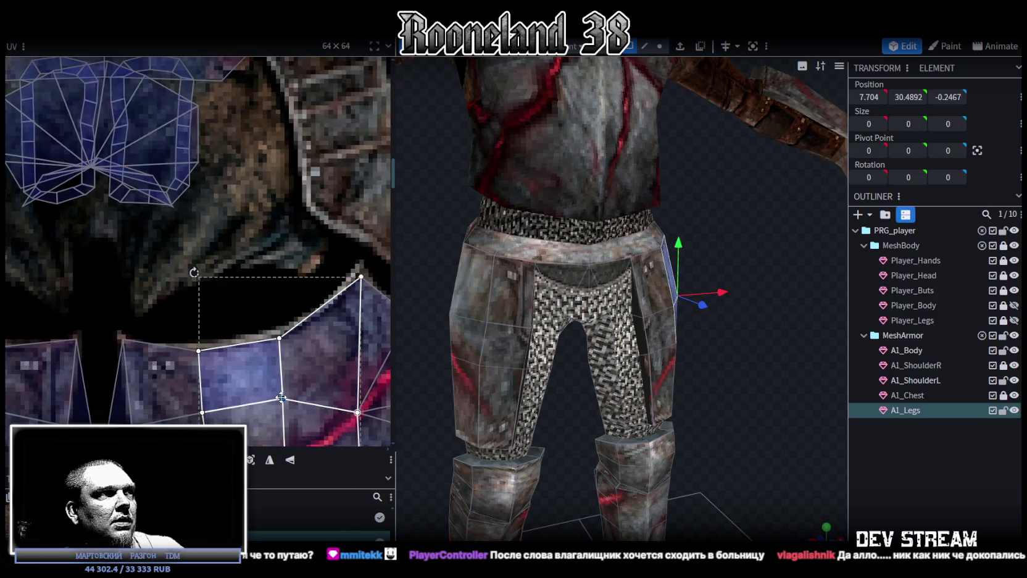
click(883, 472)
scroll(738, 423, down, 3)
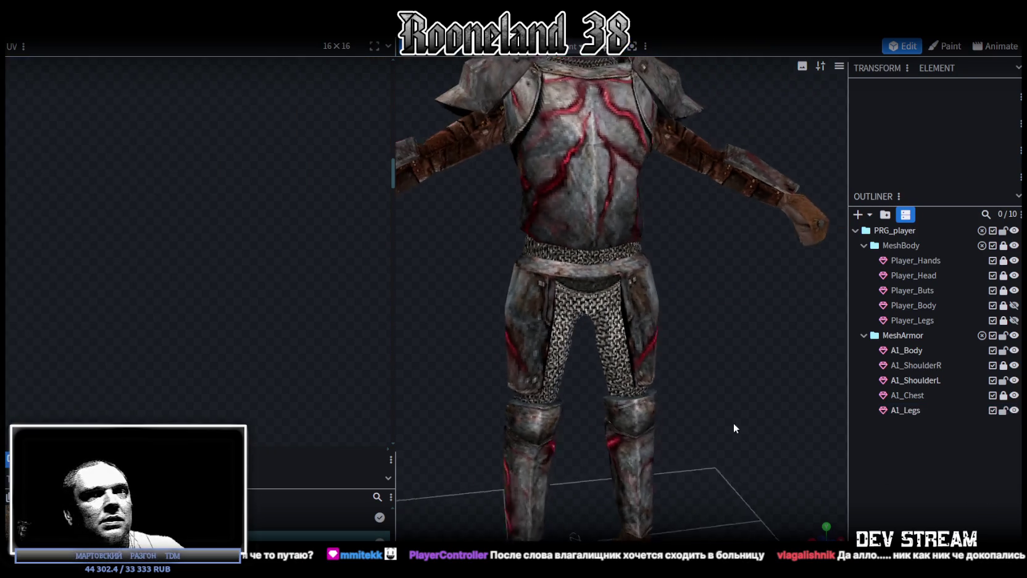
Step: Reselect A1_Legs, zoom out its UV layout and orbit around the armoured legs
scroll(732, 410, up, 4)
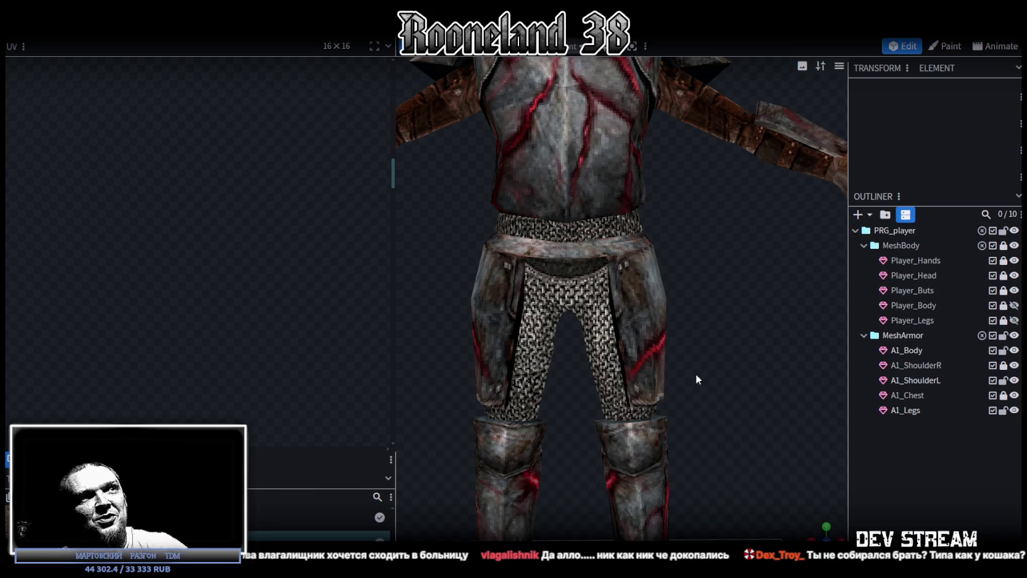
click(626, 272)
scroll(211, 267, down, 2)
scroll(216, 265, down, 2)
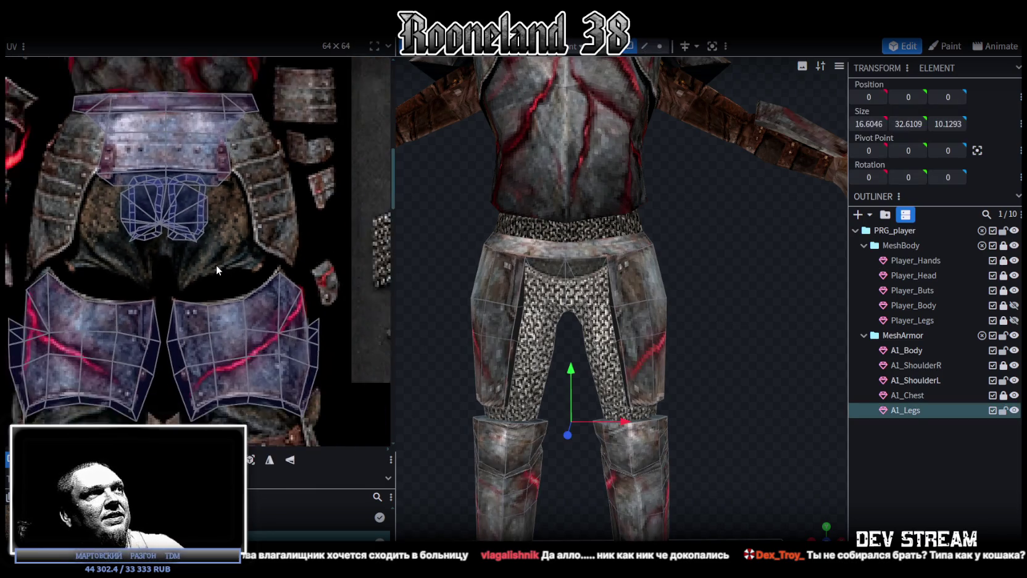
scroll(219, 265, down, 2)
mouse_move(661, 324)
mouse_down()
mouse_move(690, 345)
mouse_move(716, 343)
mouse_move(734, 259)
mouse_move(684, 311)
mouse_move(694, 265)
mouse_move(771, 285)
mouse_move(730, 345)
mouse_up()
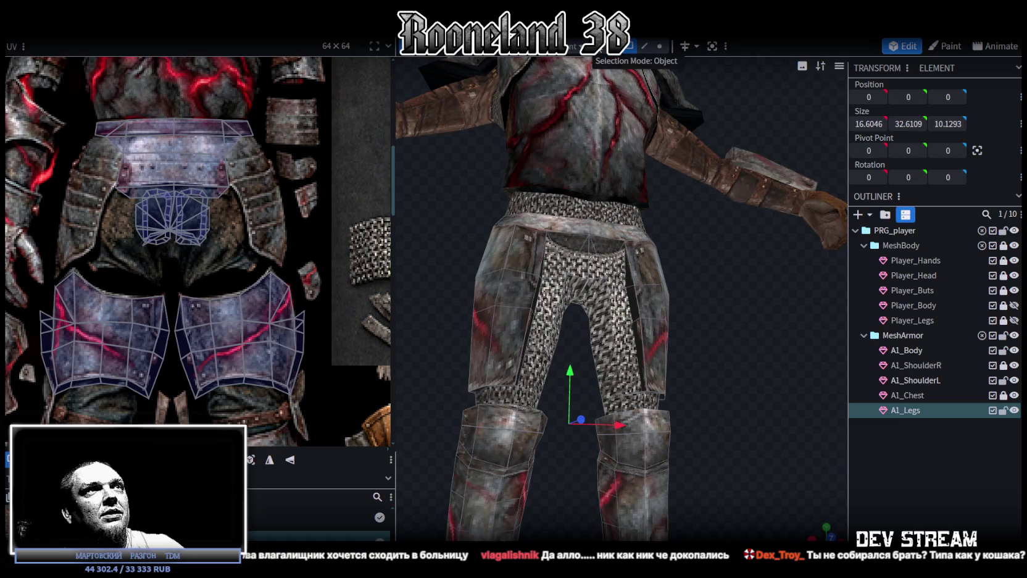
click(659, 45)
scroll(607, 244, up, 3)
Step: Select the central crotch vertex and its mirror, move them 0.2 along Z, and frame the front view
scroll(549, 267, up, 2)
click(549, 267)
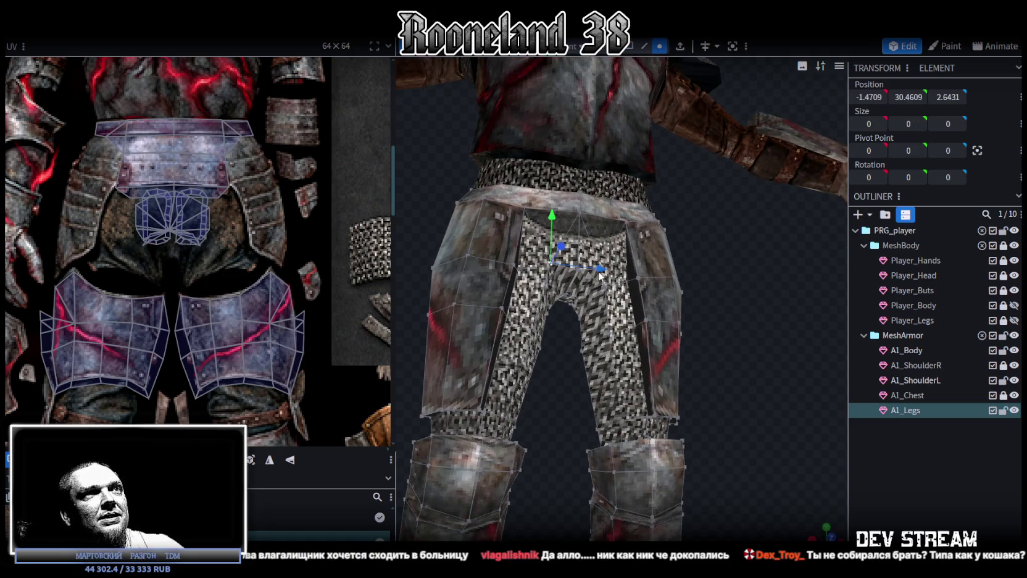
drag(642, 293, 678, 273)
shift+click(678, 272)
mouse_move(517, 379)
mouse_down()
mouse_move(569, 415)
mouse_move(588, 448)
mouse_up()
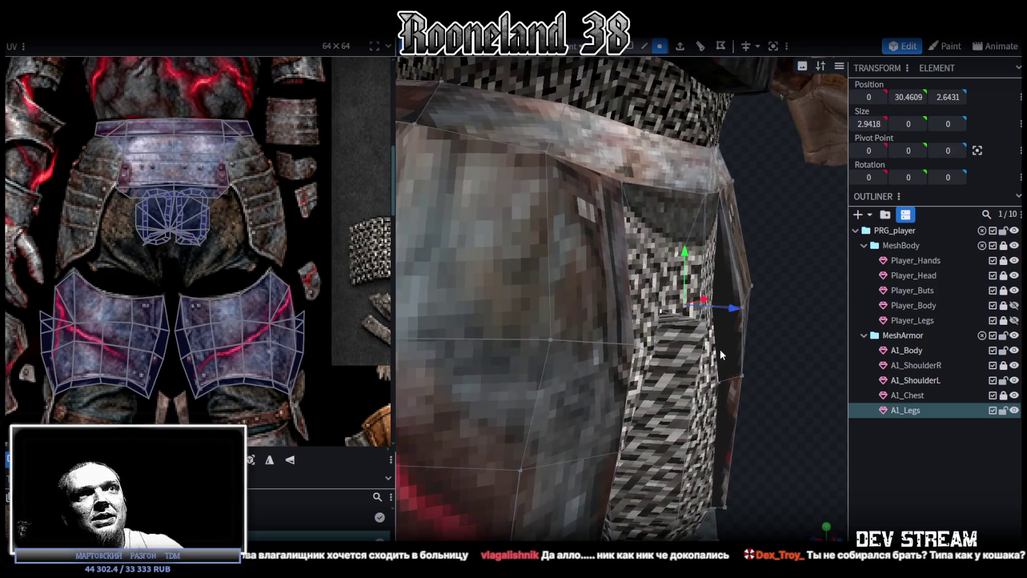
drag(737, 310, 728, 305)
mouse_move(804, 419)
mouse_down()
mouse_move(815, 415)
mouse_move(645, 352)
mouse_move(639, 333)
mouse_move(639, 343)
mouse_up()
key(KP_1)
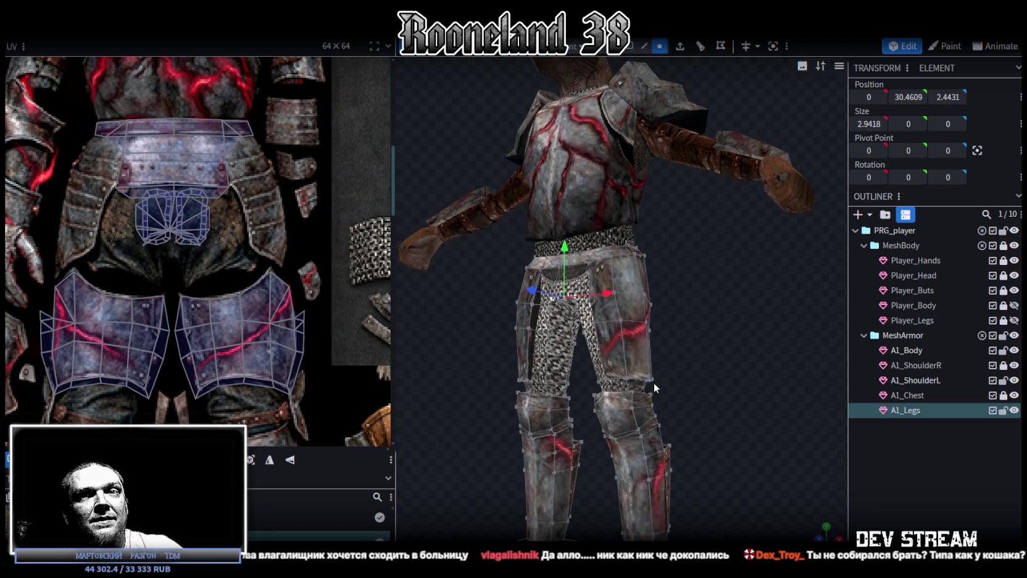
mouse_move(674, 365)
mouse_down()
mouse_move(677, 328)
mouse_move(672, 357)
mouse_move(725, 375)
mouse_up()
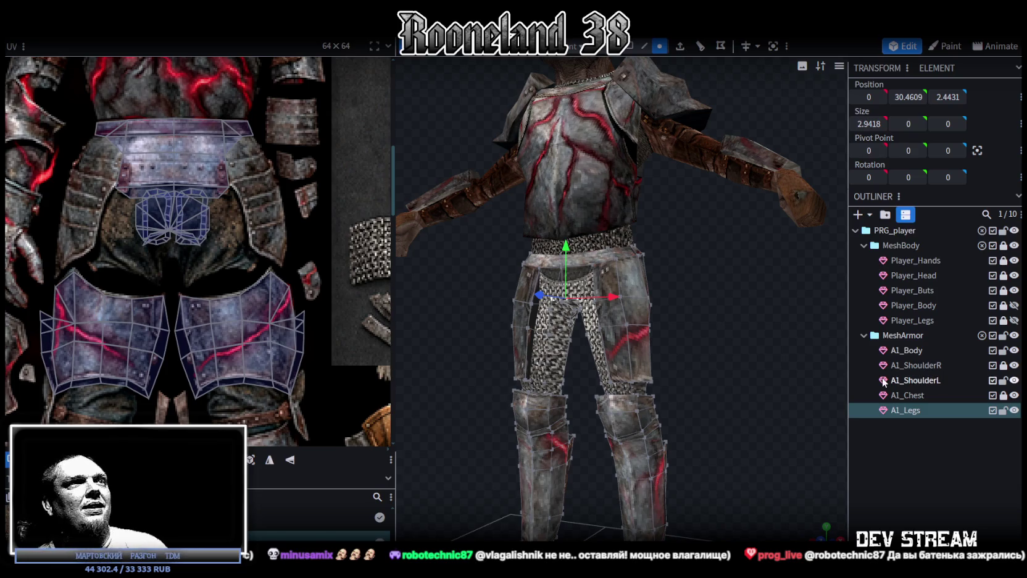
Step: Select the A1_Legs mesh and pick a thigh face in face mode to show its UV
scroll(698, 301, up, 2)
mouse_move(698, 295)
mouse_down()
mouse_move(624, 313)
mouse_move(629, 252)
mouse_up()
click(674, 155)
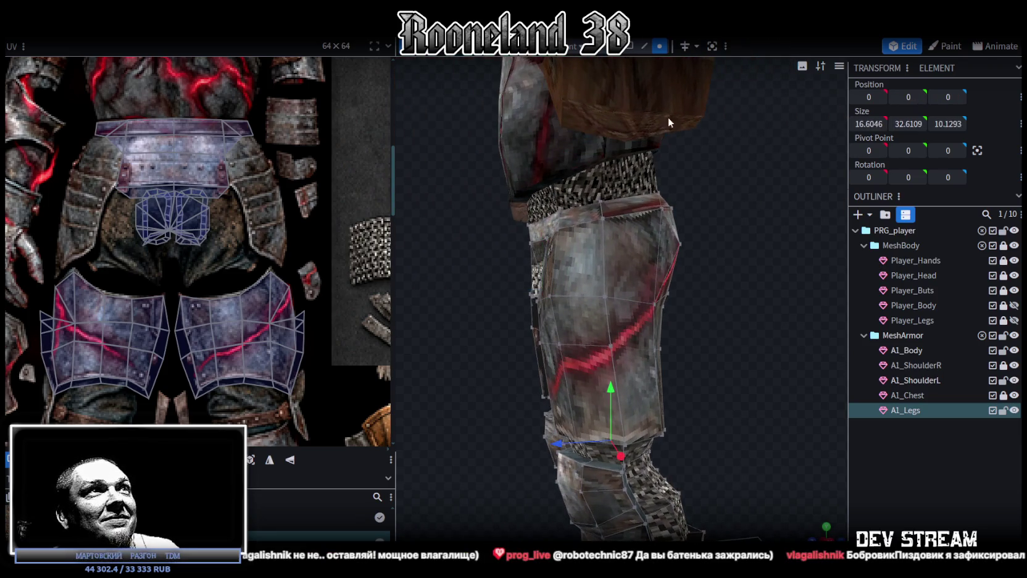
click(630, 46)
click(639, 262)
Step: Orbit and zoom around the leg armor to inspect the thigh face mapping
drag(767, 243, 521, 258)
scroll(205, 243, down, 3)
scroll(206, 243, up, 3)
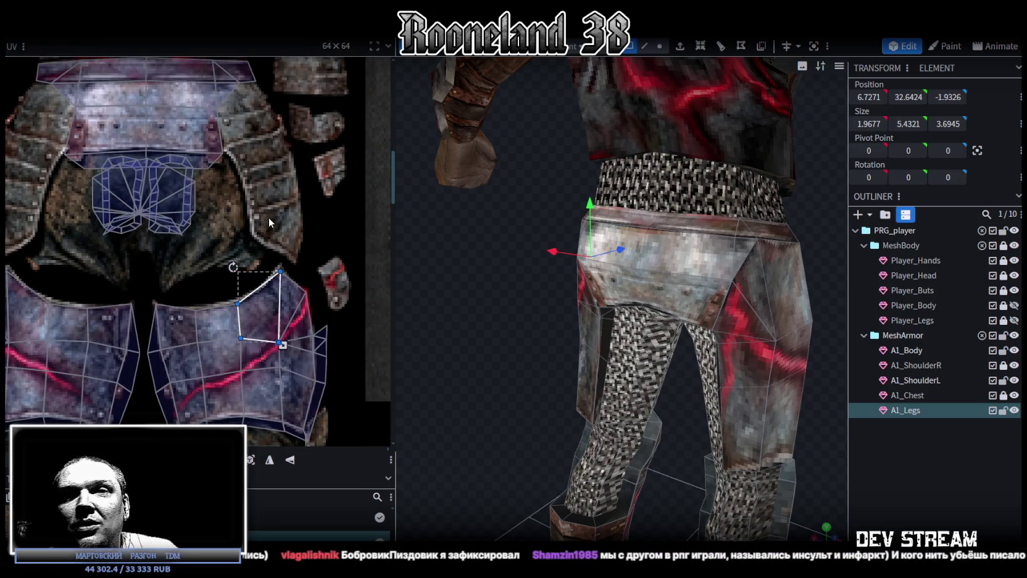
drag(557, 263, 734, 307)
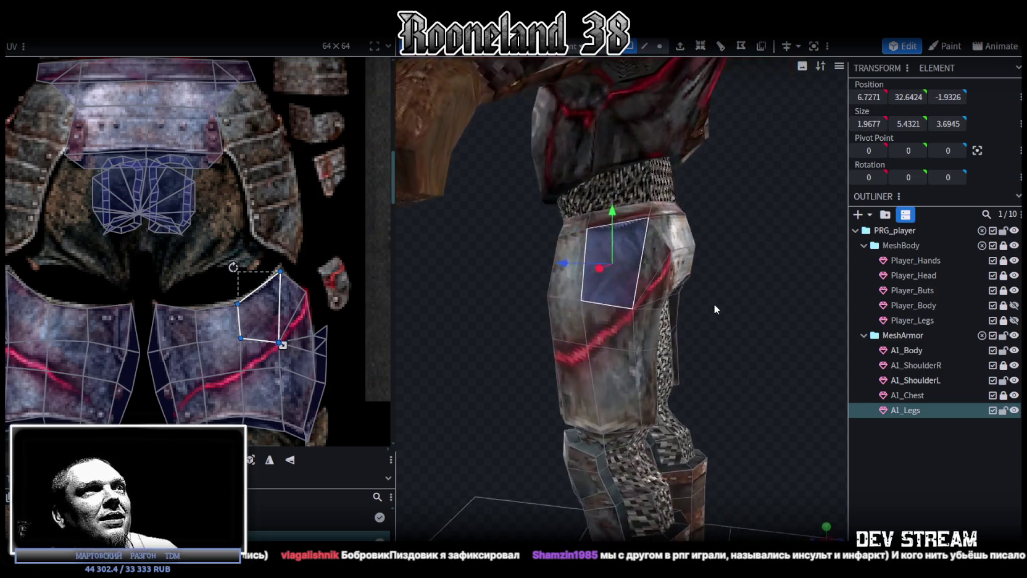
scroll(265, 272, up, 1)
scroll(248, 259, up, 1)
scroll(193, 282, up, 1)
scroll(194, 283, down, 3)
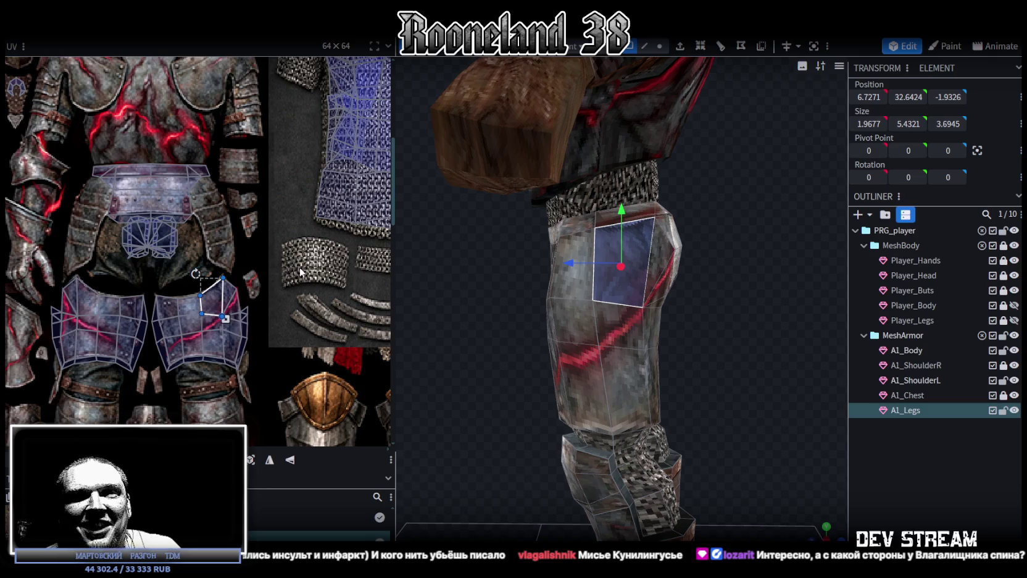
drag(513, 232, 517, 311)
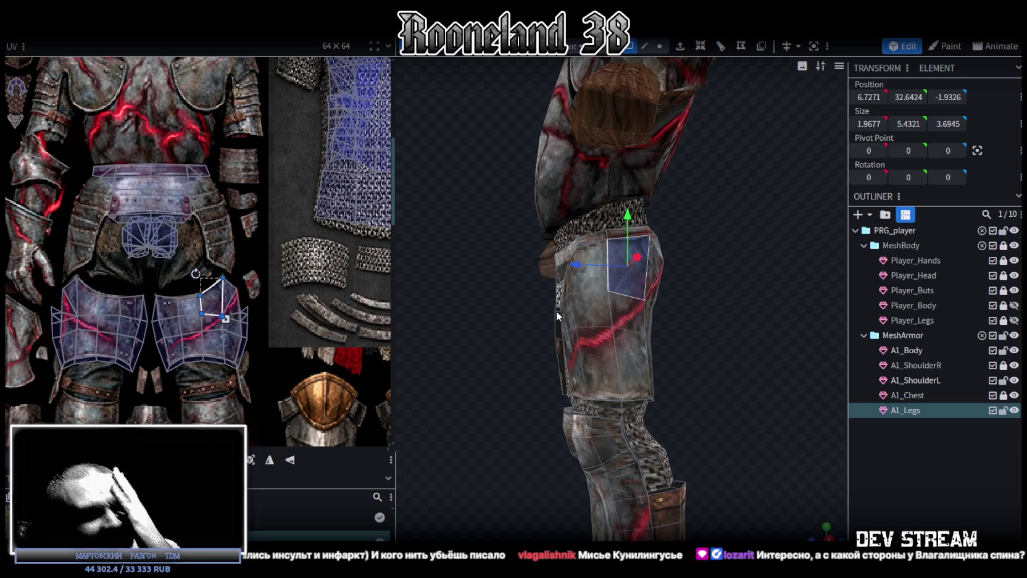
mouse_move(600, 304)
mouse_down()
mouse_move(516, 323)
mouse_move(627, 328)
mouse_move(634, 314)
mouse_move(716, 302)
mouse_move(714, 327)
mouse_move(733, 315)
mouse_move(764, 328)
mouse_up()
Step: Save the project with Ctrl+S
key(ctrl+s)
scroll(750, 313, down, 2)
scroll(727, 309, down, 3)
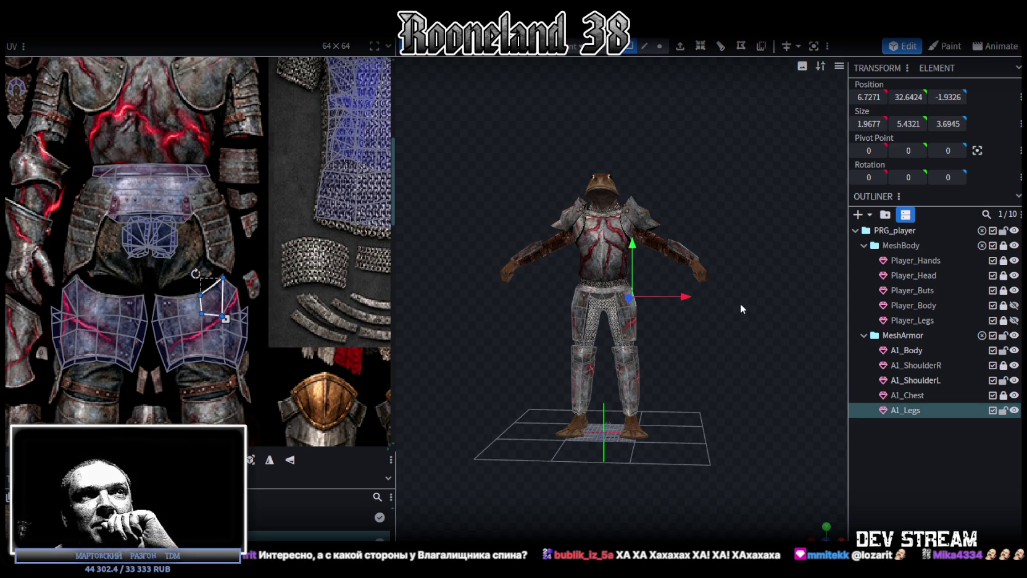
Step: Orbit the armored frog from front, back and above, then select the A1_Body forearm bracer
scroll(740, 303, up, 3)
mouse_move(727, 340)
mouse_down()
mouse_move(503, 357)
mouse_move(725, 345)
mouse_up()
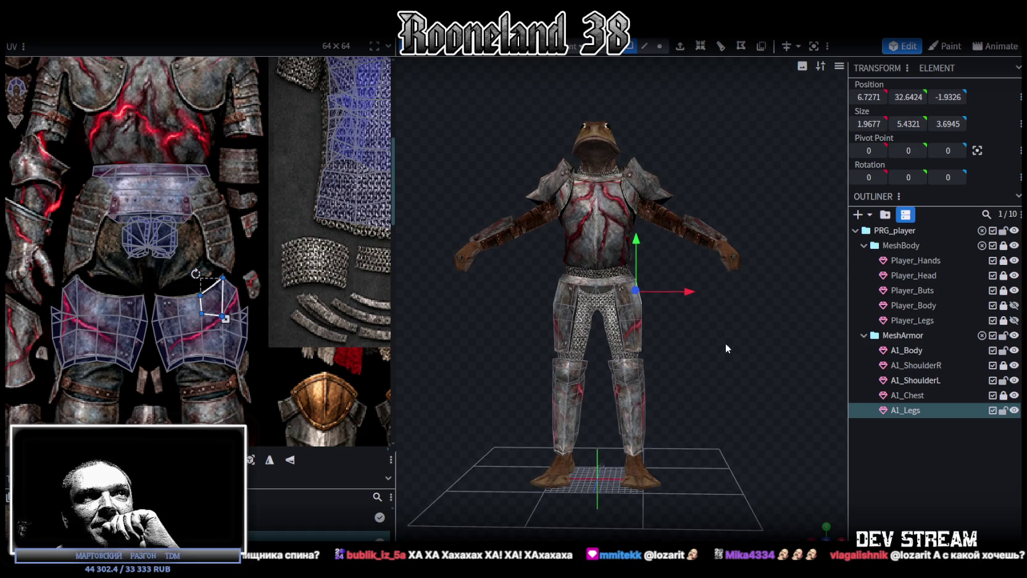
mouse_move(725, 342)
mouse_down()
mouse_move(560, 351)
mouse_move(610, 336)
mouse_move(680, 336)
mouse_move(581, 351)
mouse_move(481, 349)
mouse_move(490, 333)
mouse_move(723, 334)
mouse_up()
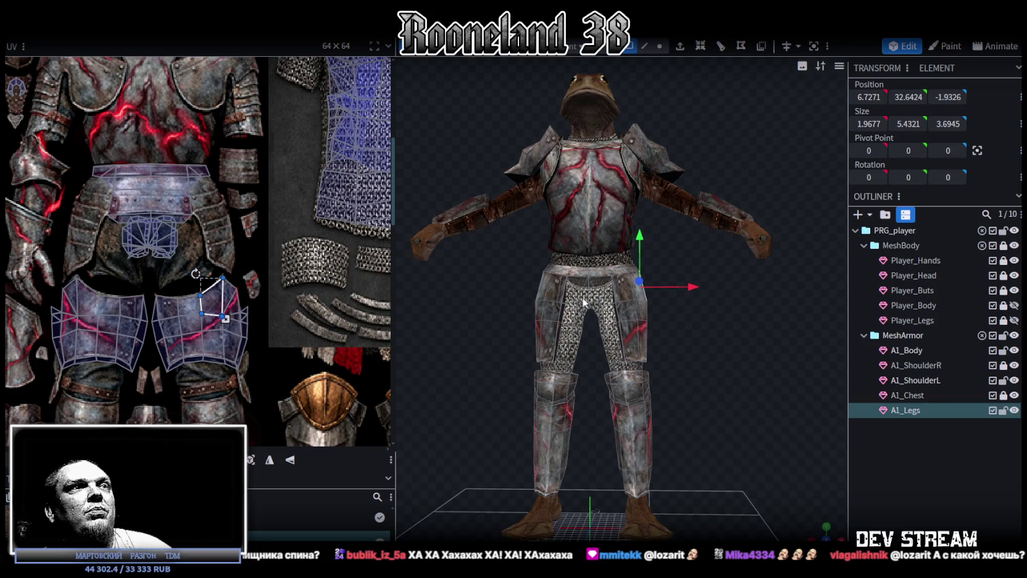
mouse_move(579, 294)
mouse_down()
mouse_move(714, 341)
mouse_move(540, 347)
mouse_move(568, 337)
mouse_move(607, 289)
mouse_up()
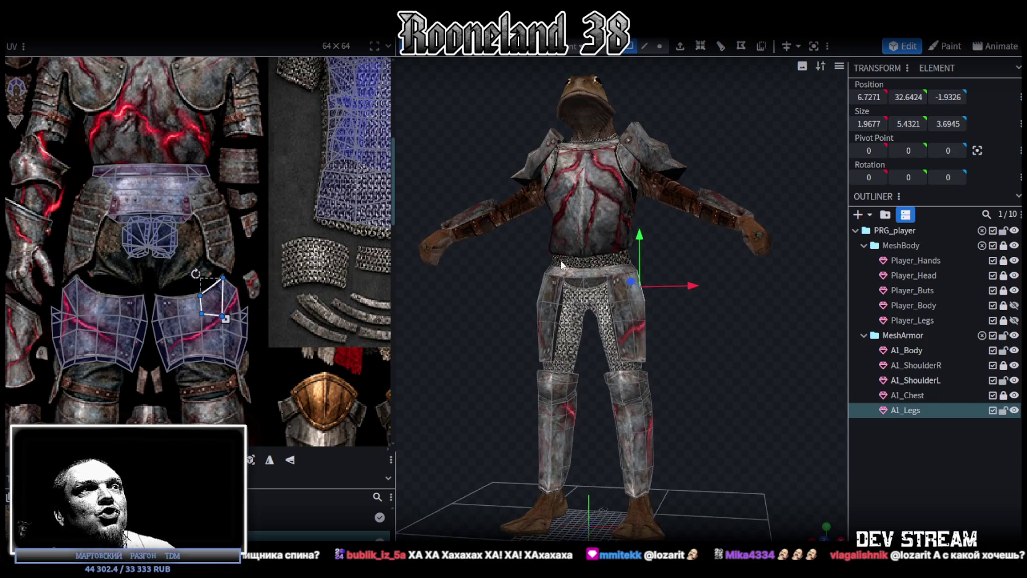
drag(706, 350, 732, 361)
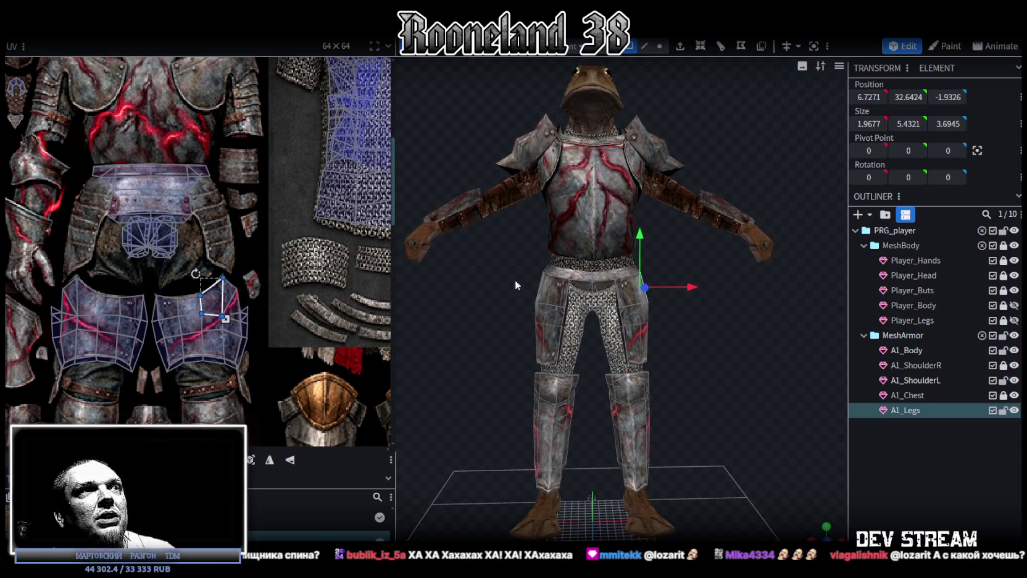
mouse_move(762, 290)
mouse_down()
mouse_move(488, 314)
mouse_move(702, 313)
mouse_move(721, 294)
mouse_move(736, 298)
mouse_move(738, 315)
mouse_move(652, 329)
mouse_move(729, 336)
mouse_move(664, 415)
mouse_move(643, 397)
mouse_move(735, 379)
mouse_move(727, 395)
mouse_move(738, 371)
mouse_up()
mouse_move(513, 220)
mouse_down()
mouse_move(526, 233)
mouse_move(537, 227)
mouse_move(510, 207)
mouse_up()
scroll(510, 206, up, 2)
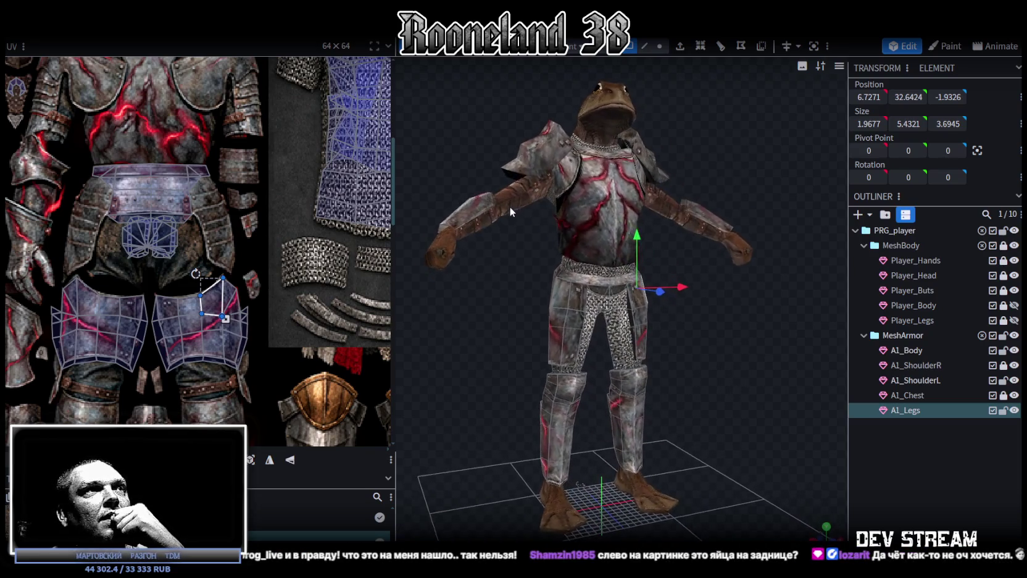
click(469, 212)
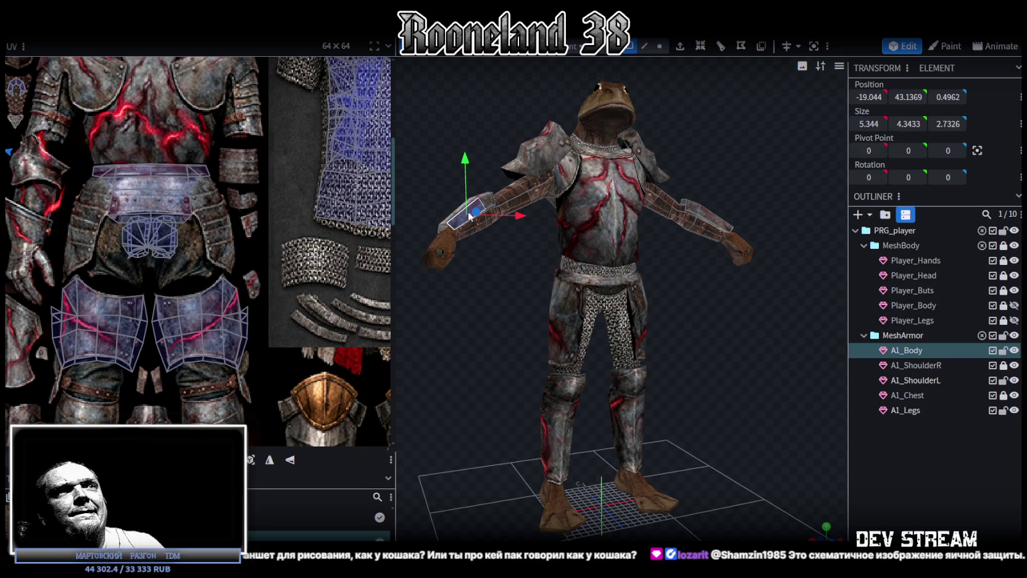
drag(601, 237, 687, 282)
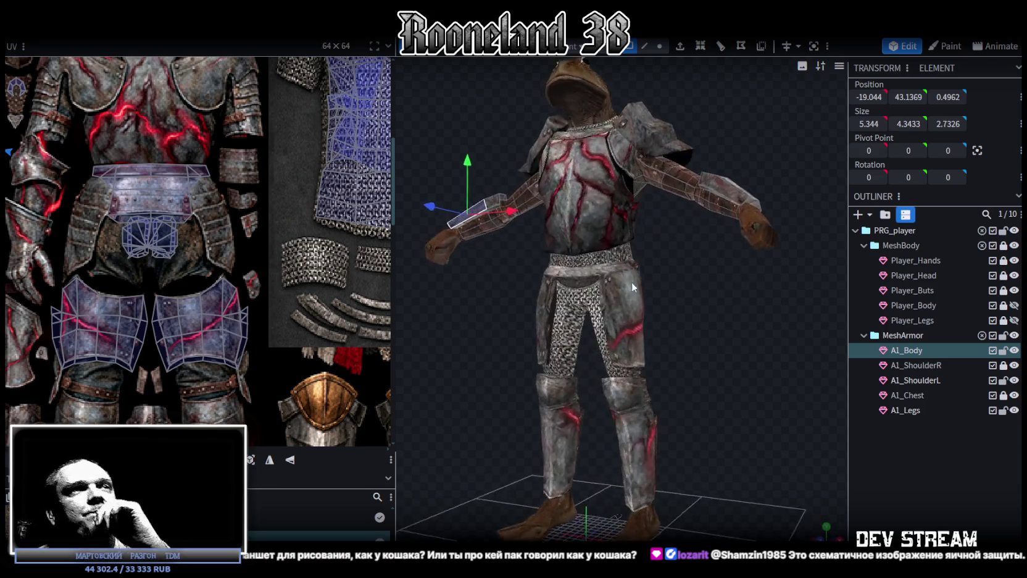
scroll(687, 285, down, 3)
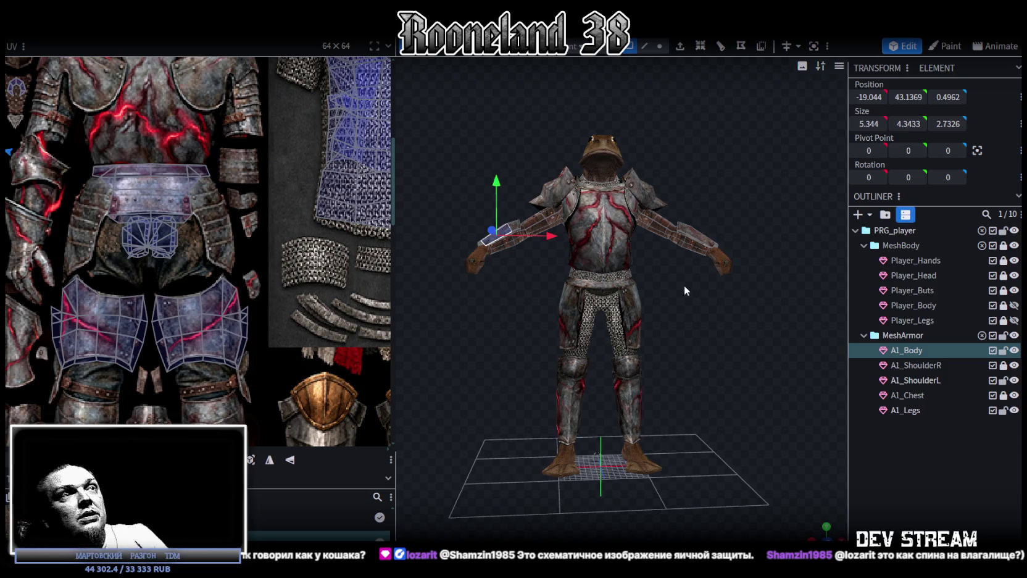
mouse_move(710, 291)
mouse_down()
mouse_move(678, 273)
mouse_move(552, 309)
mouse_move(661, 298)
mouse_move(746, 313)
mouse_move(719, 326)
mouse_move(737, 313)
mouse_up()
scroll(278, 291, down, 2)
scroll(281, 259, down, 1)
scroll(284, 227, down, 1)
scroll(282, 227, down, 1)
scroll(308, 263, down, 1)
scroll(308, 262, down, 1)
mouse_move(700, 337)
mouse_down()
mouse_move(664, 329)
mouse_move(720, 325)
mouse_move(690, 354)
mouse_move(714, 349)
mouse_move(721, 370)
mouse_up()
scroll(722, 325, up, 2)
scroll(722, 370, down, 2)
scroll(103, 156, up, 2)
mouse_move(667, 283)
mouse_down()
mouse_move(705, 288)
mouse_move(709, 274)
mouse_move(438, 294)
mouse_move(443, 286)
mouse_move(695, 281)
mouse_move(735, 269)
mouse_move(715, 331)
mouse_move(712, 290)
mouse_move(451, 294)
mouse_move(666, 294)
mouse_move(692, 278)
mouse_move(680, 285)
mouse_up()
scroll(275, 251, down, 3)
scroll(275, 251, up, 1)
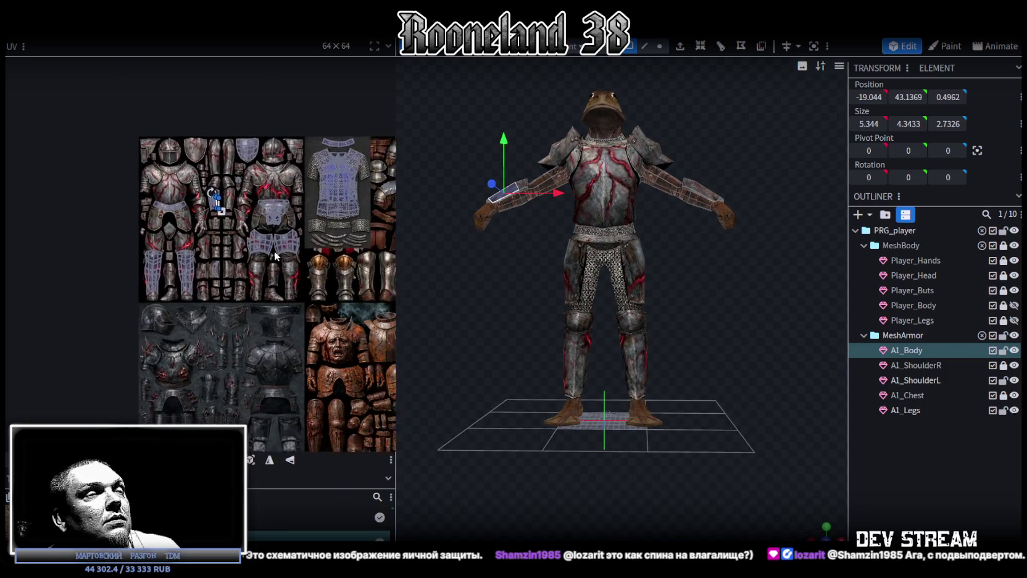
scroll(250, 220, up, 1)
scroll(250, 220, right, 2)
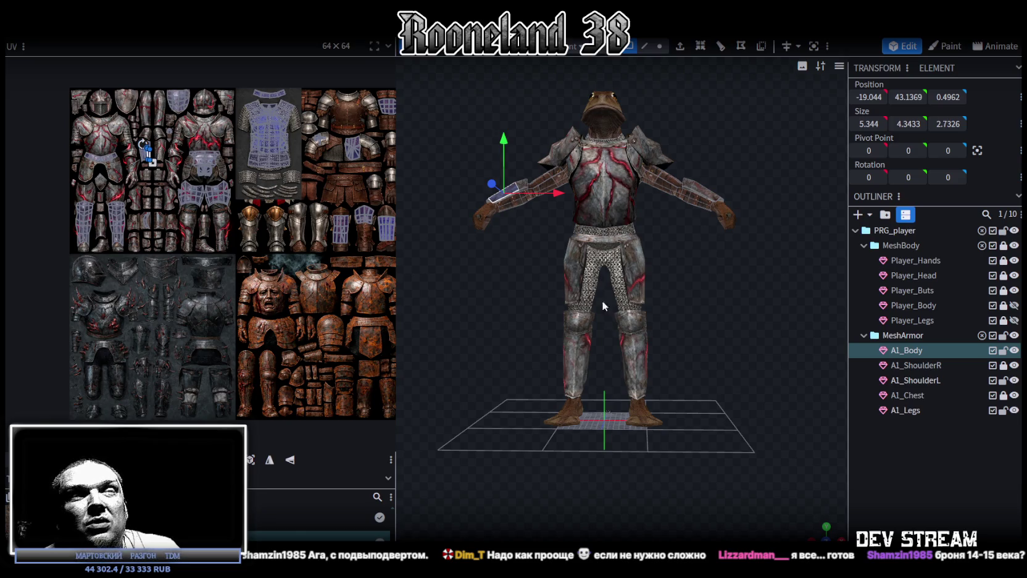
Step: Select the A1_Legs mesh and zoom in on the leg armor, viewing it from behind
scroll(729, 295, up, 3)
mouse_move(712, 305)
mouse_down()
mouse_move(528, 306)
mouse_move(705, 289)
mouse_move(593, 271)
mouse_move(489, 283)
mouse_move(724, 278)
mouse_up()
click(594, 227)
scroll(750, 283, up, 2)
scroll(698, 319, up, 2)
scroll(642, 336, up, 2)
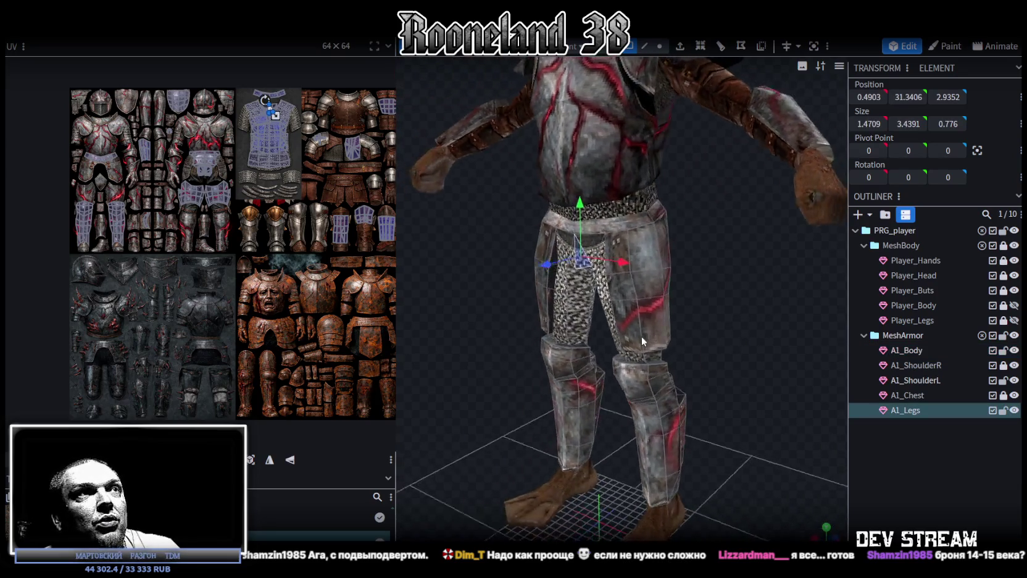
drag(642, 339, 561, 221)
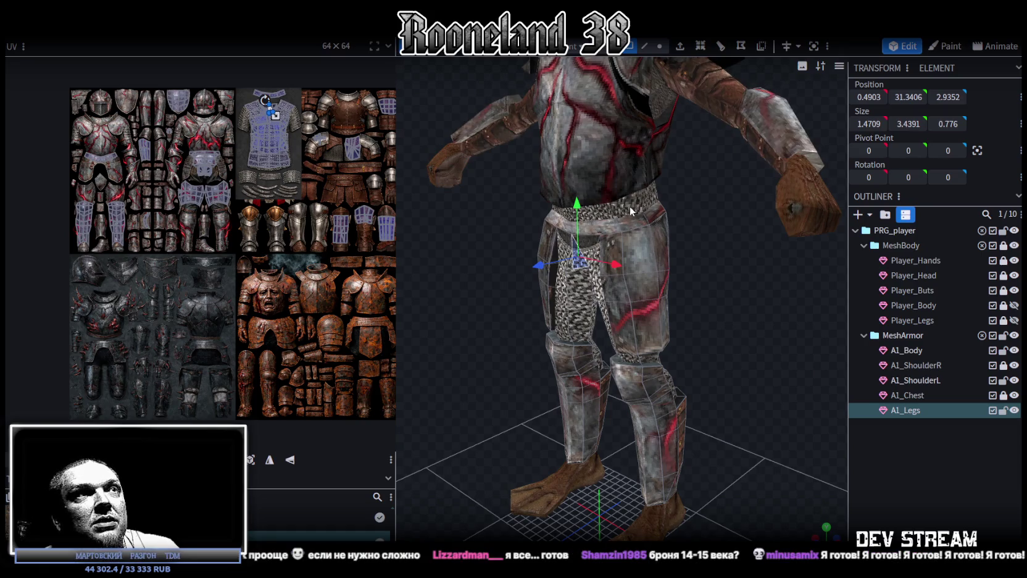
mouse_move(537, 334)
mouse_down()
mouse_move(626, 306)
mouse_move(562, 307)
mouse_move(807, 276)
mouse_up()
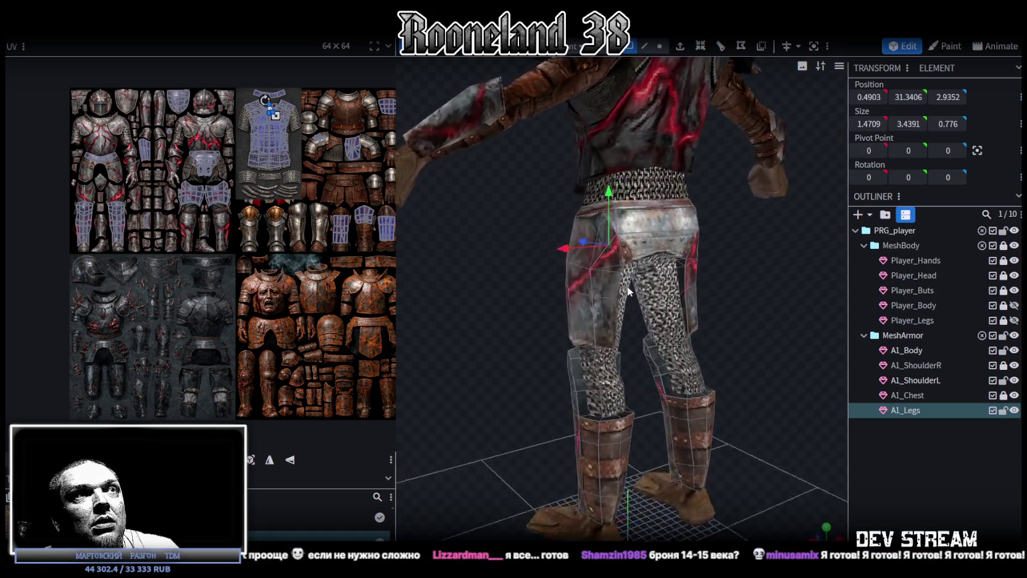
Step: Zoom out and orbit the armored model from the side and a lower angle
scroll(810, 274, down, 1)
scroll(818, 273, down, 1)
scroll(821, 284, down, 1)
scroll(802, 292, down, 2)
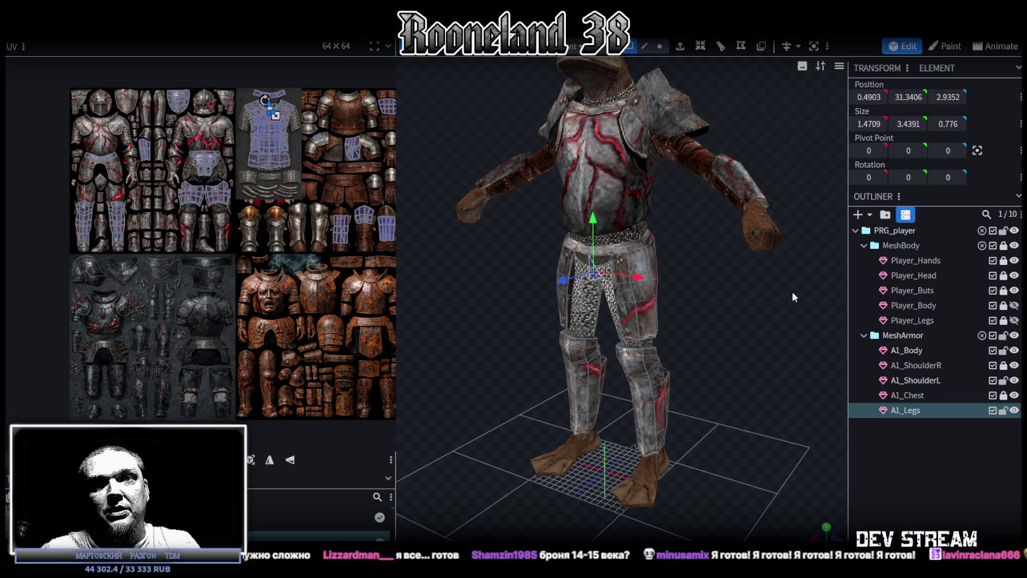
scroll(760, 257, down, 2)
drag(700, 317, 745, 317)
scroll(744, 317, up, 3)
mouse_move(724, 353)
mouse_down()
mouse_move(639, 324)
mouse_move(730, 342)
mouse_move(591, 305)
mouse_move(704, 303)
mouse_move(797, 325)
mouse_up()
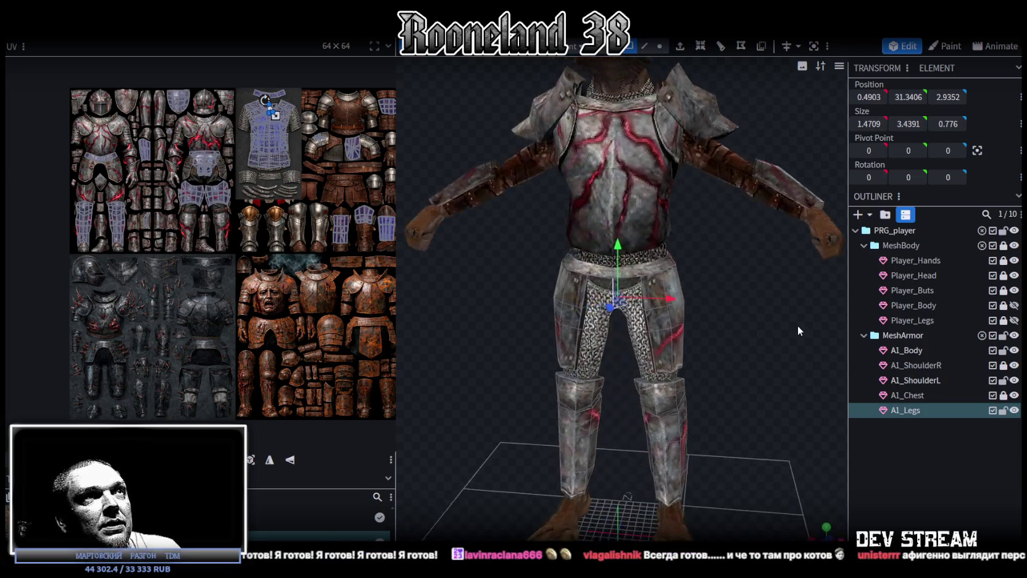
scroll(706, 341, down, 2)
scroll(705, 343, up, 1)
drag(706, 350, 697, 326)
scroll(703, 325, down, 2)
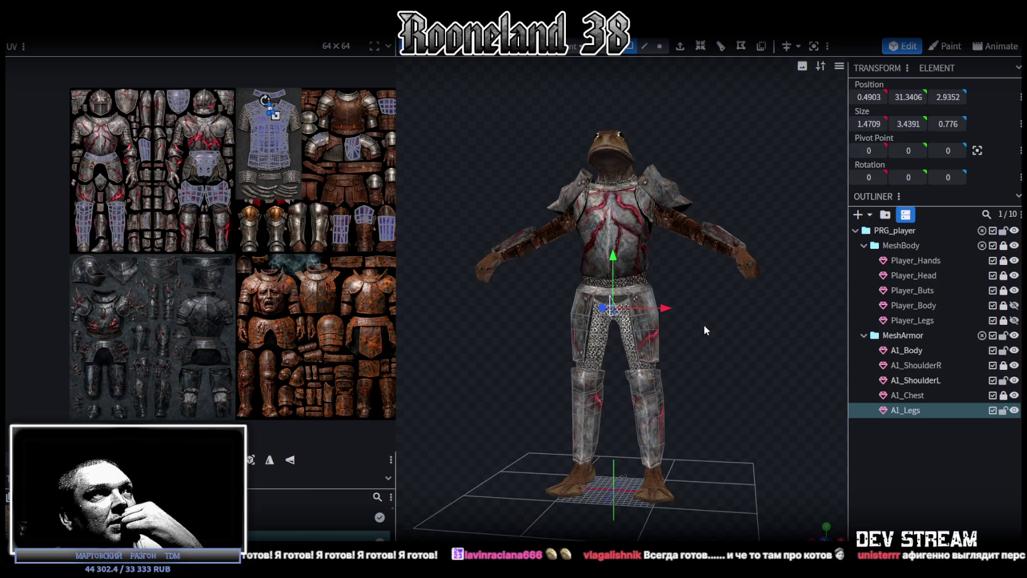
scroll(711, 327, up, 2)
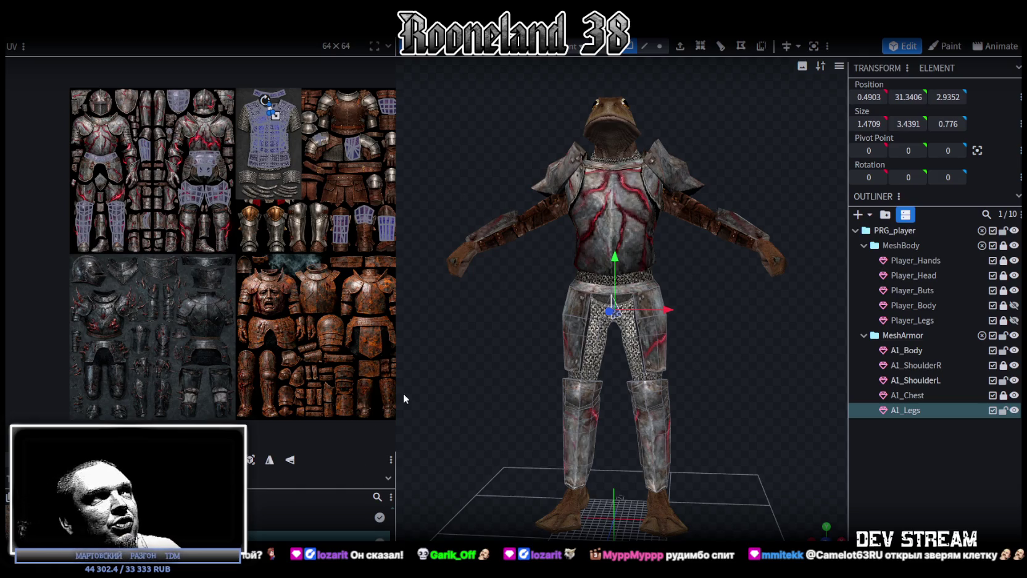
mouse_move(682, 402)
mouse_down()
mouse_move(771, 382)
mouse_move(755, 387)
mouse_up()
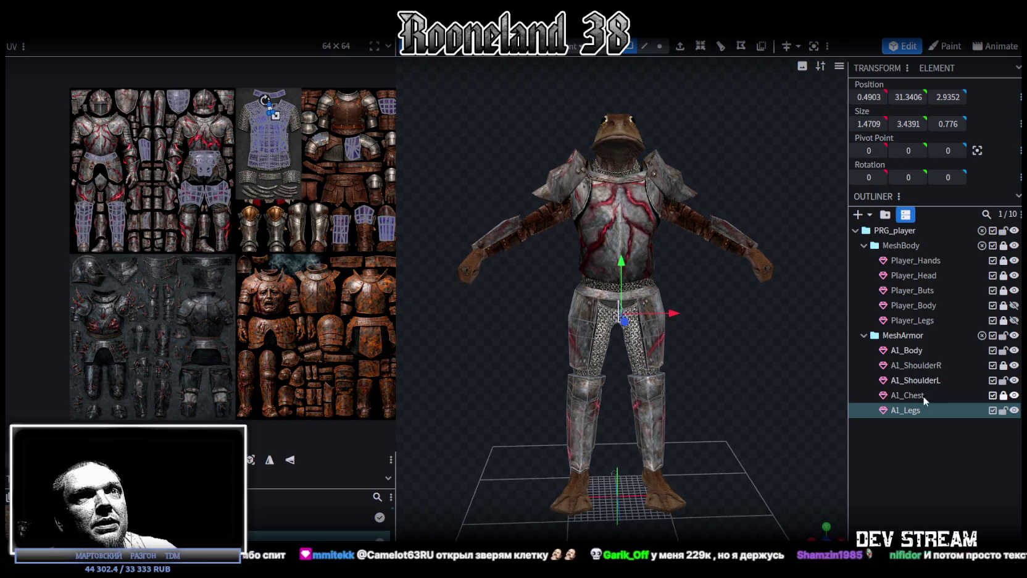
drag(767, 326, 908, 444)
Step: Select the A1_Body mesh and check faces around the neck opening from several angles
click(908, 444)
scroll(769, 169, up, 3)
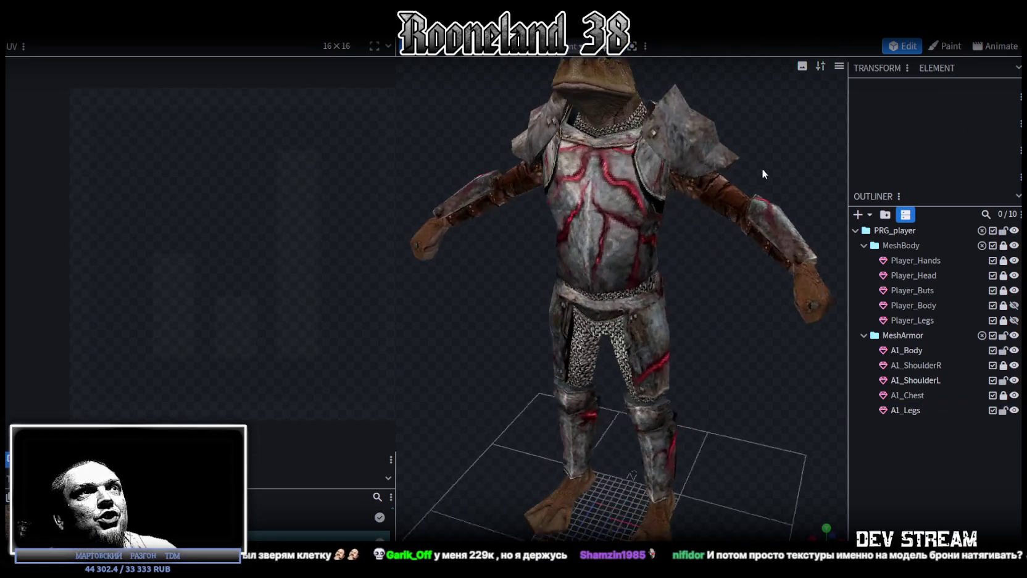
click(750, 176)
mouse_move(750, 179)
mouse_down()
mouse_move(667, 170)
mouse_move(741, 151)
mouse_up()
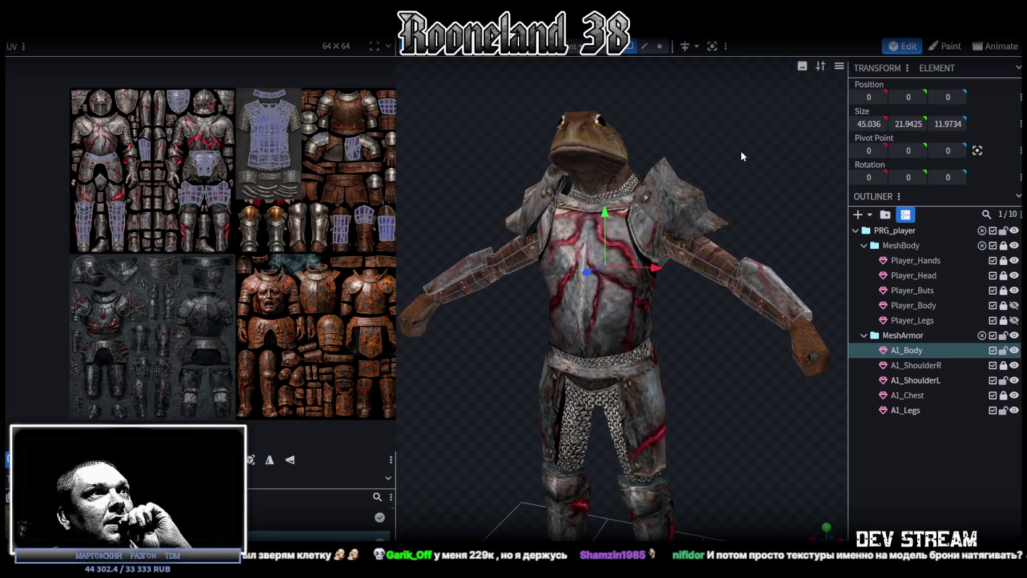
click(575, 216)
mouse_move(640, 179)
mouse_down()
mouse_move(711, 132)
mouse_move(742, 128)
mouse_move(599, 136)
mouse_up()
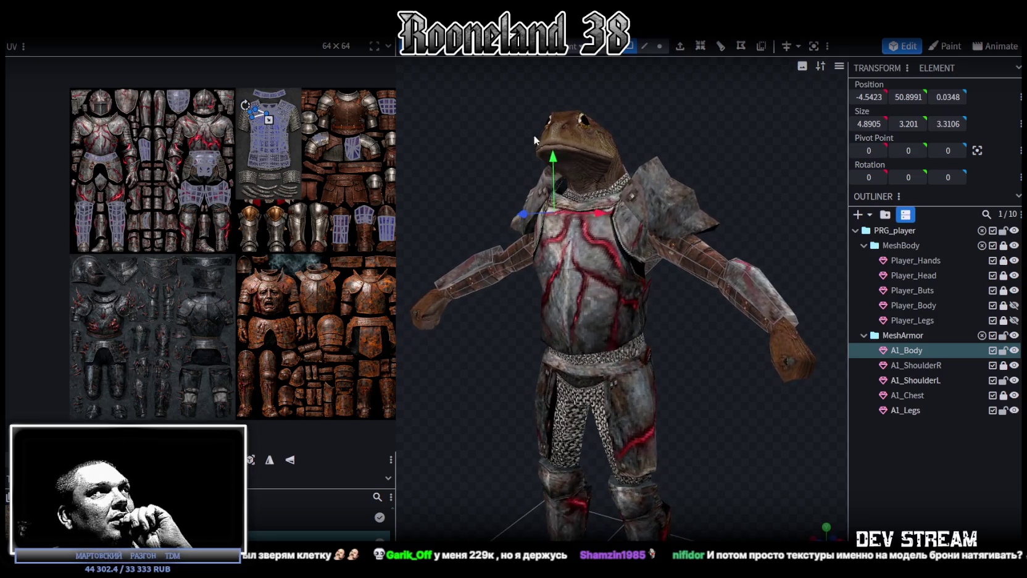
mouse_move(463, 257)
mouse_down()
mouse_move(722, 404)
mouse_move(537, 383)
mouse_move(518, 414)
mouse_move(645, 215)
mouse_up()
click(645, 215)
mouse_move(736, 153)
mouse_down()
mouse_move(675, 261)
mouse_move(720, 263)
mouse_move(760, 217)
mouse_move(568, 222)
mouse_move(543, 213)
mouse_move(543, 278)
mouse_up()
Step: Select the left shoulder armor A1_ShoulderL and lock it against edits
click(543, 278)
mouse_move(458, 227)
mouse_down()
mouse_move(507, 186)
mouse_move(556, 204)
mouse_up()
click(1003, 381)
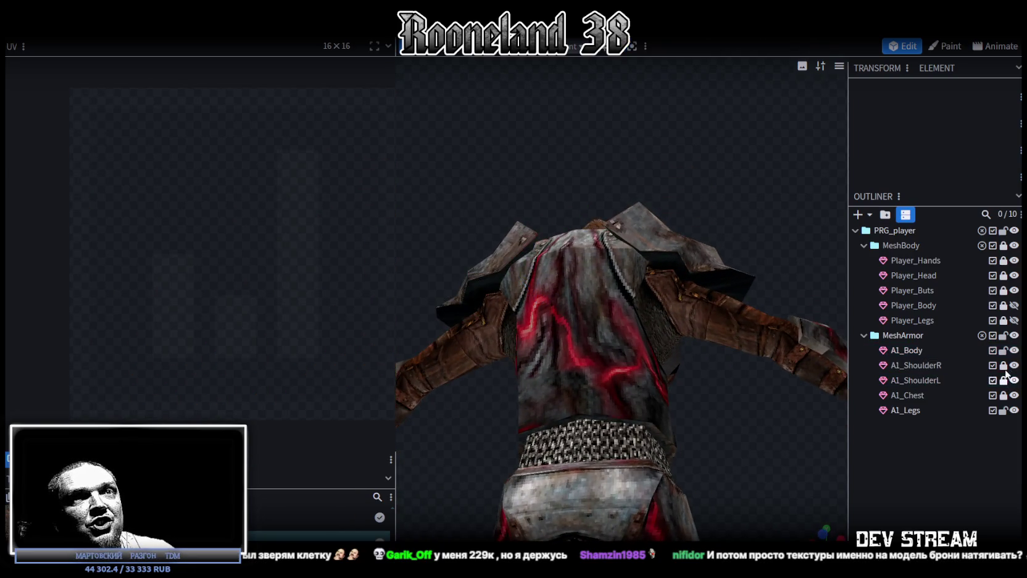
Step: Reselect A1_Body, check the back of the neck, lock it, and select A1_Chest
click(912, 349)
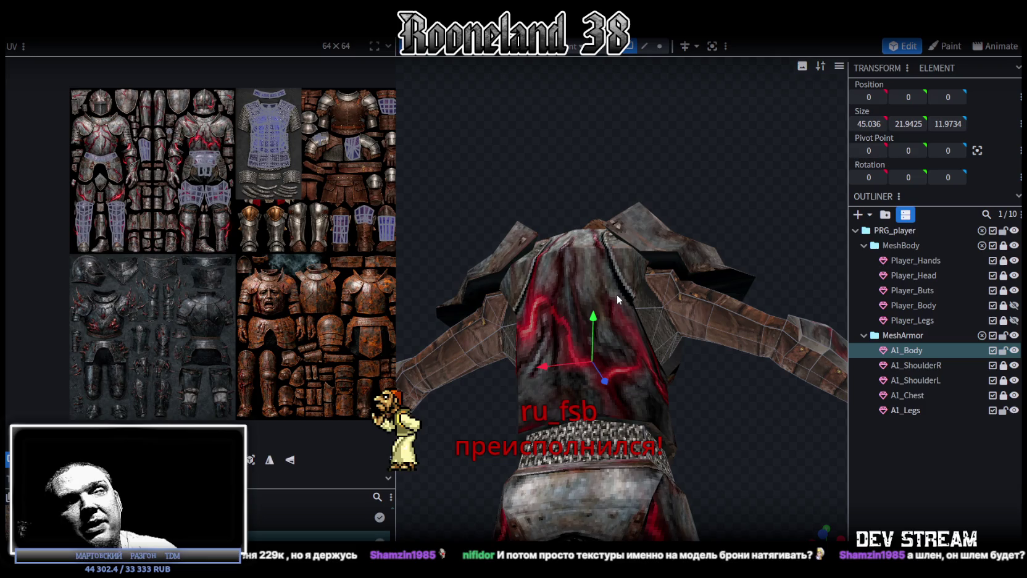
mouse_move(503, 168)
mouse_down()
mouse_move(548, 258)
mouse_move(513, 283)
mouse_up()
click(513, 283)
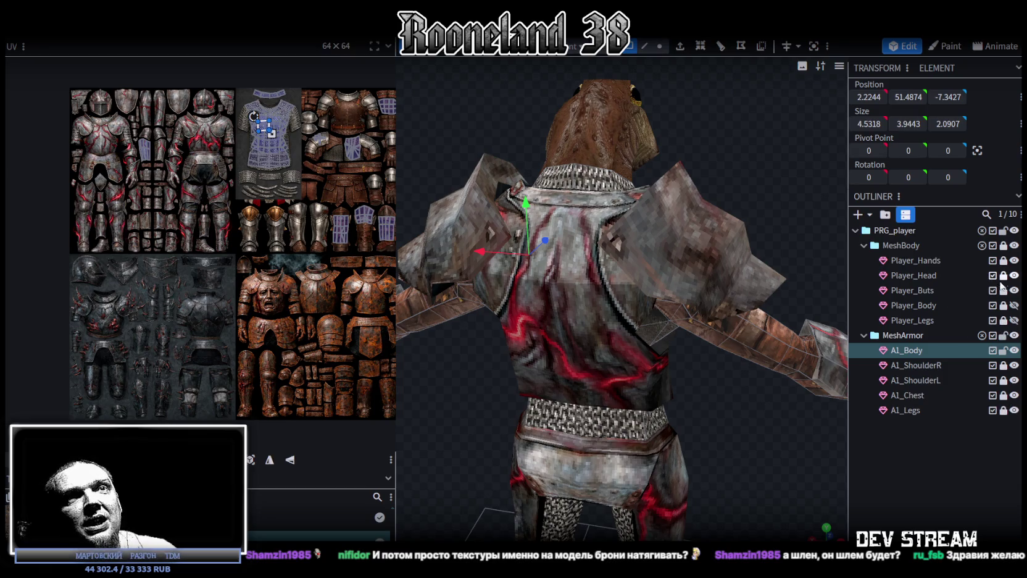
drag(748, 415, 582, 270)
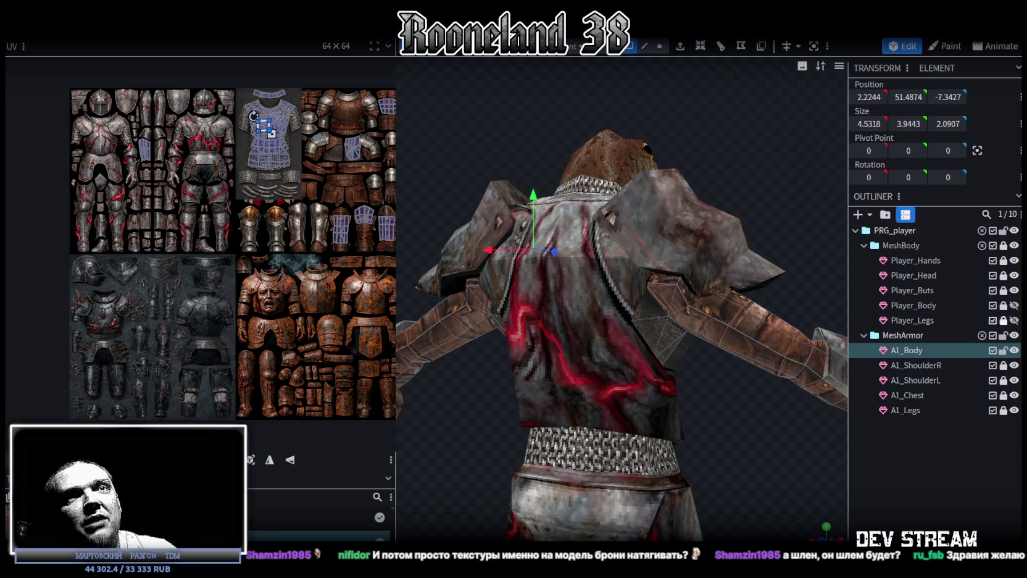
click(1003, 350)
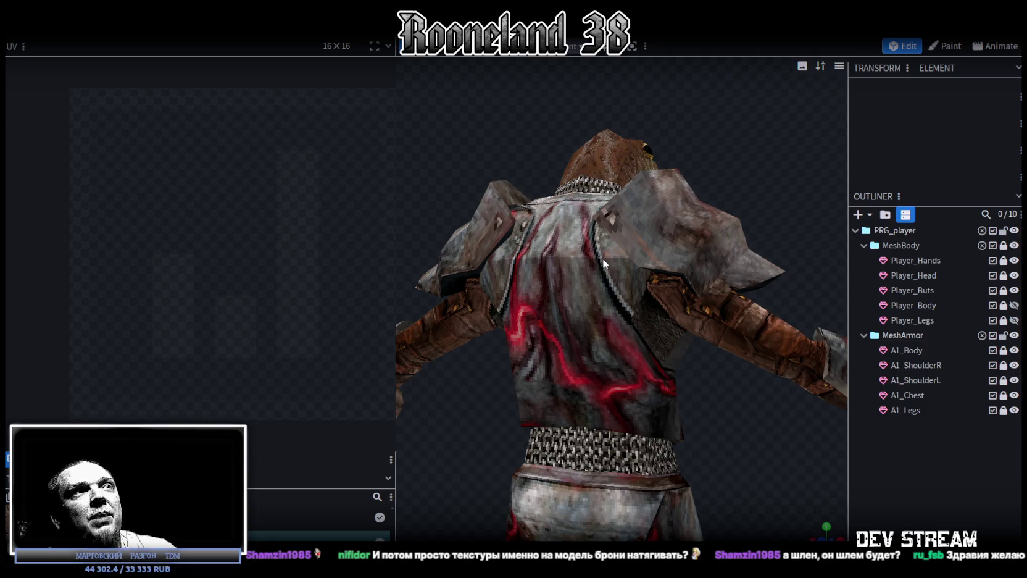
click(913, 396)
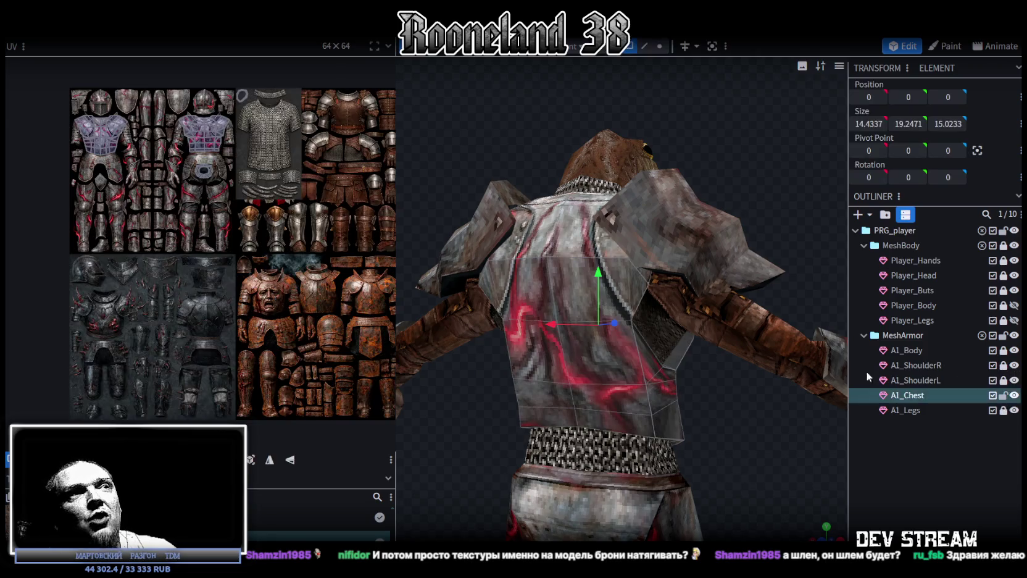
Step: Select the mirrored upper-back vertices of the chest plate and scale them wider
click(644, 46)
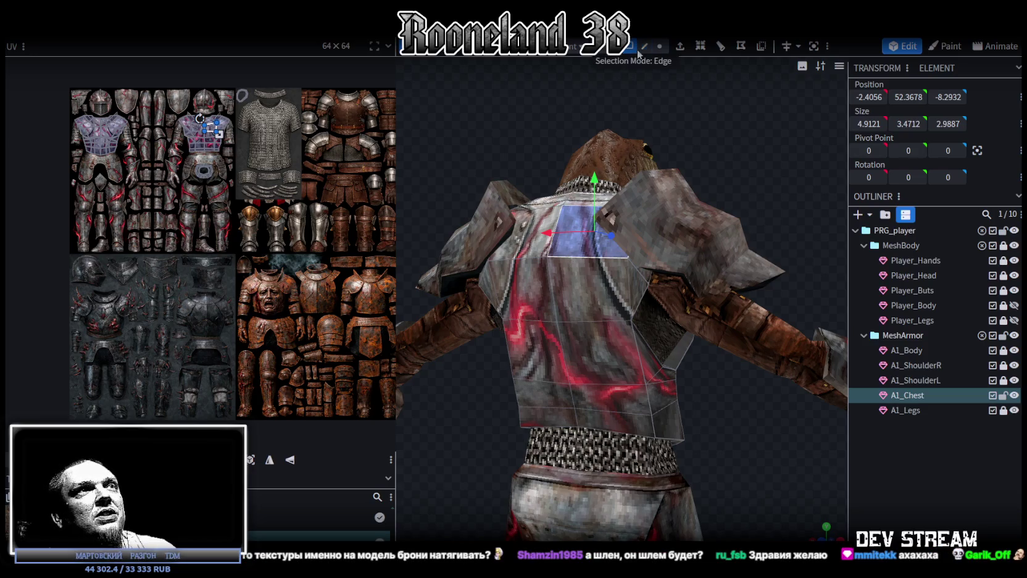
click(605, 275)
double_click(600, 256)
mouse_move(719, 389)
mouse_down()
mouse_move(677, 350)
mouse_move(620, 371)
mouse_move(819, 396)
mouse_up()
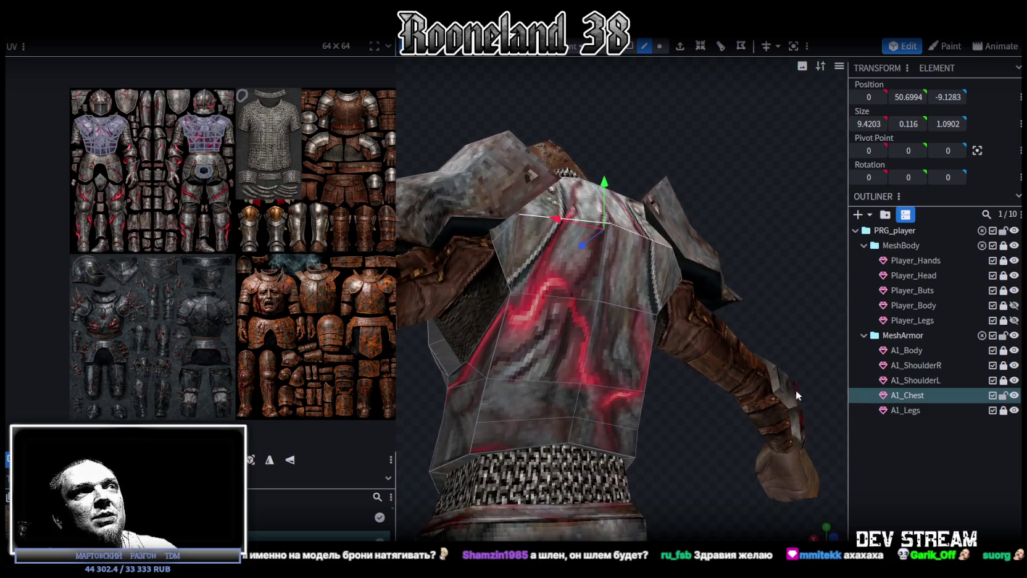
click(660, 45)
click(503, 224)
mouse_move(656, 234)
mouse_down()
mouse_move(710, 196)
mouse_move(545, 223)
mouse_move(514, 156)
mouse_move(546, 142)
mouse_move(468, 139)
mouse_up()
shift+click(661, 260)
key(s)
drag(615, 255, 622, 256)
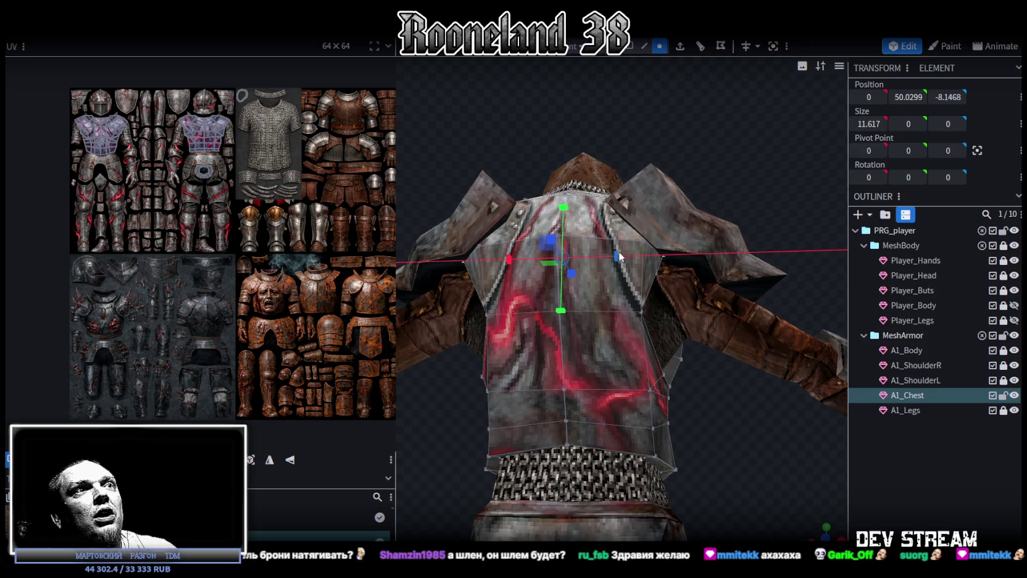
drag(461, 110, 551, 145)
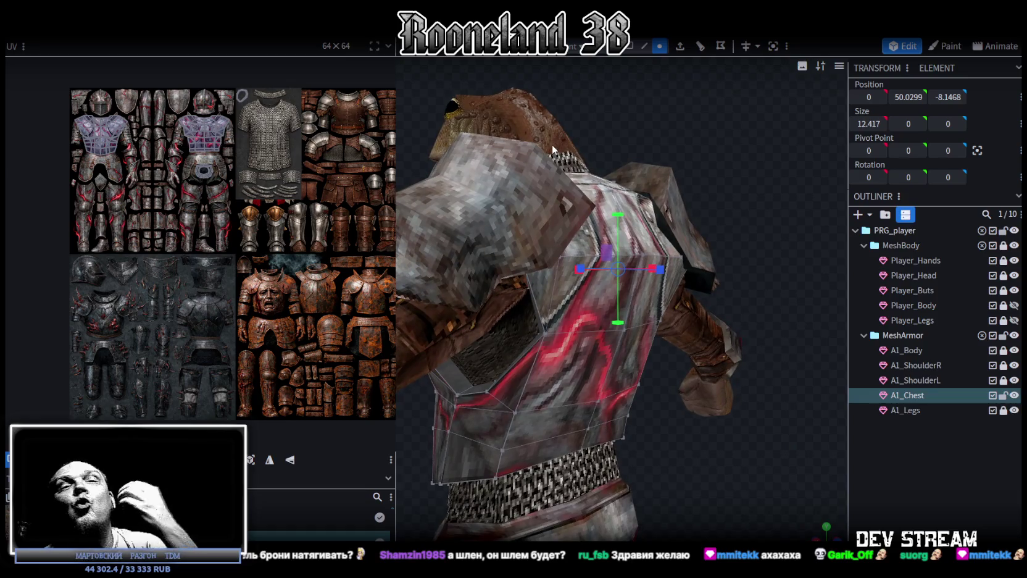
scroll(587, 176, down, 2)
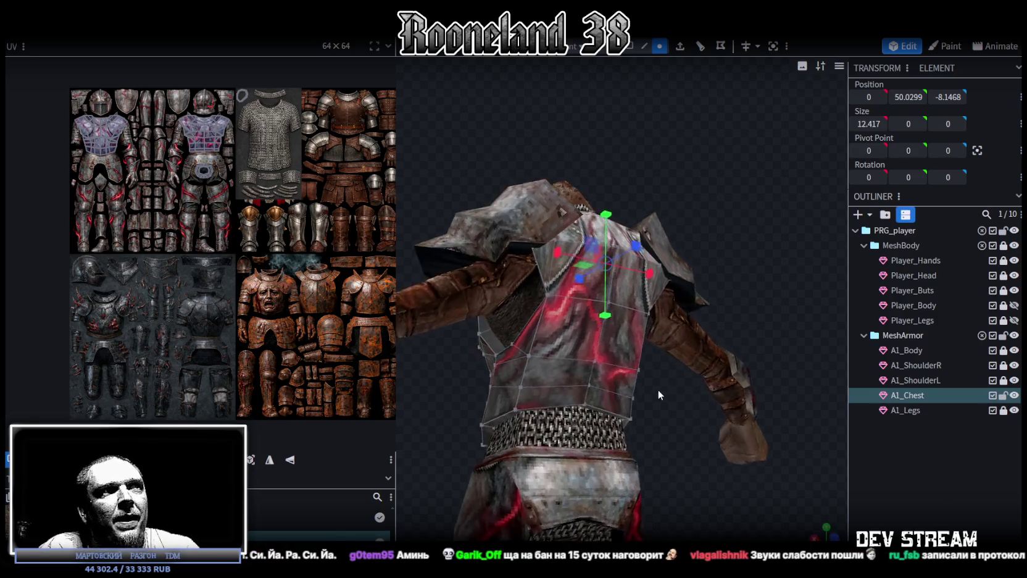
Step: Shift the mirrored lower side vertices of the chest back and slightly up
drag(676, 392, 689, 412)
scroll(686, 414, up, 2)
click(518, 378)
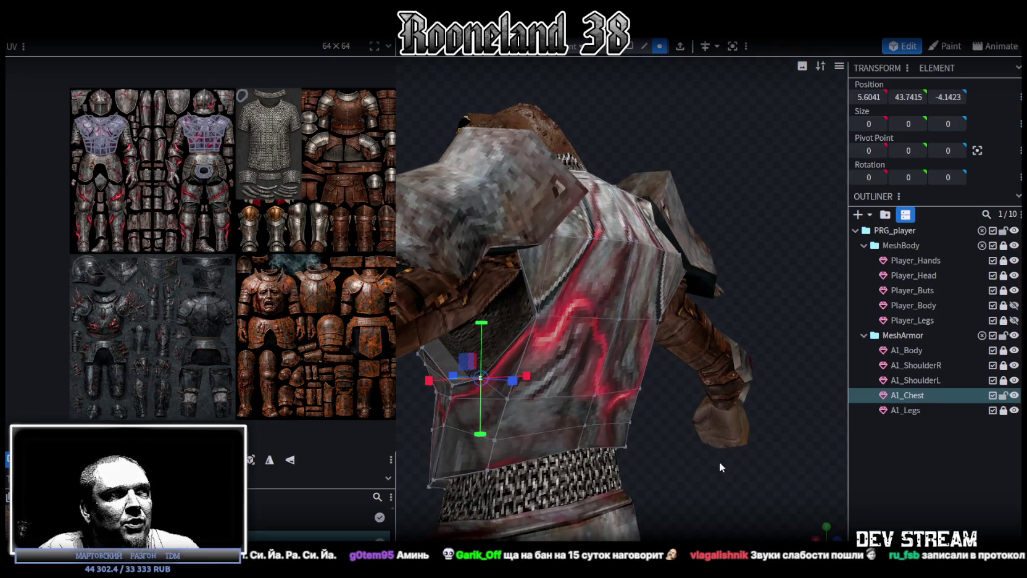
drag(719, 462, 672, 370)
shift+click(666, 371)
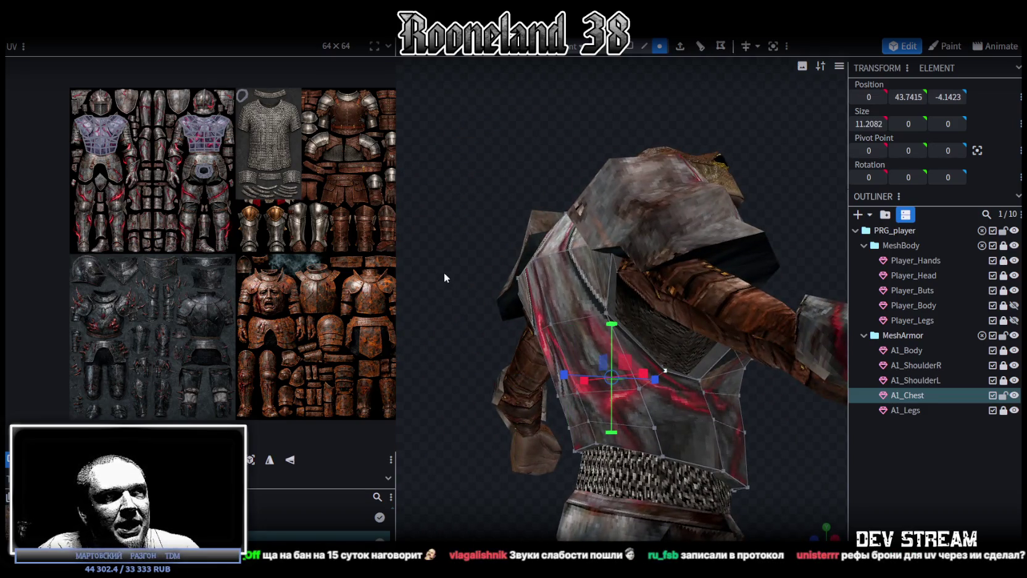
drag(444, 277, 541, 301)
drag(636, 384, 592, 323)
drag(495, 253, 582, 257)
Step: Save the model as RPGchars.bbmodel and orbit around it to review the armor
key(ctrl+s)
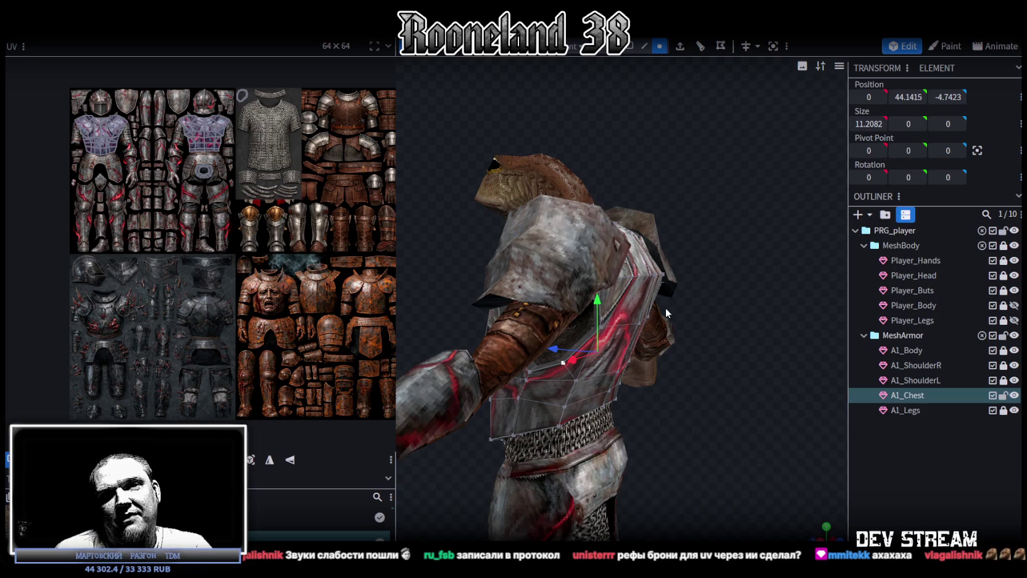
mouse_move(515, 245)
mouse_down()
mouse_move(436, 262)
mouse_move(566, 255)
mouse_up()
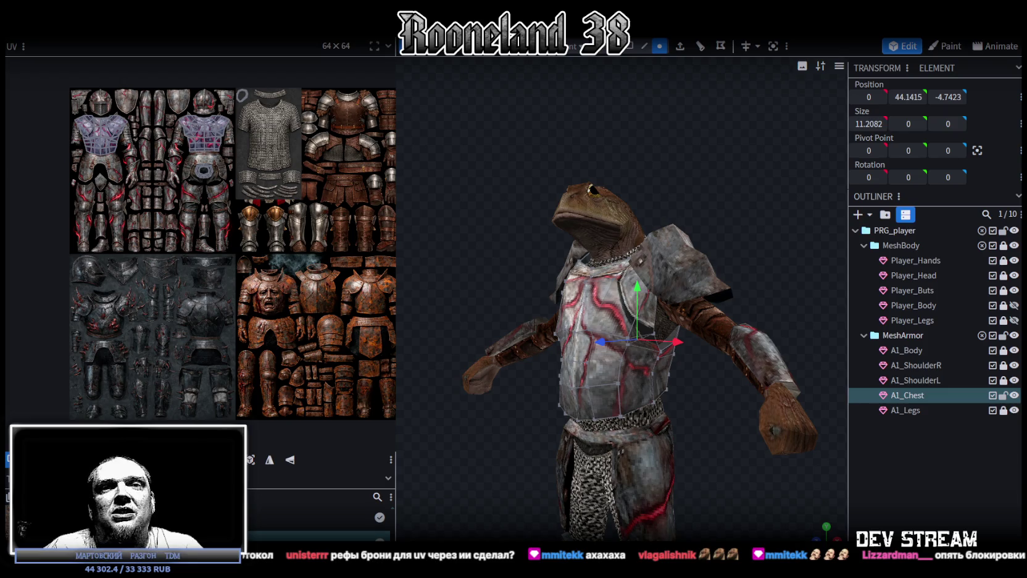
mouse_move(728, 276)
mouse_down()
mouse_move(516, 246)
mouse_move(432, 187)
mouse_move(285, 185)
mouse_up()
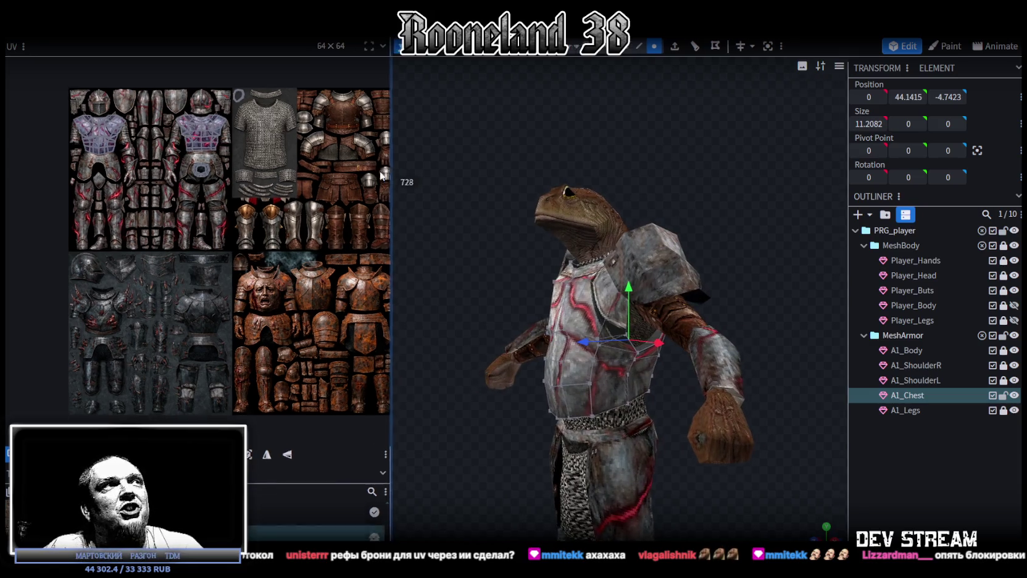
Step: Orbit to a three-quarter front view and select a pair of front chest vertices
scroll(441, 244, up, 3)
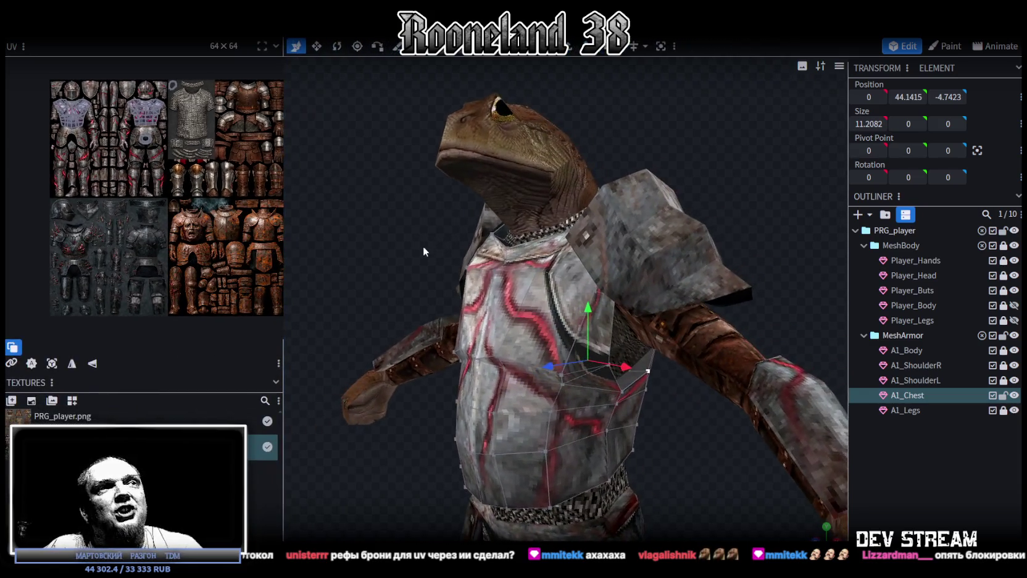
scroll(443, 213, up, 5)
mouse_move(452, 217)
mouse_down()
mouse_move(420, 193)
mouse_move(384, 200)
mouse_move(399, 171)
mouse_move(669, 84)
mouse_up()
mouse_move(530, 246)
mouse_down()
mouse_move(427, 213)
mouse_move(560, 219)
mouse_move(606, 307)
mouse_move(652, 300)
mouse_move(690, 375)
mouse_up()
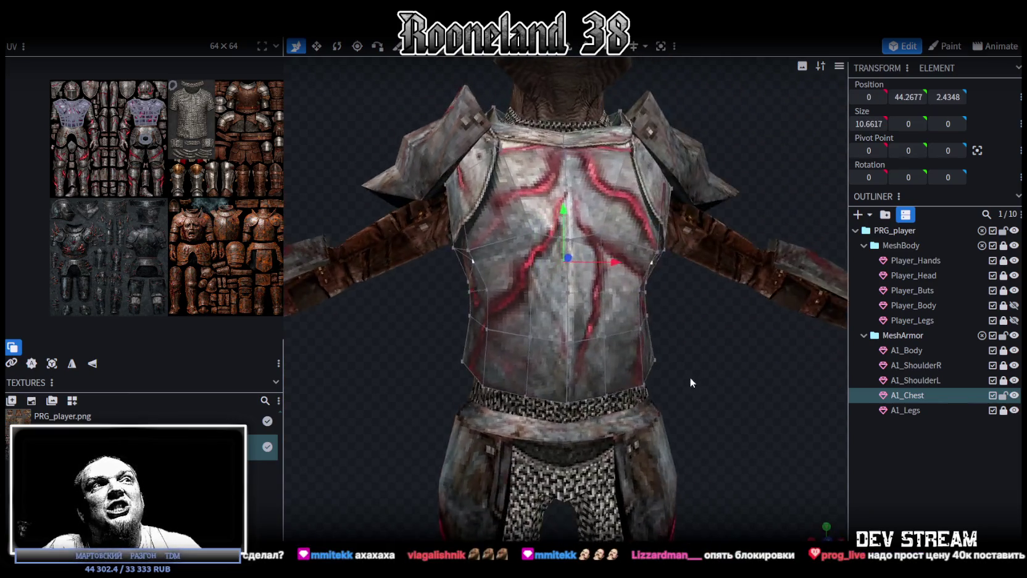
scroll(690, 375, up, 2)
scroll(664, 399, up, 2)
shift+click(591, 258)
shift+click(516, 261)
mouse_move(516, 261)
mouse_down()
mouse_move(626, 314)
mouse_move(605, 325)
mouse_move(463, 251)
mouse_move(426, 247)
mouse_move(513, 202)
mouse_up()
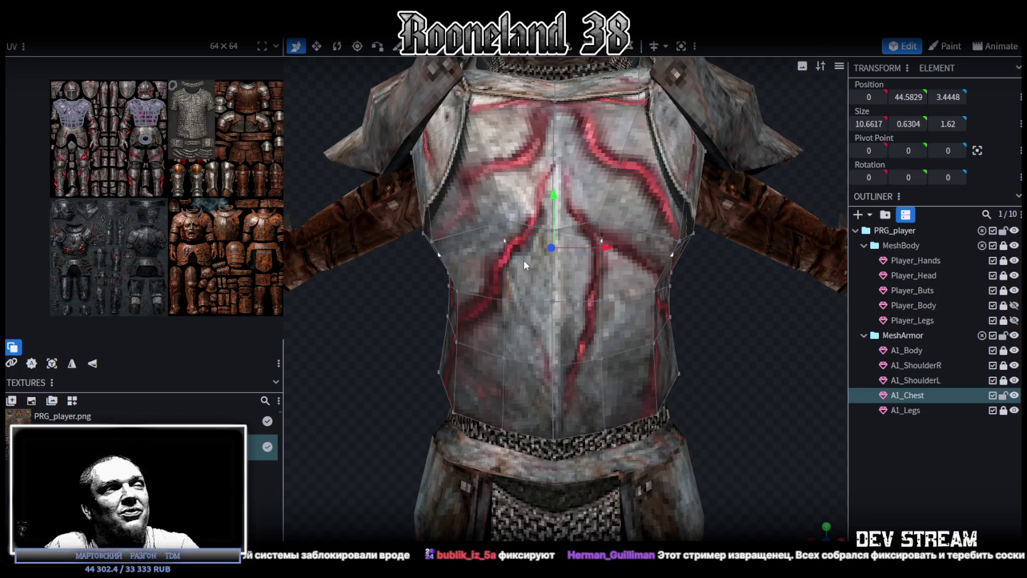
Step: Pull the mid-chest edge vertices inward, width 10.6617 to 10.2617, then save
click(440, 256)
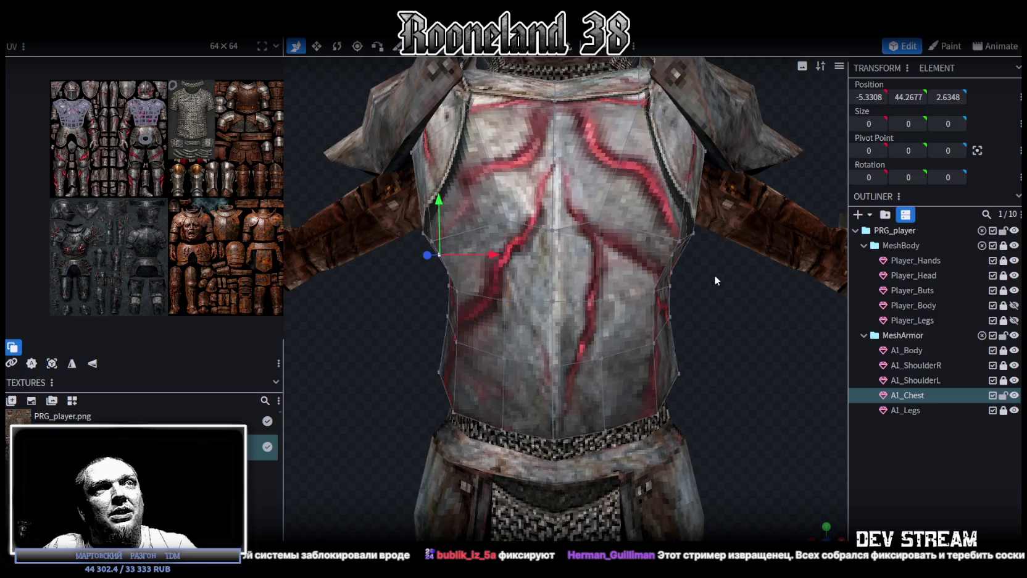
shift+click(672, 255)
key(v)
drag(602, 255, 602, 250)
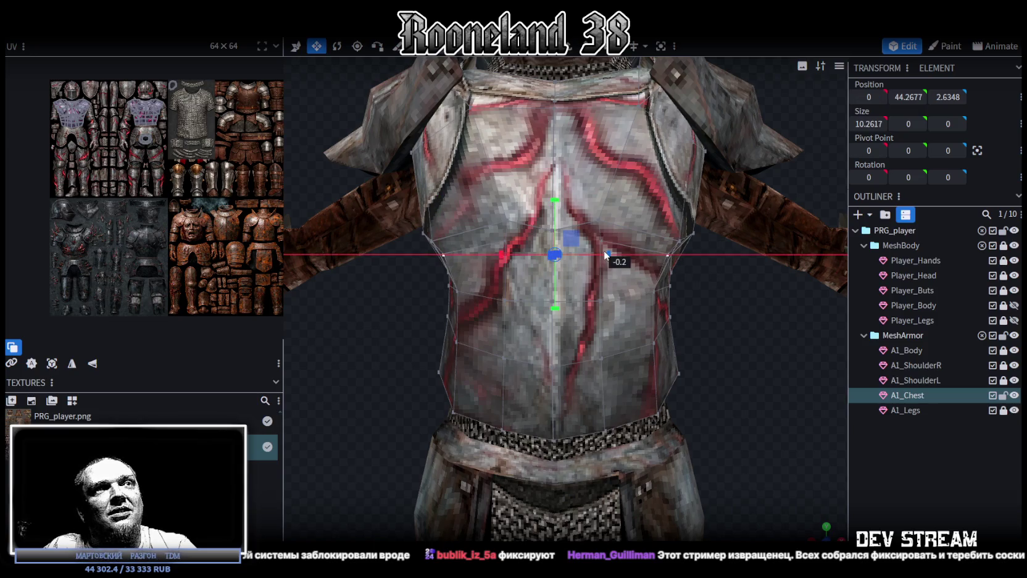
click(830, 407)
scroll(647, 387, down, 3)
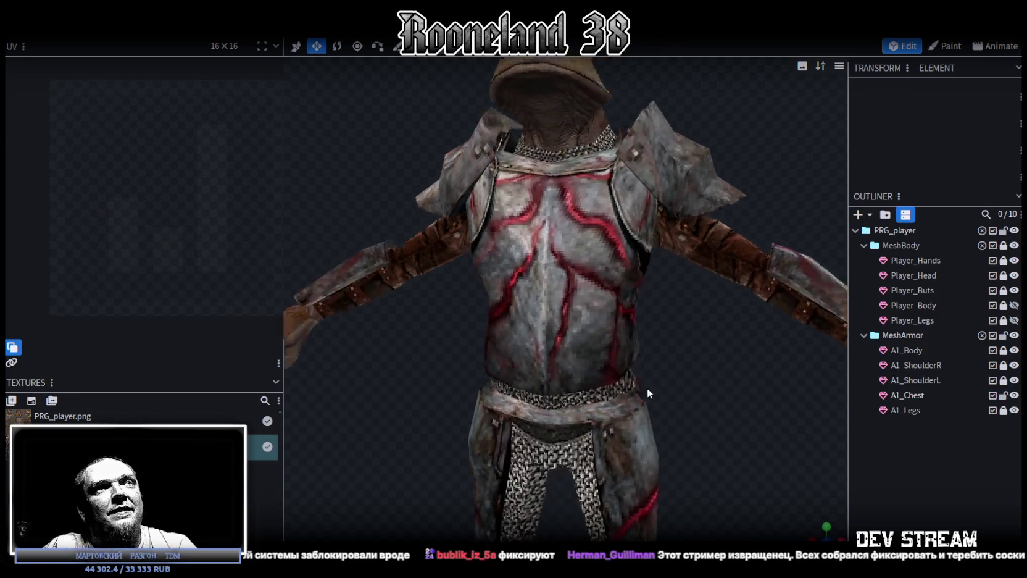
scroll(628, 384, down, 5)
key(ctrl+s)
Step: Reselect the A1_Chest mesh and pick a face on its neckline
scroll(750, 229, up, 3)
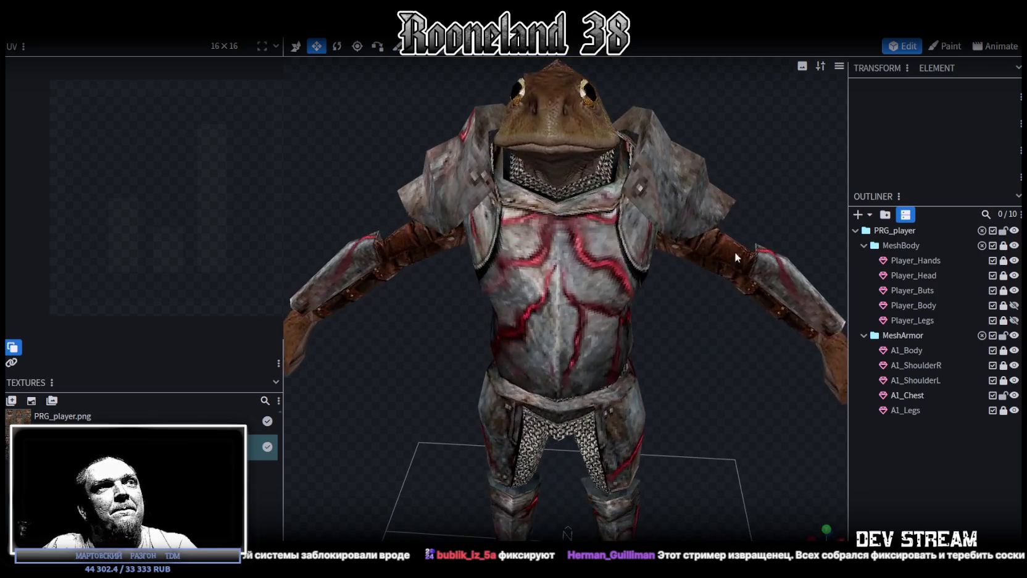
click(558, 259)
mouse_move(618, 186)
mouse_down()
mouse_move(692, 114)
mouse_move(749, 81)
mouse_up()
scroll(738, 105, up, 3)
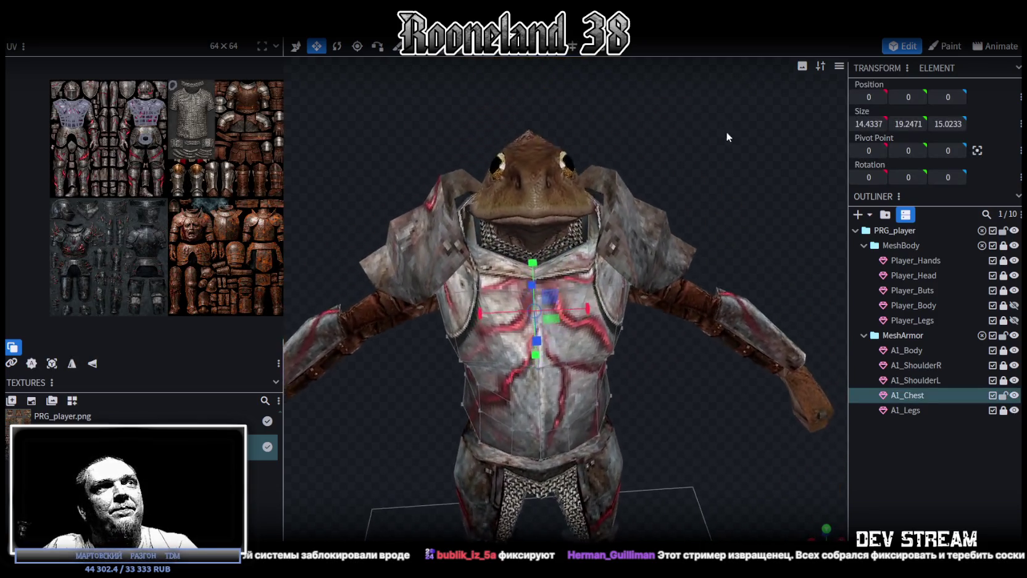
scroll(735, 121, up, 2)
click(487, 254)
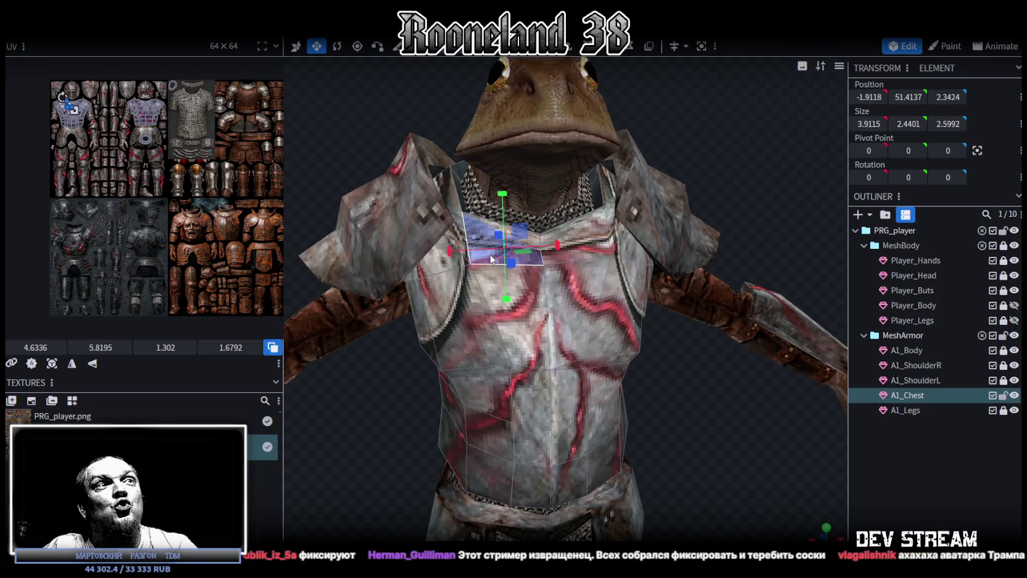
Step: Zoom the UV editor onto the upper chest quad and drag its top-middle and centre UV points upward
drag(707, 170, 459, 163)
scroll(271, 104, up, 3)
scroll(186, 88, up, 2)
scroll(62, 126, up, 2)
scroll(93, 111, up, 2)
scroll(124, 98, up, 2)
middle_drag(124, 100, 141, 158)
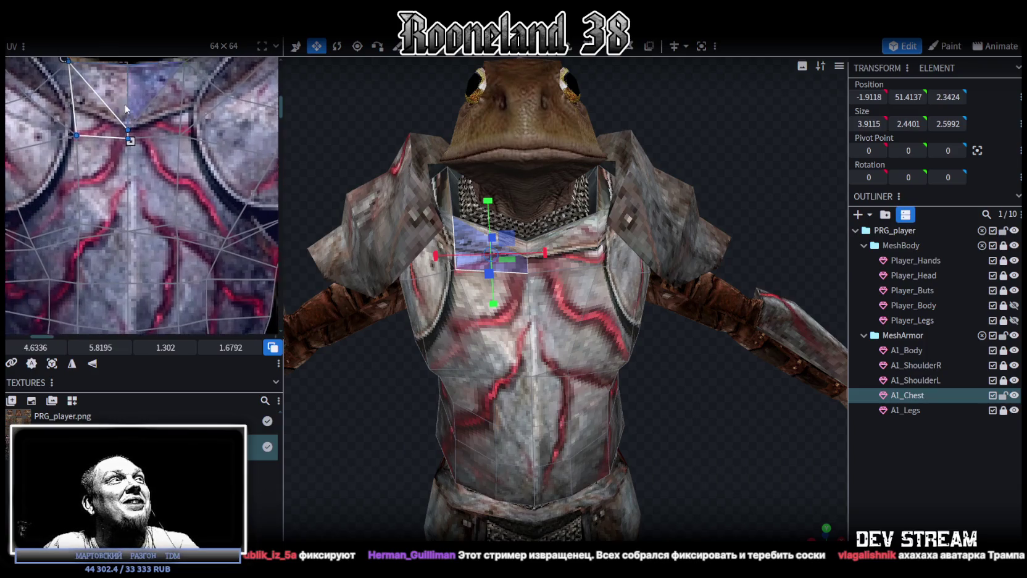
scroll(141, 158, up, 1)
drag(125, 126, 167, 180)
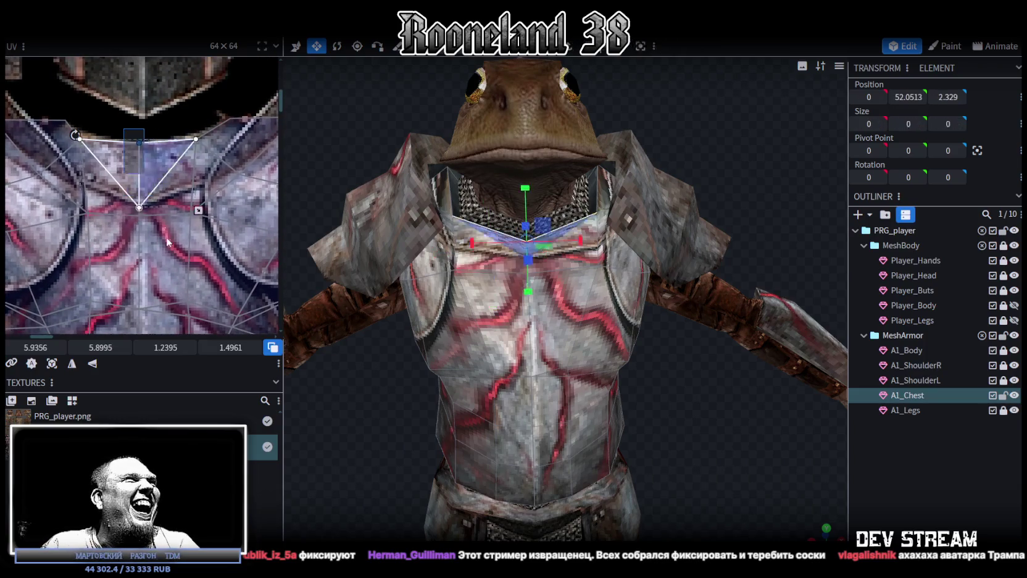
middle_drag(168, 183, 174, 243)
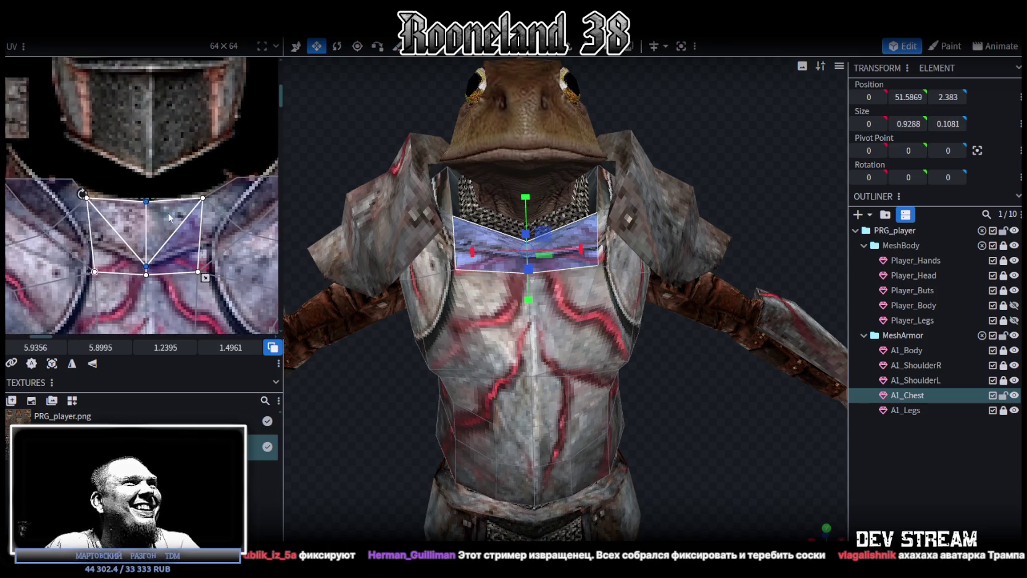
mouse_move(145, 202)
mouse_down()
mouse_move(149, 176)
mouse_move(148, 203)
mouse_up()
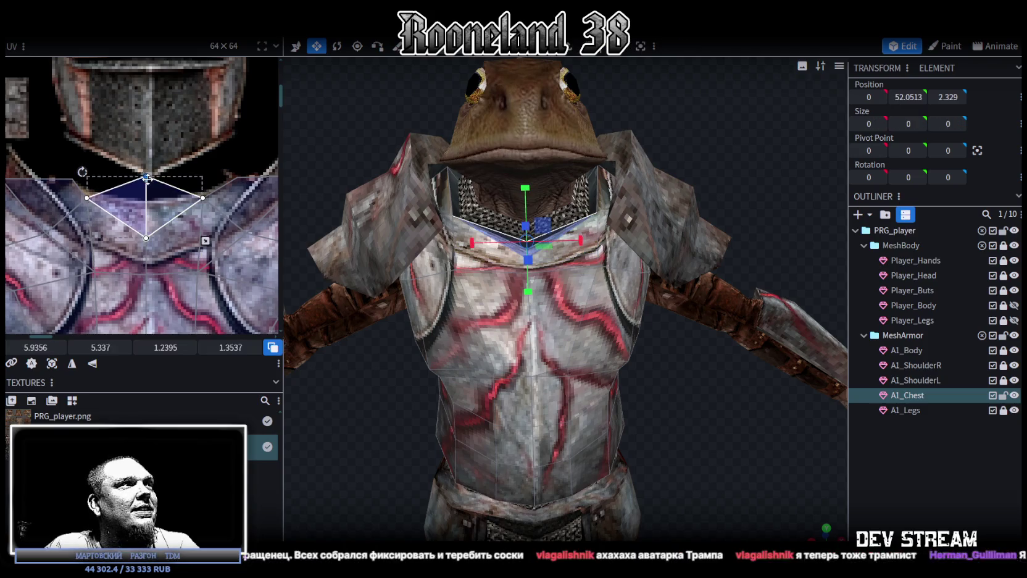
click(156, 169)
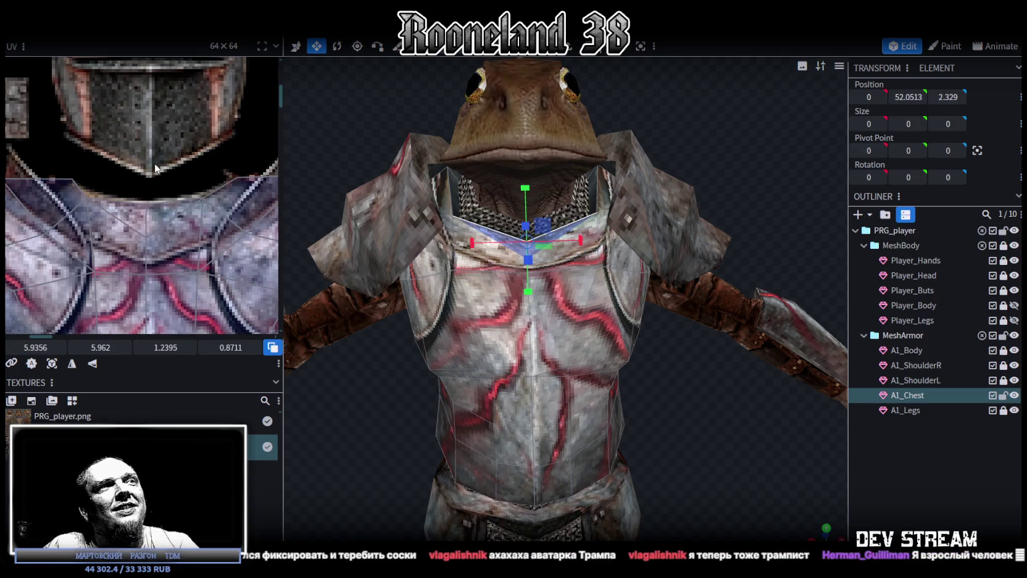
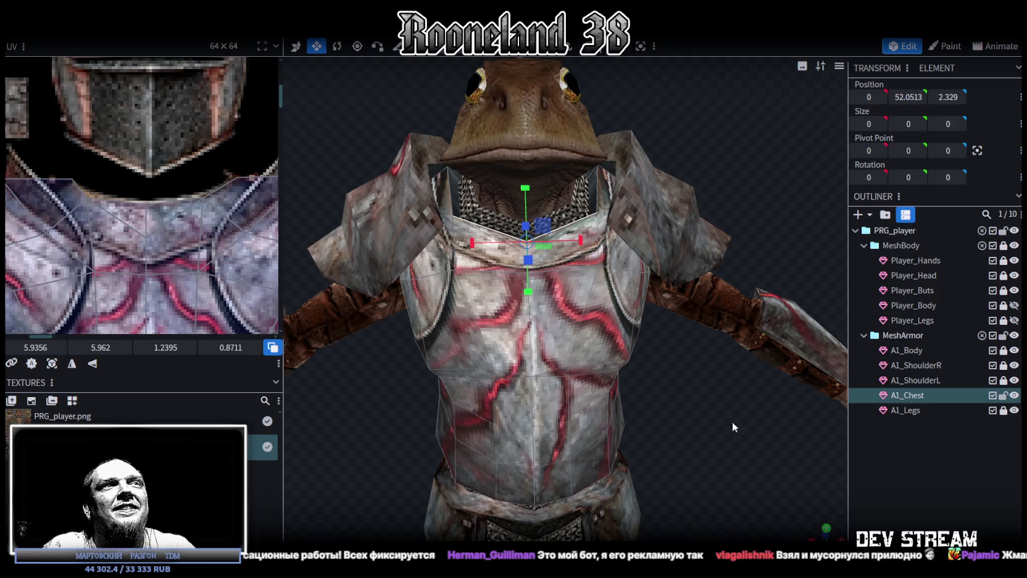
Step: Select the front and shoulder faces of A1_Chest that border the frog's neck
scroll(729, 431, up, 3)
scroll(729, 432, up, 2)
click(537, 216)
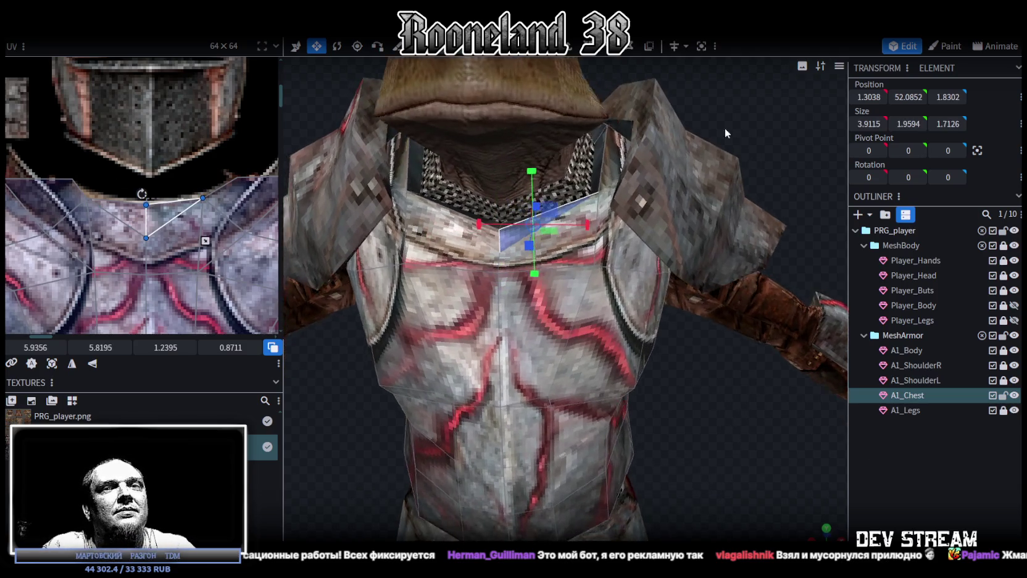
click(701, 46)
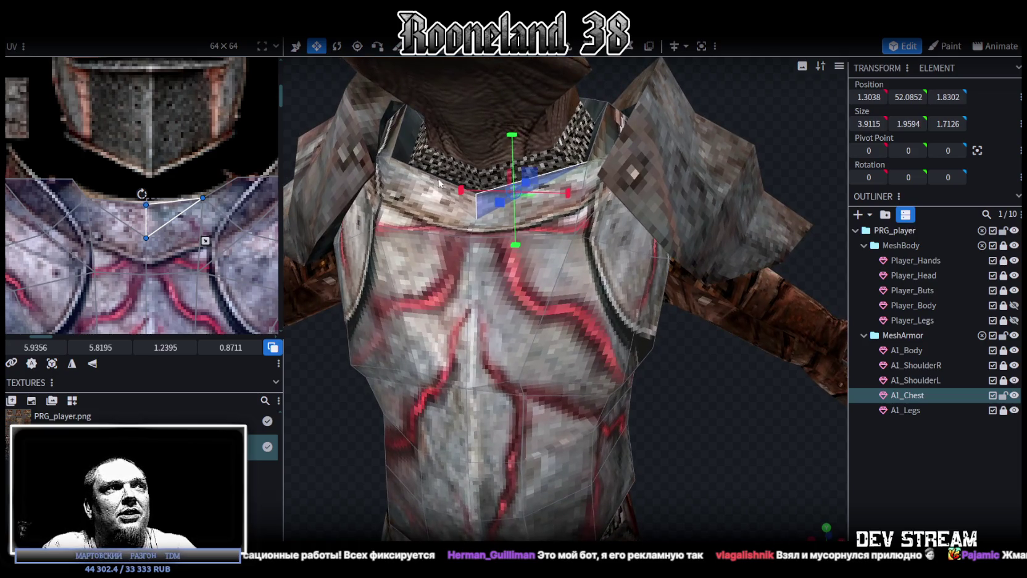
click(423, 226)
shift+click(548, 221)
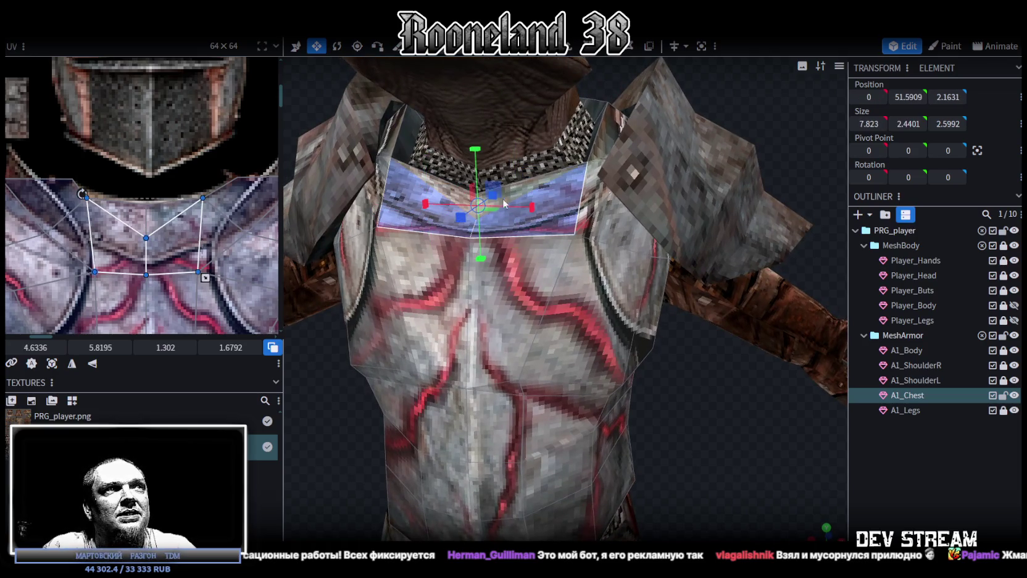
shift+click(447, 190)
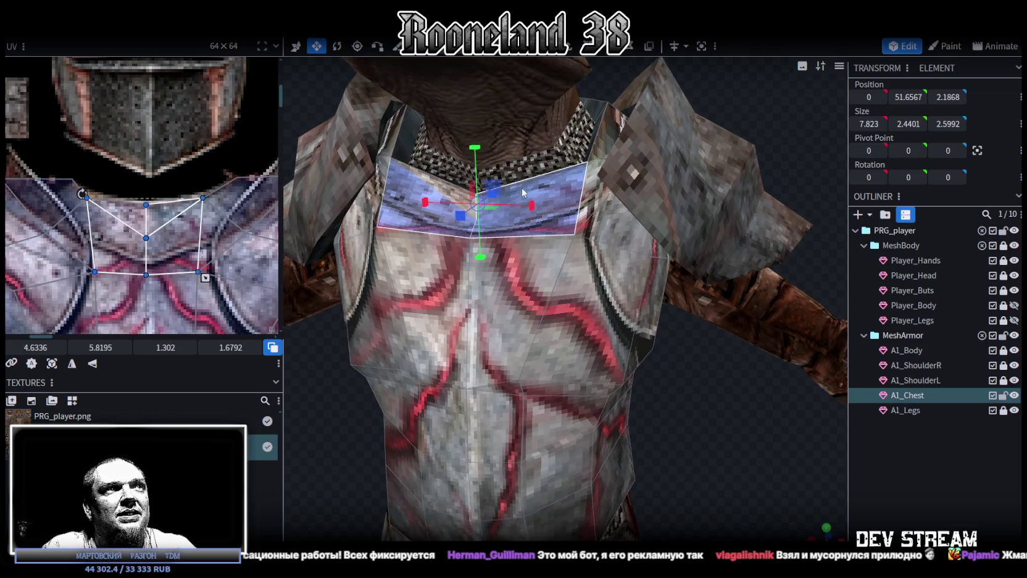
shift+click(387, 171)
shift+click(586, 183)
shift+click(602, 133)
Step: Add the back neck-ring faces to complete the collar ring selection
mouse_move(602, 133)
mouse_down()
mouse_move(517, 167)
mouse_move(518, 247)
mouse_up()
shift+click(519, 247)
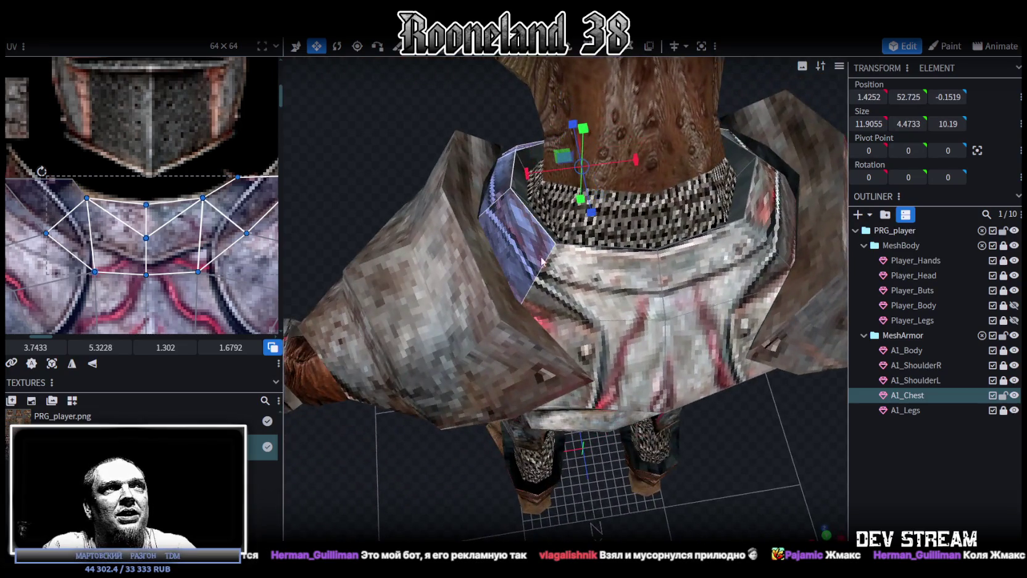
shift+click(599, 283)
shift+click(722, 271)
shift+click(772, 218)
drag(773, 217, 606, 160)
drag(719, 331, 588, 257)
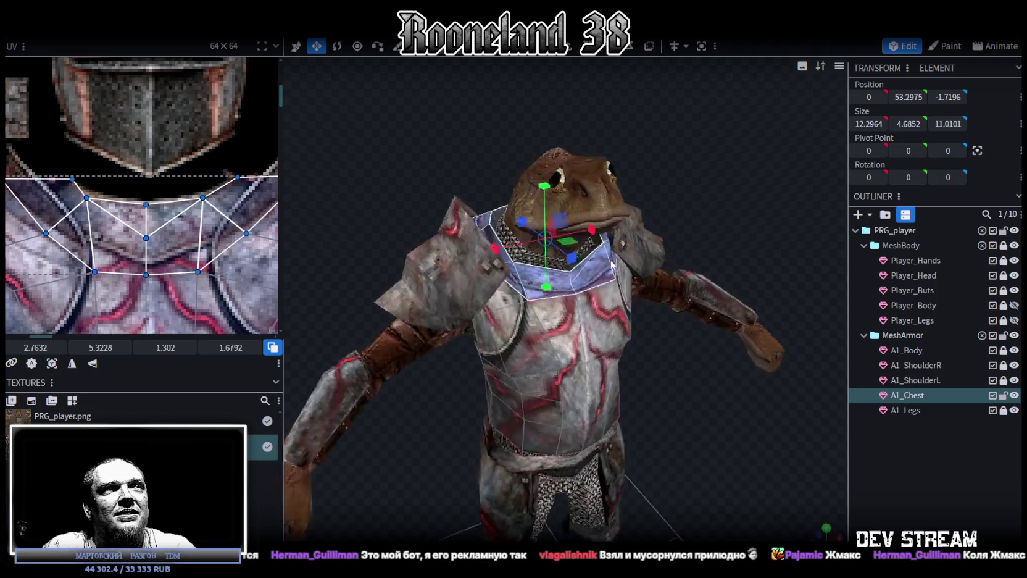
scroll(574, 258, up, 2)
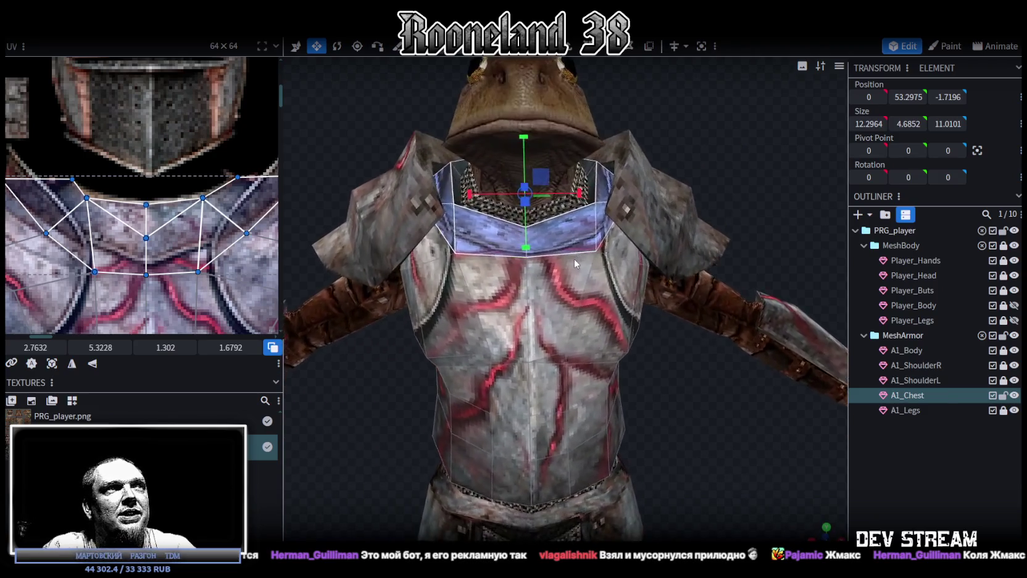
Step: Copy the 12 selected faces and paste them back as a mesh selection
right_click(590, 243)
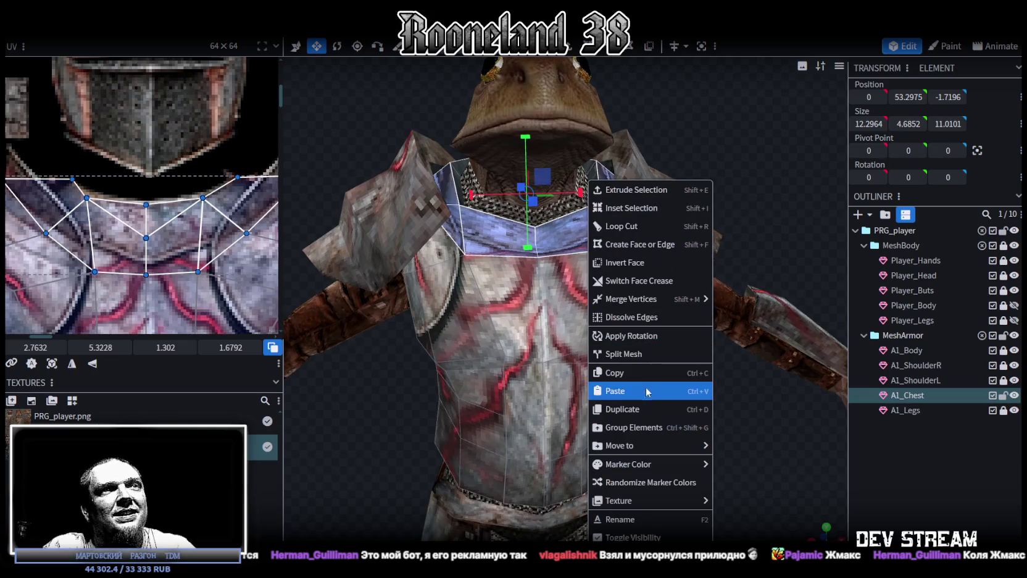
click(627, 373)
right_click(577, 240)
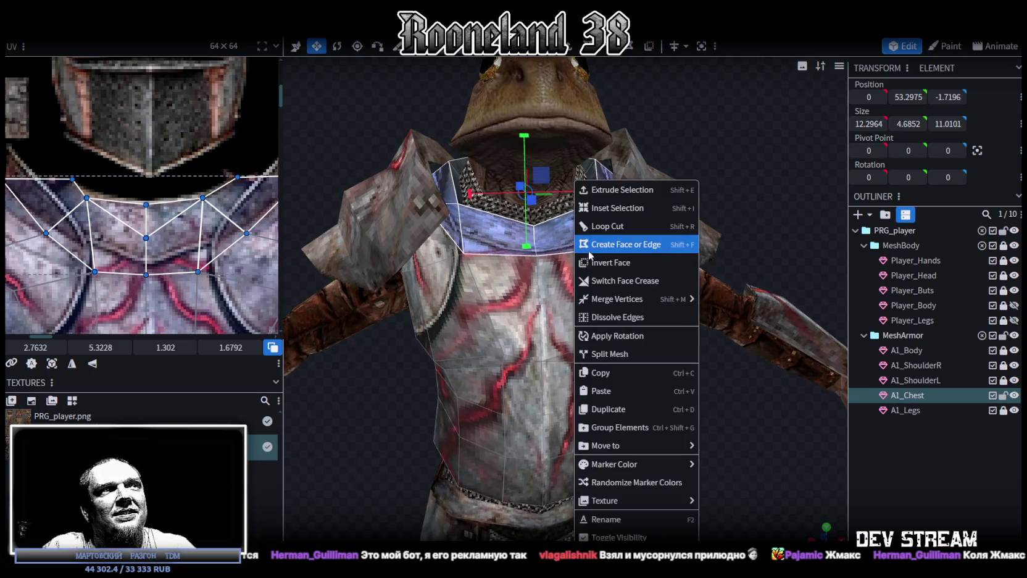
click(619, 391)
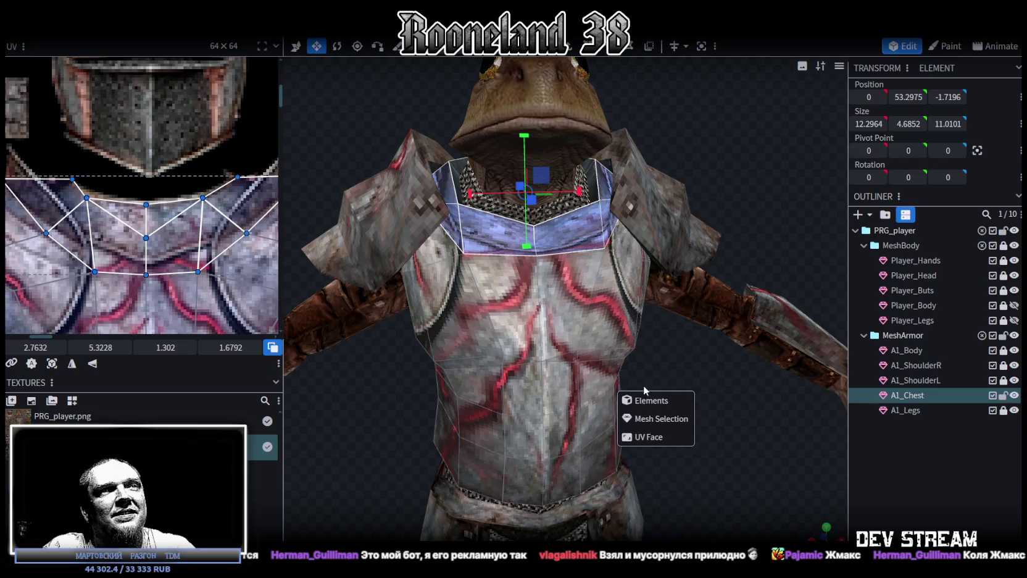
click(652, 418)
Step: Split the pasted faces into a separate A1_Chest_selection mesh, then switch to Unity
right_click(588, 237)
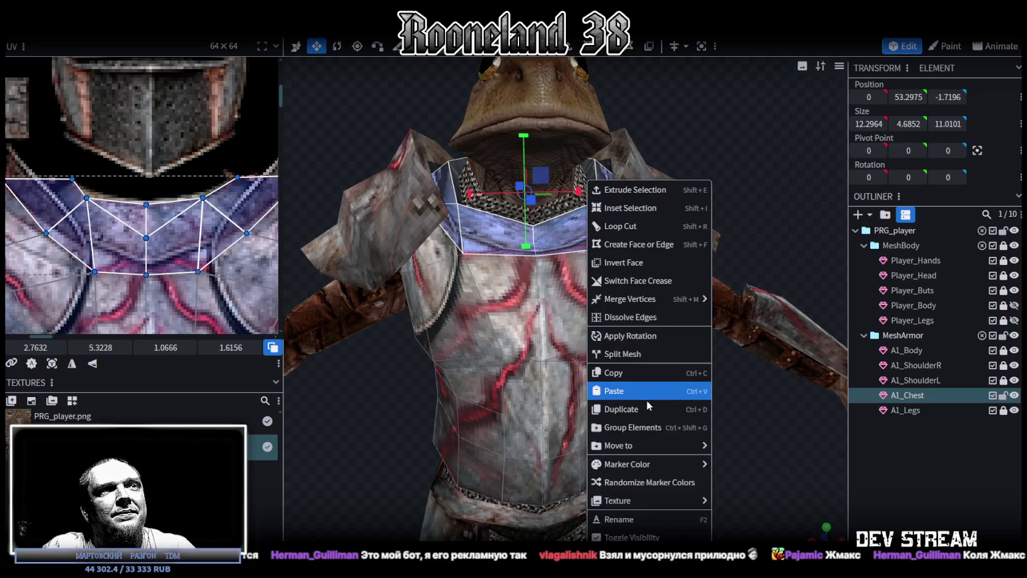
click(636, 355)
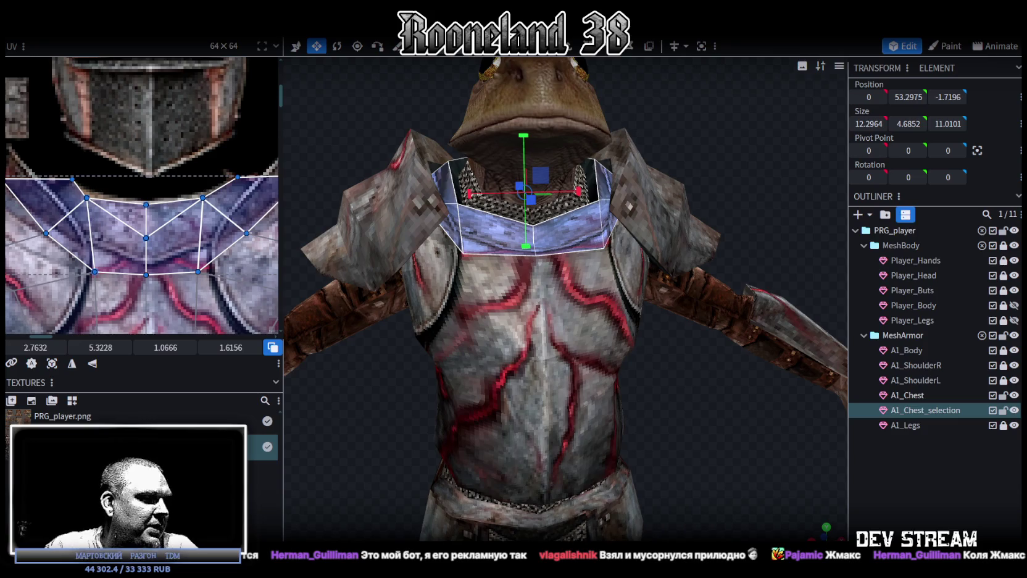
key(alt+Tab)
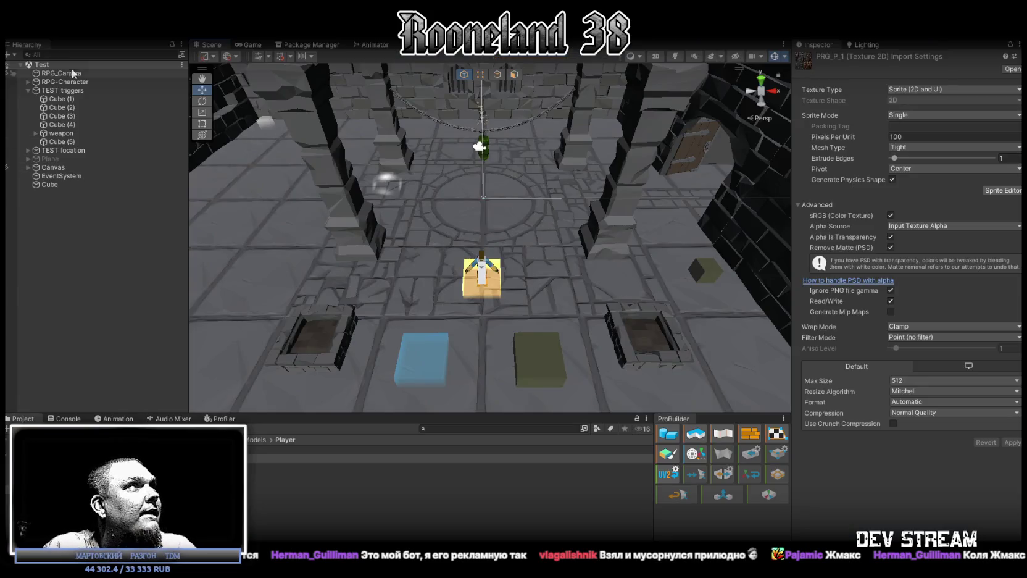
Step: Show RPG-Character's RPG_Equipment Visuals sockets, then return to Blockbench to rename A1_Chest_selection
click(65, 82)
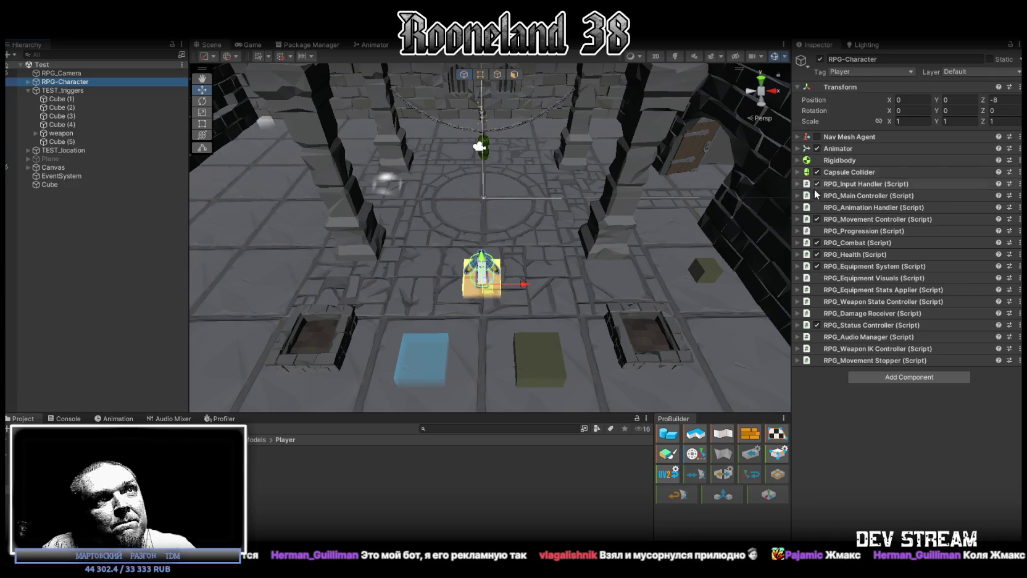
click(798, 278)
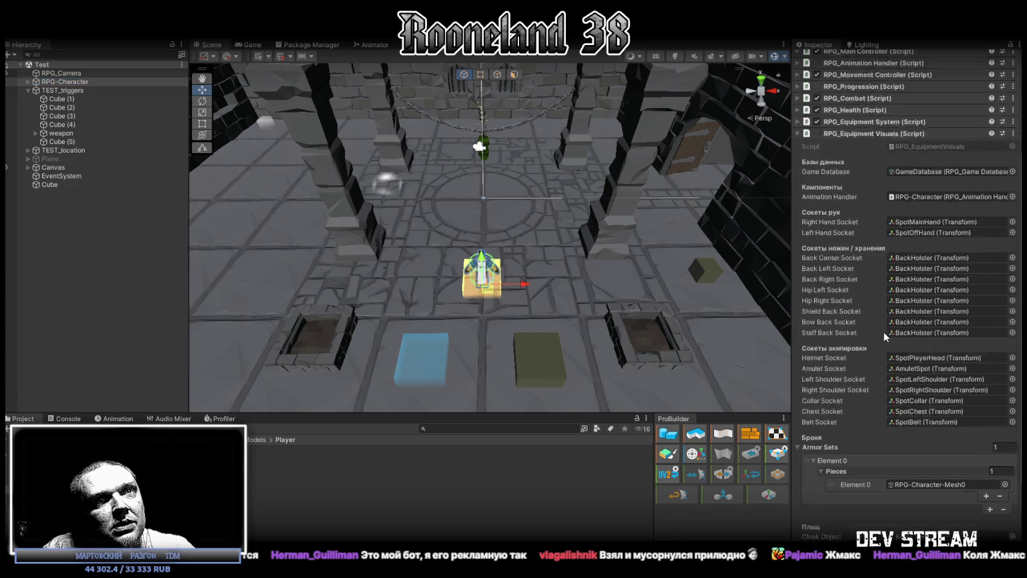
scroll(872, 370, down, 5)
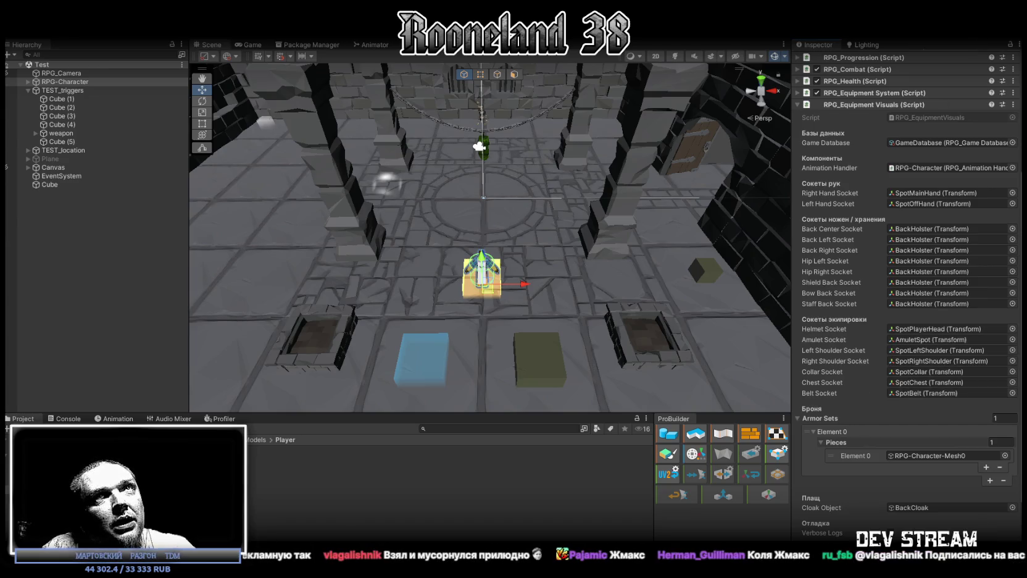
key(alt+Tab)
double_click(921, 410)
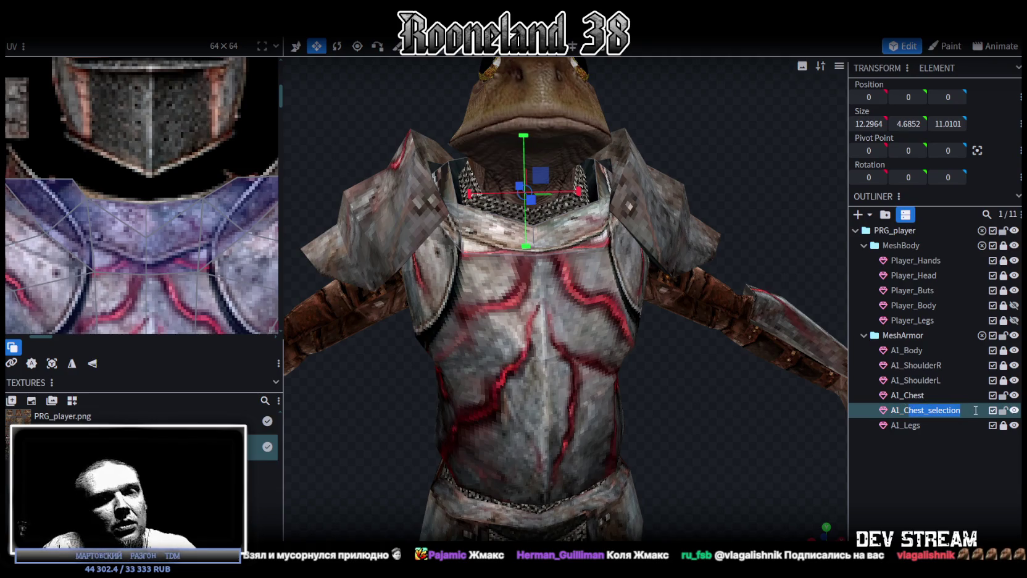
Step: Name the mesh A1_Collar, select all its faces, and extrude them outward by 1
key(Return)
drag(718, 226, 643, 118)
scroll(642, 116, up, 3)
drag(746, 134, 707, 176)
key(ctrl+a)
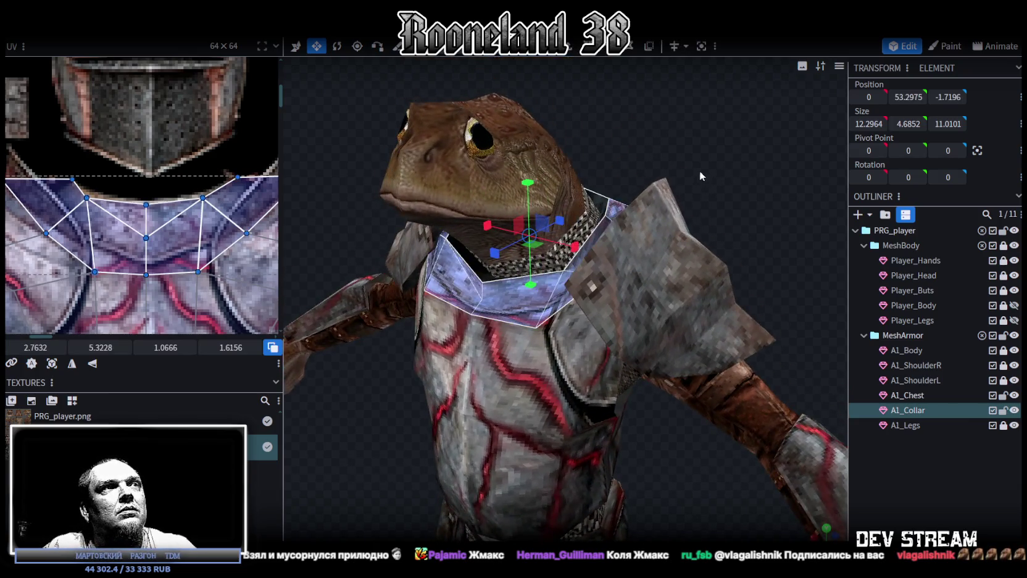
key(KP_1)
drag(627, 147, 689, 154)
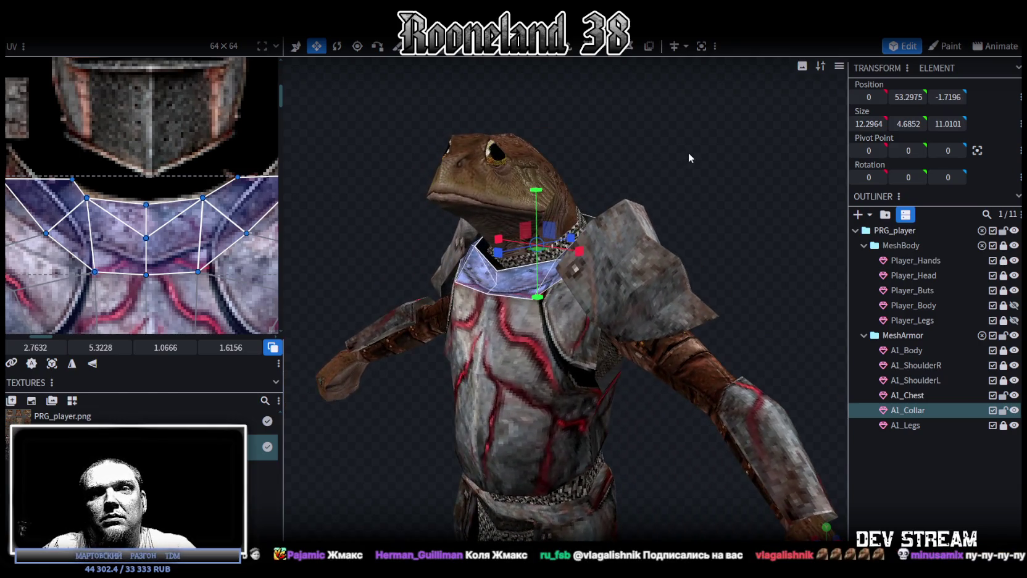
mouse_move(677, 142)
mouse_down()
mouse_move(670, 175)
mouse_move(787, 126)
mouse_move(711, 245)
mouse_up()
click(629, 46)
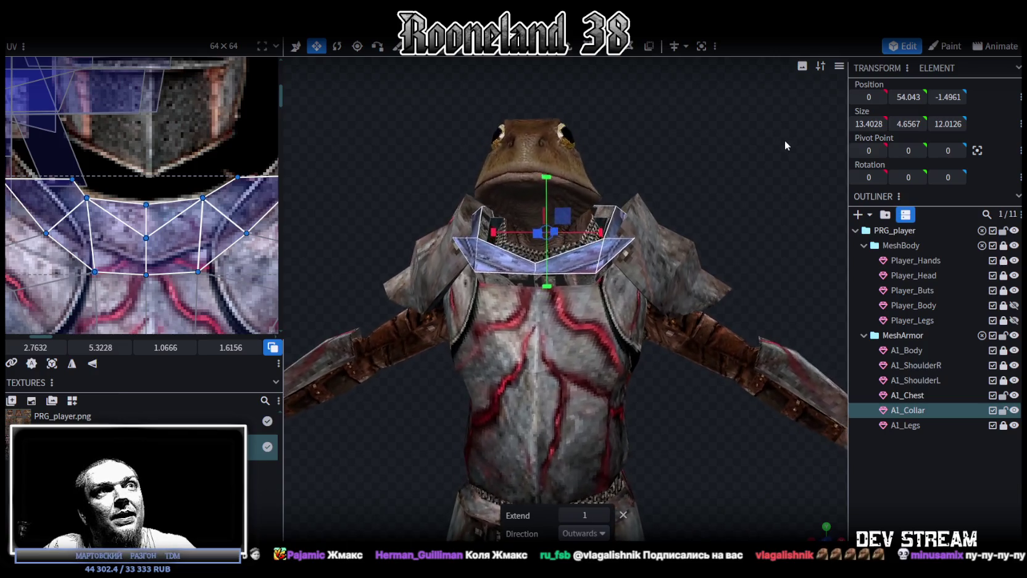
Step: Increase the collar extrusion to 3 and move the collar up and back onto the neck
click(605, 515)
click(604, 515)
mouse_move(668, 441)
mouse_down()
mouse_move(562, 474)
mouse_move(604, 308)
mouse_up()
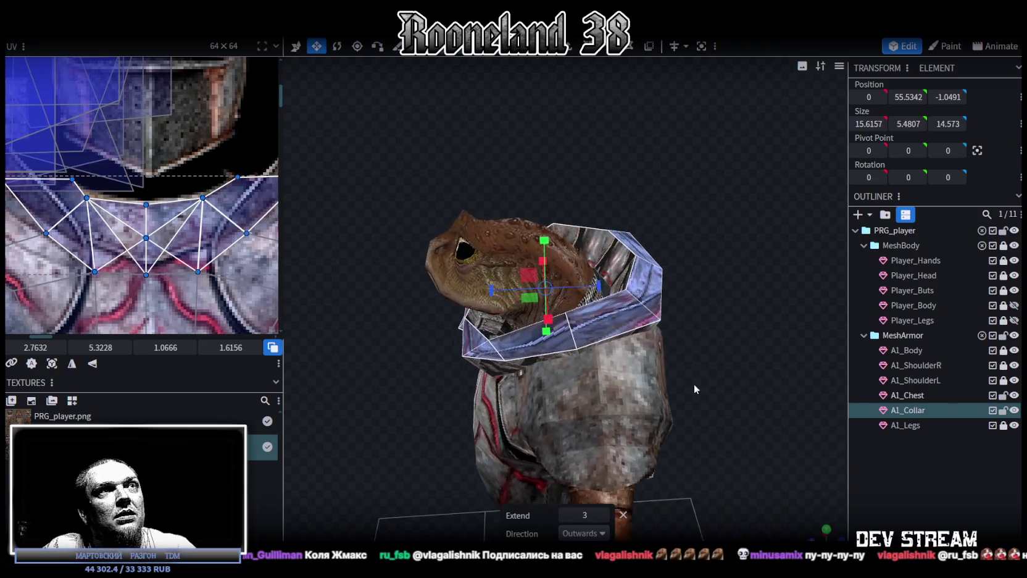
click(605, 308)
key(v)
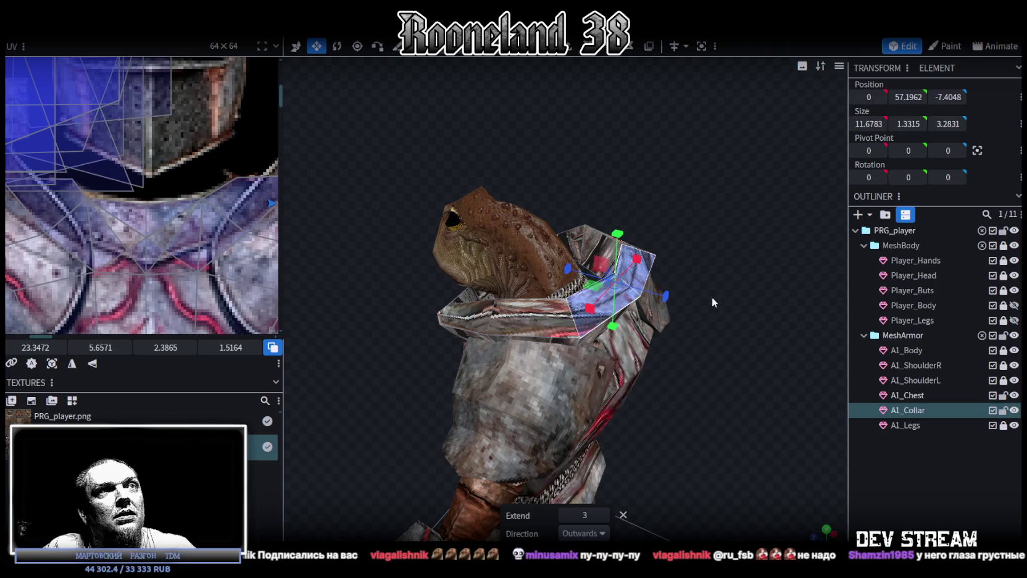
drag(711, 297, 728, 245)
drag(594, 252, 558, 244)
drag(610, 203, 630, 166)
mouse_move(661, 275)
mouse_down()
mouse_move(534, 300)
mouse_move(576, 110)
mouse_up()
Step: Narrow the collar to 9.48 wide, lower it slightly, and hide A1_Chest
key(s)
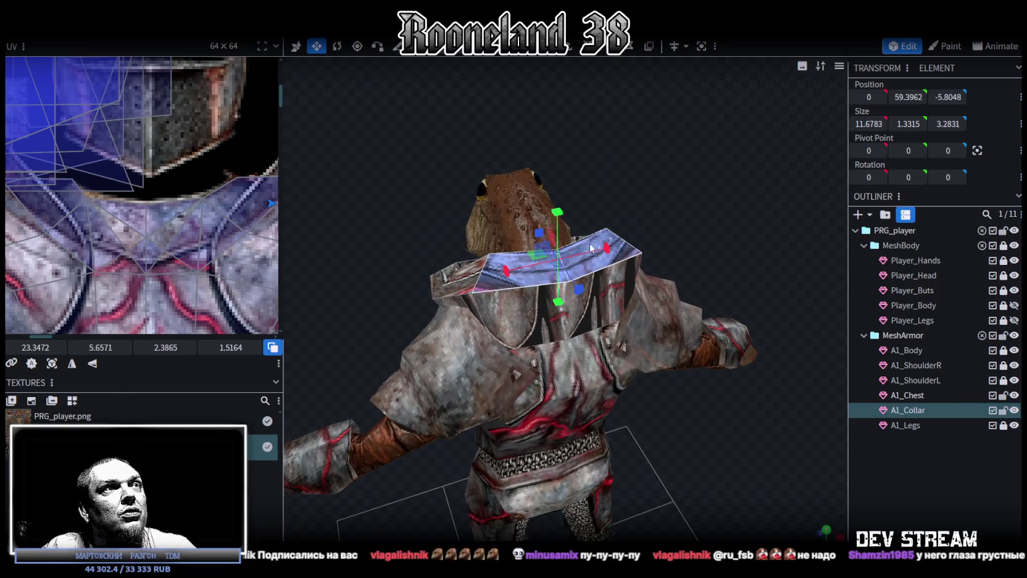
drag(604, 244, 590, 255)
mouse_move(716, 164)
mouse_down()
mouse_move(772, 157)
mouse_move(726, 156)
mouse_up()
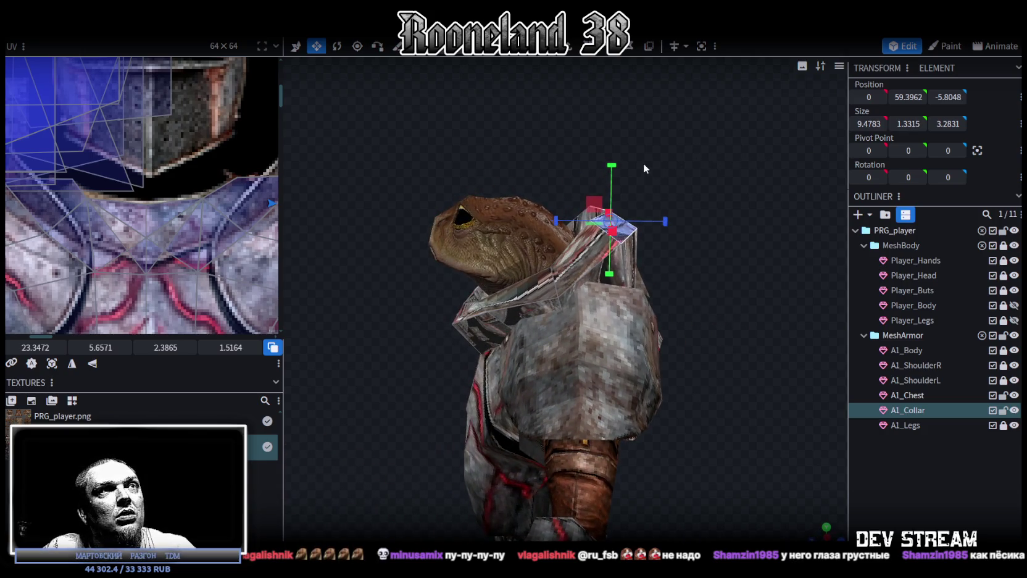
key(v)
drag(611, 185, 611, 196)
mouse_move(674, 169)
mouse_down()
mouse_move(706, 204)
mouse_move(732, 196)
mouse_move(644, 180)
mouse_move(760, 170)
mouse_move(778, 154)
mouse_move(730, 211)
mouse_move(780, 261)
mouse_up()
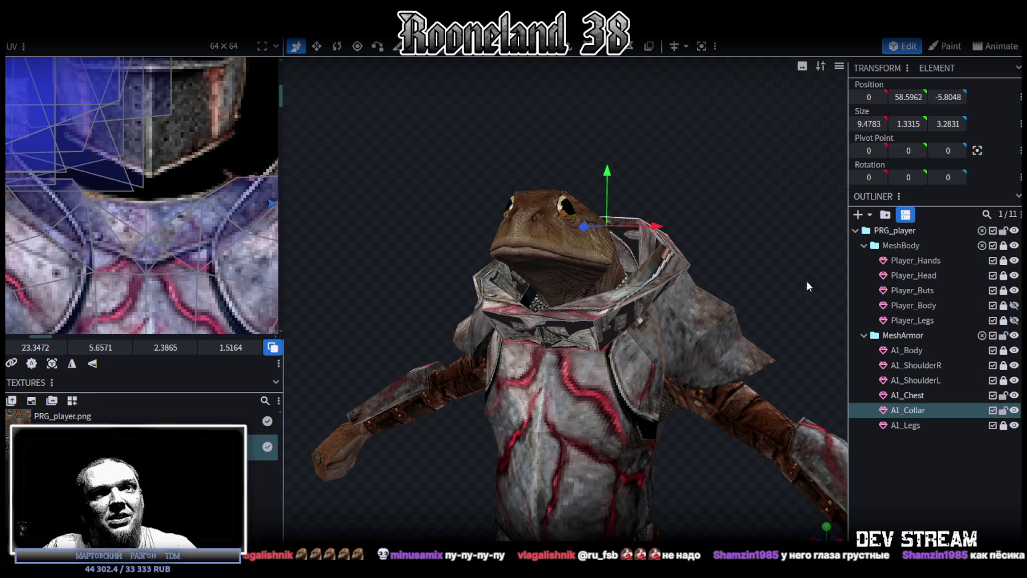
click(1016, 395)
Step: In vertex mode, raise and push back collar vertices to hug the neck
mouse_move(722, 213)
mouse_down()
mouse_move(785, 208)
mouse_move(706, 249)
mouse_move(701, 131)
mouse_move(673, 125)
mouse_move(655, 150)
mouse_move(742, 112)
mouse_move(817, 159)
mouse_move(826, 98)
mouse_move(806, 48)
mouse_move(662, 213)
mouse_move(700, 201)
mouse_move(700, 215)
mouse_up()
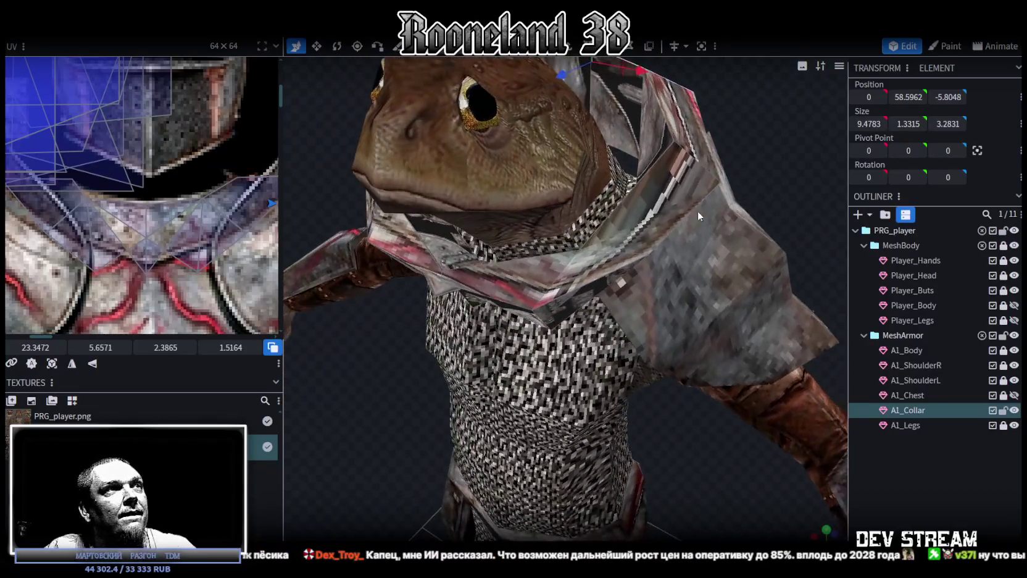
key(1)
click(436, 300)
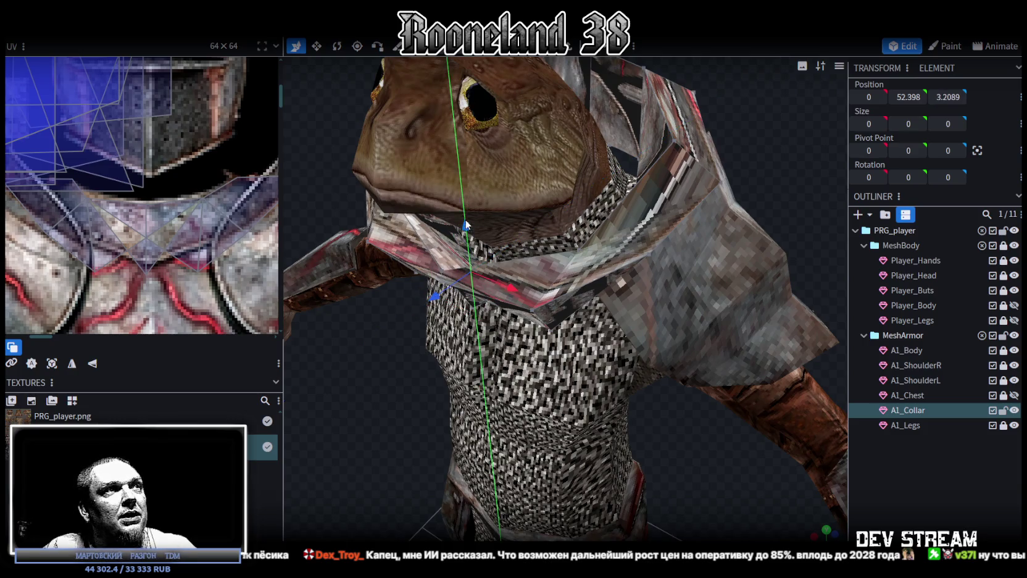
drag(466, 227, 468, 203)
mouse_move(395, 374)
mouse_down()
mouse_move(531, 350)
mouse_move(724, 351)
mouse_move(609, 375)
mouse_move(644, 425)
mouse_up()
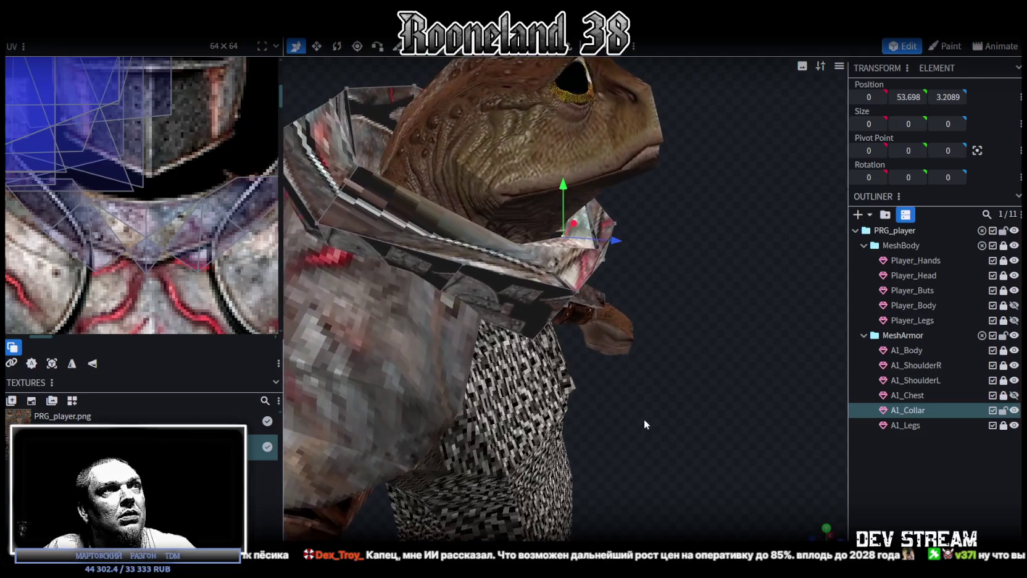
drag(619, 244, 624, 237)
drag(575, 185, 577, 176)
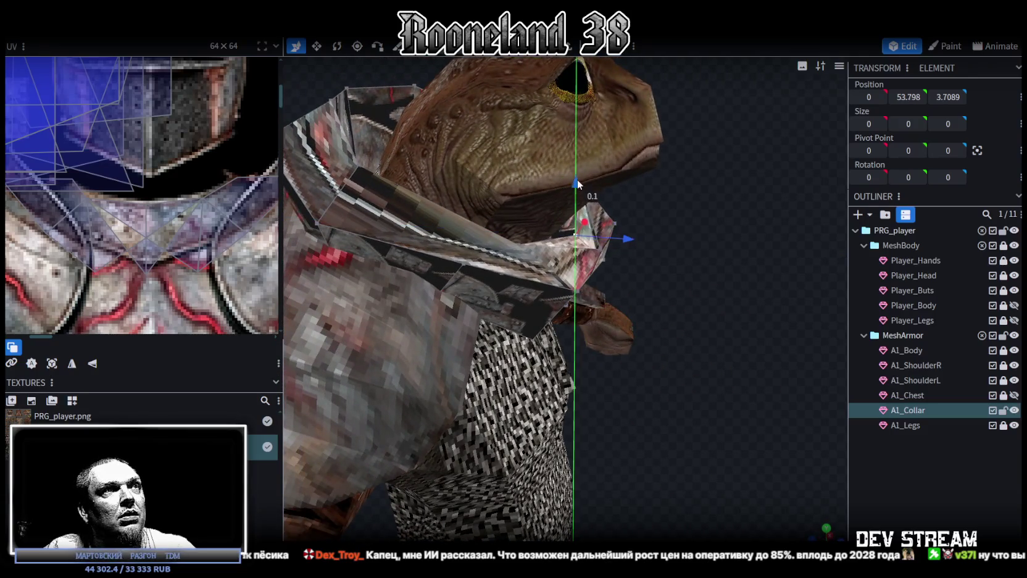
mouse_move(682, 231)
mouse_down()
mouse_move(662, 241)
mouse_move(624, 190)
mouse_move(642, 227)
mouse_move(539, 180)
mouse_up()
mouse_move(607, 366)
mouse_down()
mouse_move(626, 319)
mouse_move(653, 324)
mouse_move(666, 343)
mouse_move(645, 323)
mouse_move(664, 314)
mouse_move(636, 239)
mouse_up()
click(594, 185)
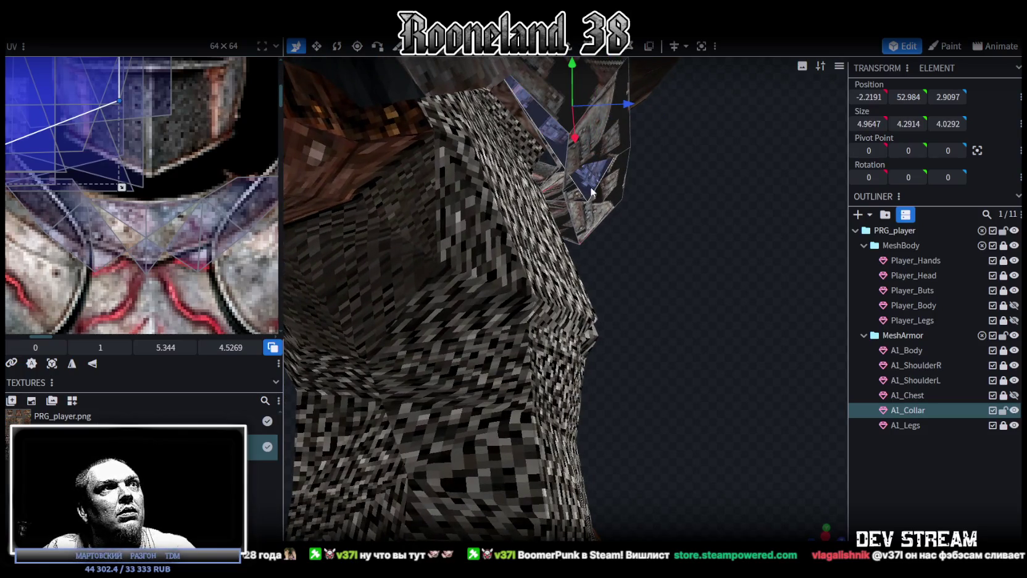
mouse_move(740, 213)
mouse_down()
mouse_move(658, 305)
mouse_move(693, 281)
mouse_move(716, 167)
mouse_move(777, 141)
mouse_move(778, 184)
mouse_move(735, 207)
mouse_move(759, 223)
mouse_up()
Step: Hide the body, shoulder, chest and leg armor and show the frog's bare body and legs
click(1015, 350)
click(1016, 350)
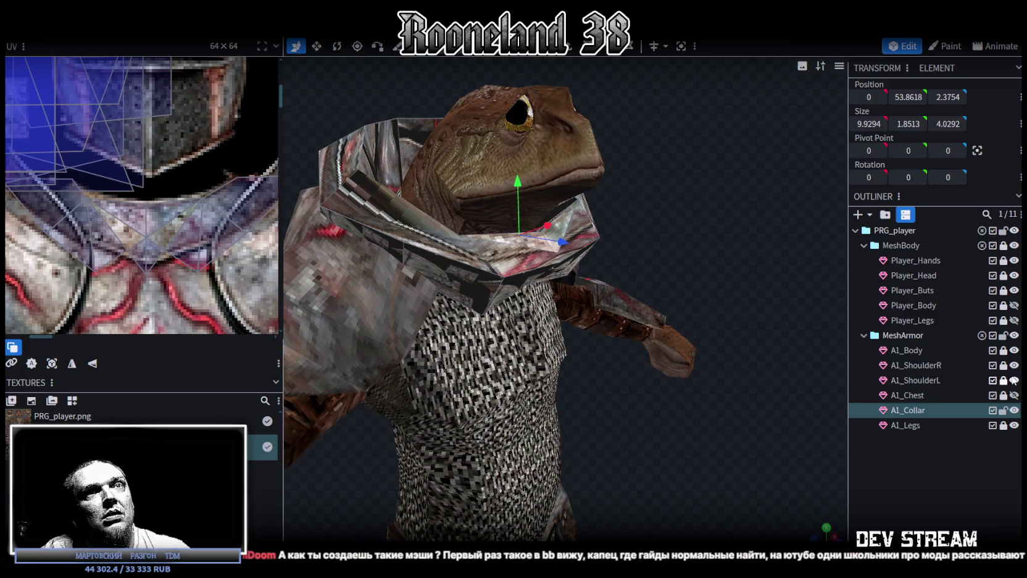
mouse_move(708, 377)
mouse_down()
mouse_move(618, 356)
mouse_move(626, 339)
mouse_move(660, 355)
mouse_move(631, 420)
mouse_move(671, 417)
mouse_move(631, 437)
mouse_move(668, 393)
mouse_move(613, 276)
mouse_move(543, 284)
mouse_move(649, 357)
mouse_move(734, 247)
mouse_up()
click(489, 281)
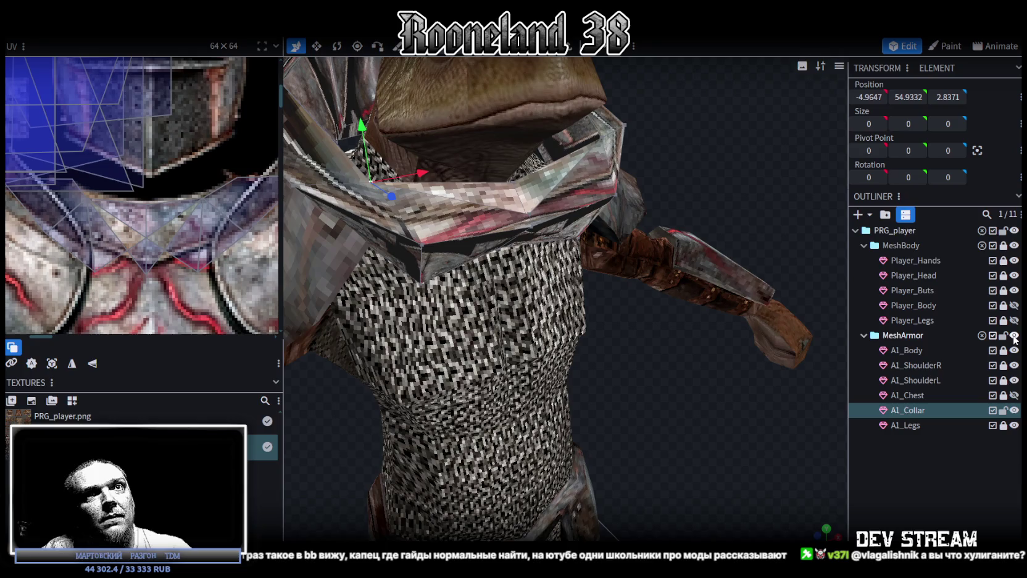
click(1015, 336)
click(1014, 336)
drag(1014, 350, 1018, 406)
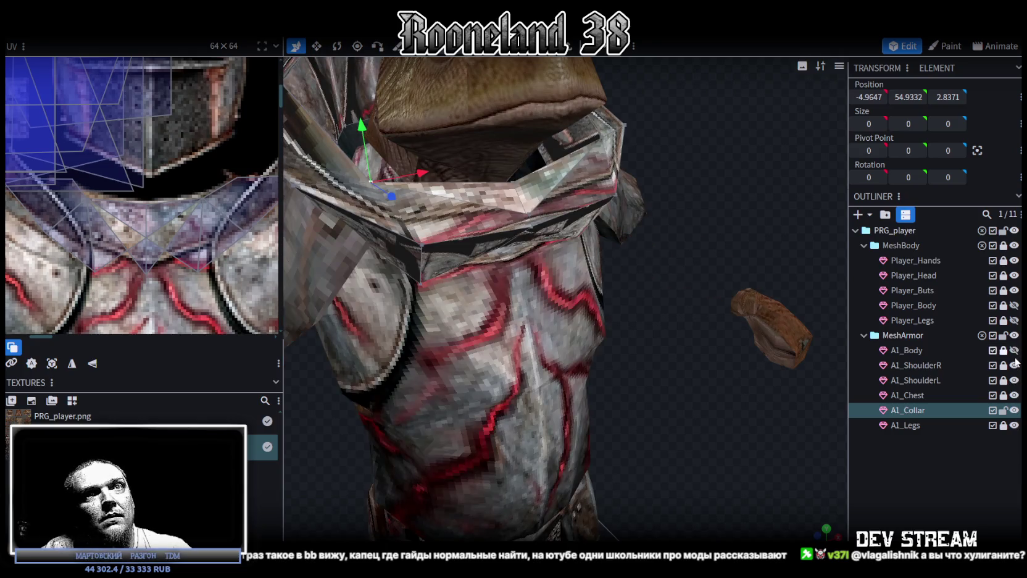
click(1014, 426)
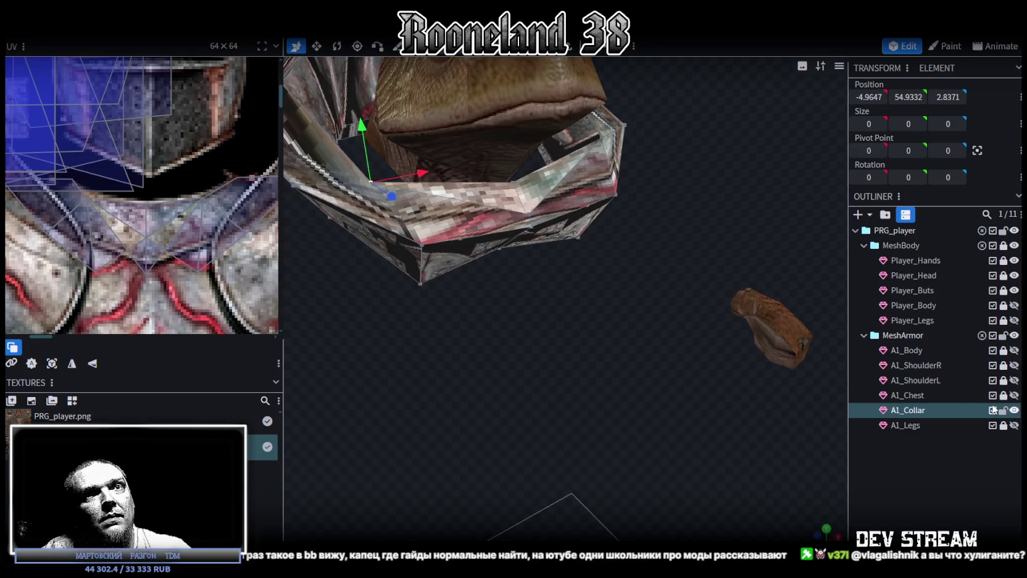
double_click(907, 410)
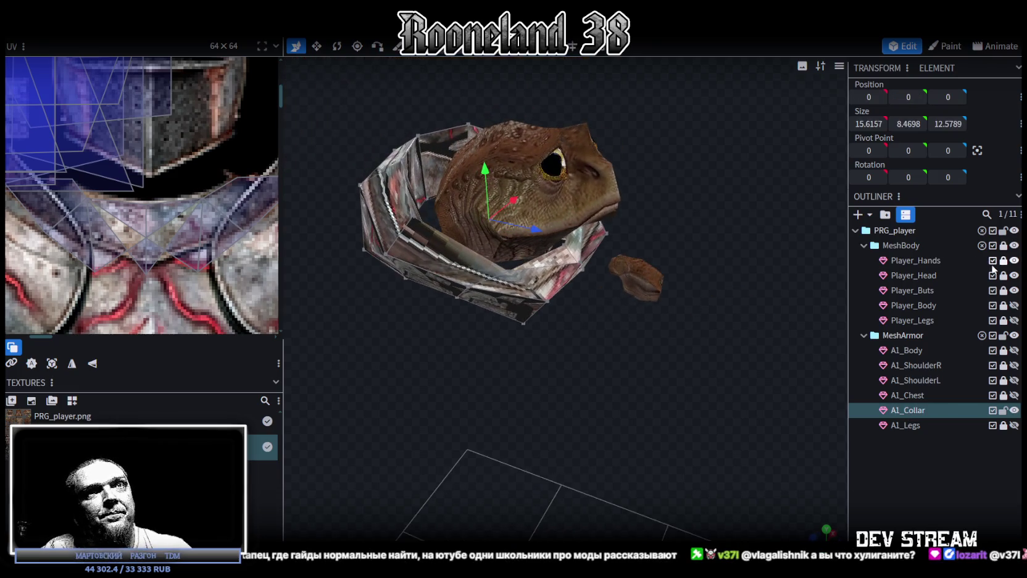
click(1016, 245)
scroll(633, 331, up, 5)
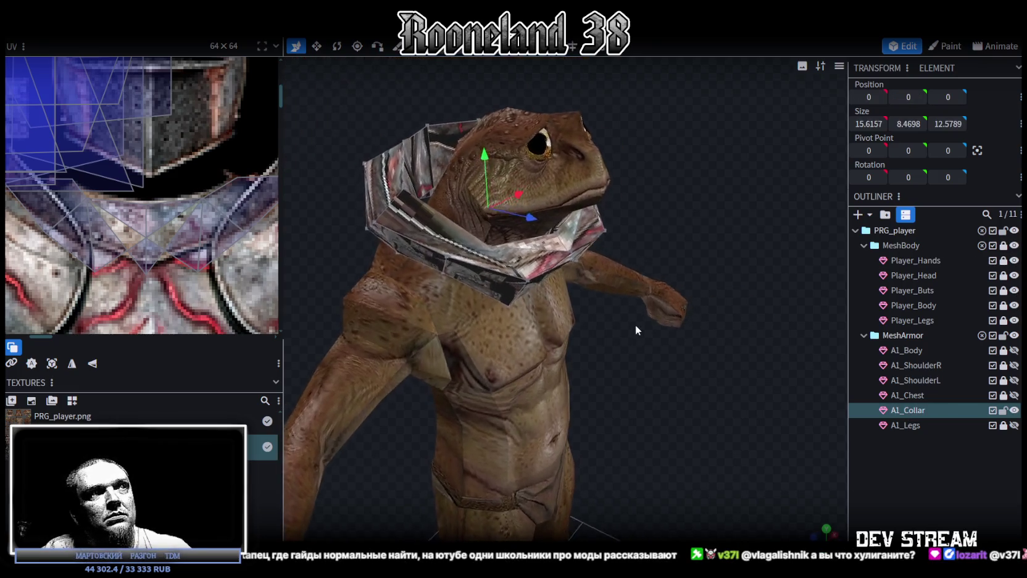
mouse_move(638, 387)
mouse_down()
mouse_move(586, 393)
mouse_move(637, 374)
mouse_up()
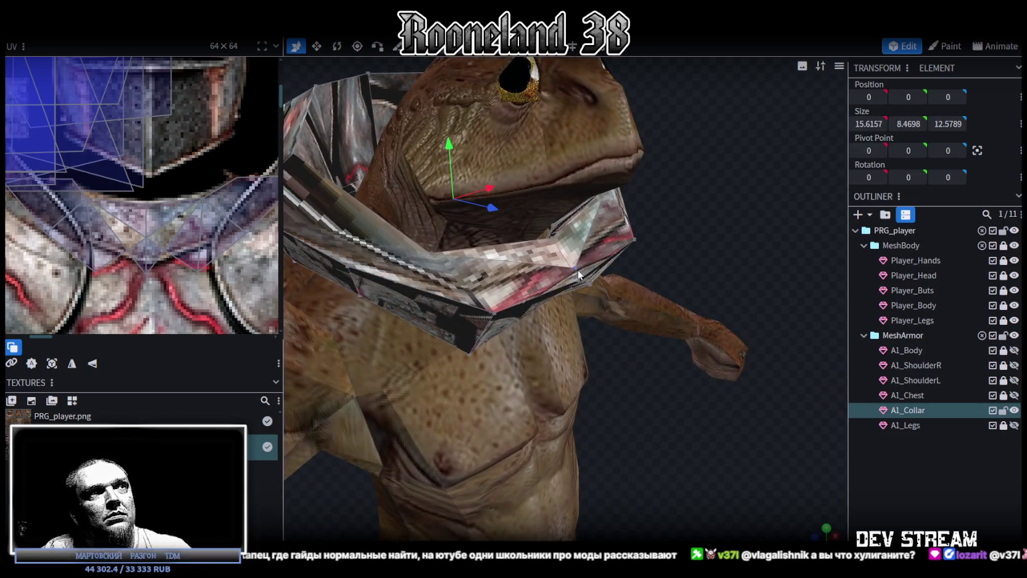
right_click(553, 242)
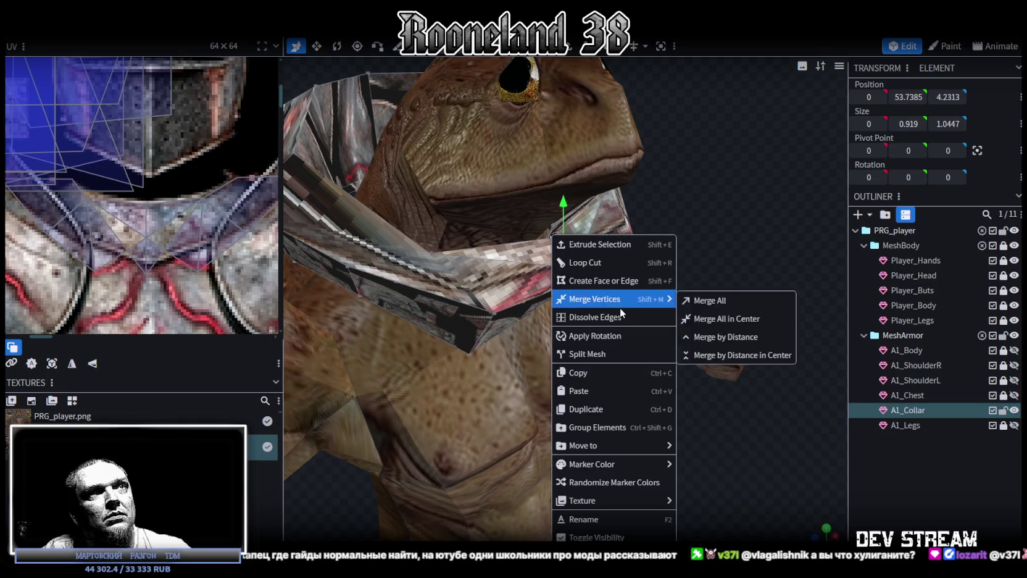
Step: Merge the selected collar vertices, then shift the collar forward, down and narrower
click(716, 301)
scroll(678, 235, up, 2)
mouse_move(678, 235)
mouse_down()
mouse_move(628, 243)
mouse_move(655, 226)
mouse_move(390, 306)
mouse_move(593, 411)
mouse_move(591, 394)
mouse_move(630, 395)
mouse_up()
mouse_move(686, 245)
mouse_down()
mouse_move(599, 221)
mouse_move(684, 350)
mouse_move(647, 239)
mouse_move(669, 225)
mouse_up()
mouse_move(730, 318)
mouse_down()
mouse_move(606, 299)
mouse_move(737, 341)
mouse_move(686, 244)
mouse_move(655, 222)
mouse_up()
mouse_move(619, 190)
mouse_down()
mouse_move(600, 390)
mouse_move(640, 383)
mouse_up()
drag(566, 279, 515, 281)
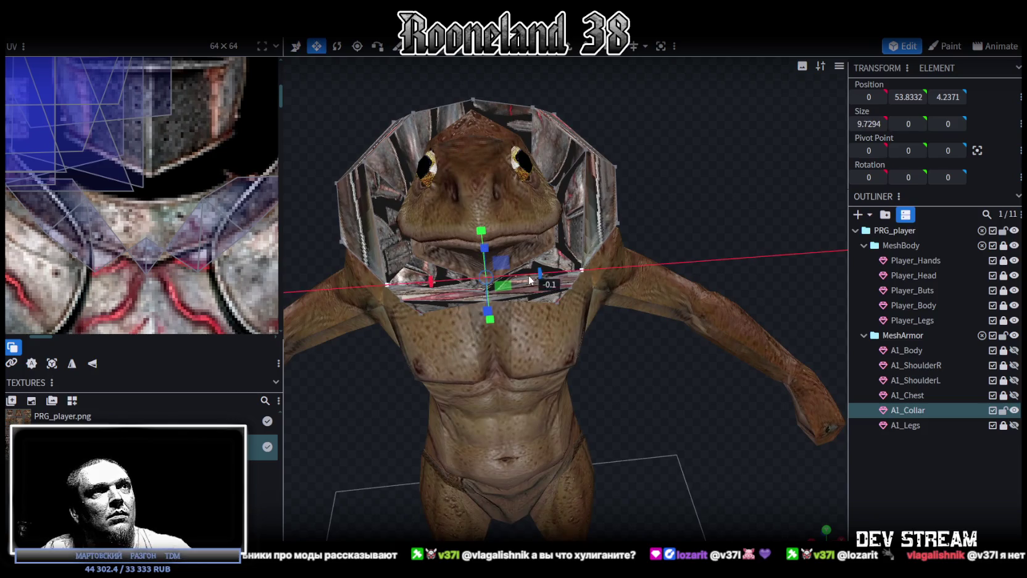
mouse_move(698, 292)
mouse_down()
mouse_move(597, 253)
mouse_move(654, 219)
mouse_up()
click(679, 238)
mouse_move(693, 252)
mouse_down()
mouse_move(703, 335)
mouse_move(789, 273)
mouse_move(815, 277)
mouse_up()
Step: Shrink the collar's height slightly, widen it to 13.97, and shift it back
key(s)
mouse_move(438, 215)
mouse_down()
mouse_move(702, 238)
mouse_move(617, 204)
mouse_up()
drag(521, 166, 524, 176)
key(v)
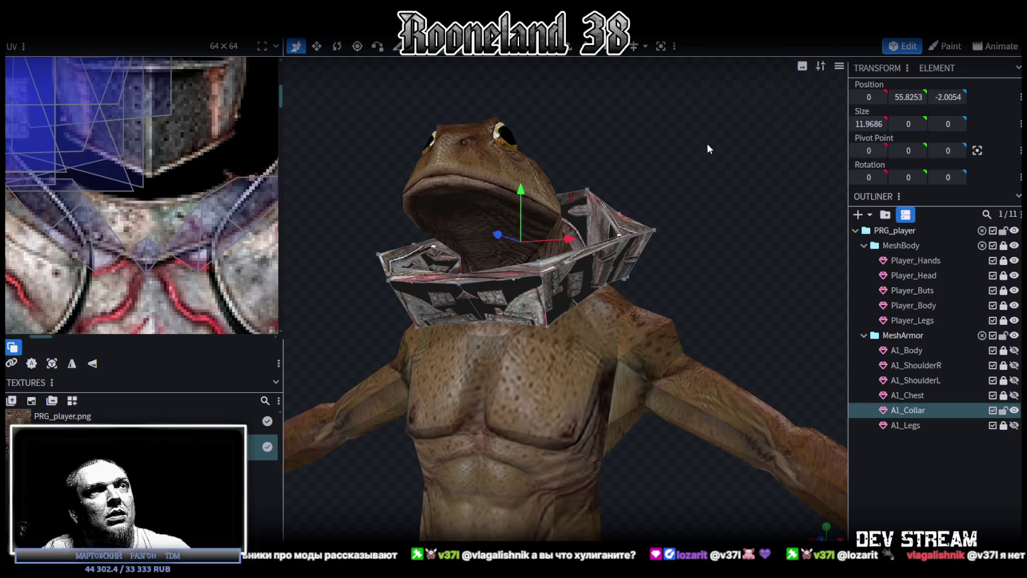
drag(707, 143, 616, 347)
mouse_move(569, 288)
mouse_down()
mouse_move(588, 288)
mouse_move(564, 250)
mouse_up()
key(v)
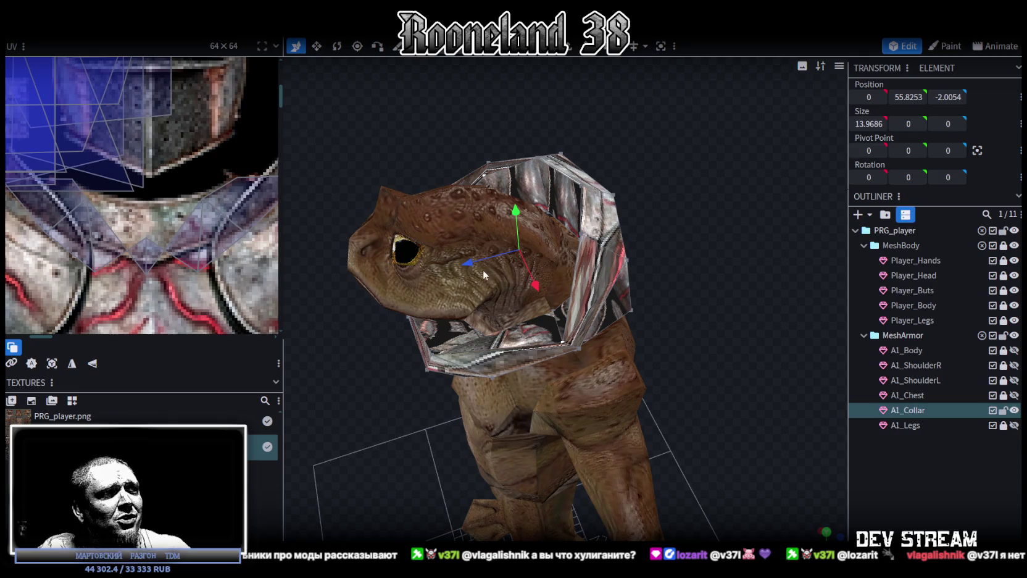
drag(484, 269, 490, 263)
Step: Bring the collar slightly forward and narrow it to 12.97 across
key(Escape)
scroll(700, 325, up, 3)
mouse_move(700, 325)
mouse_down()
mouse_move(738, 299)
mouse_move(749, 308)
mouse_up()
scroll(496, 270, up, 2)
drag(496, 271, 470, 264)
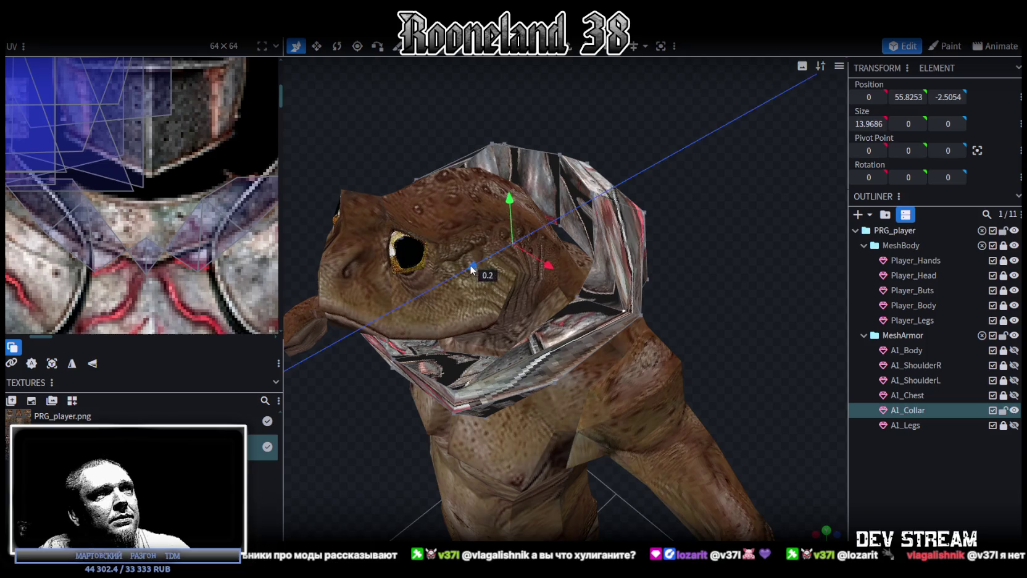
drag(719, 330, 677, 289)
key(s)
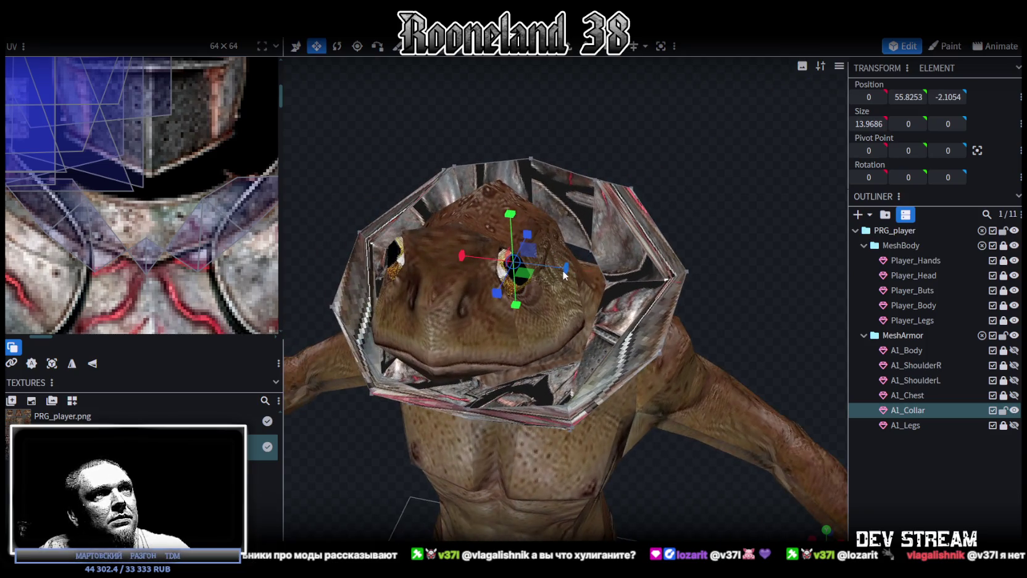
drag(563, 274, 746, 261)
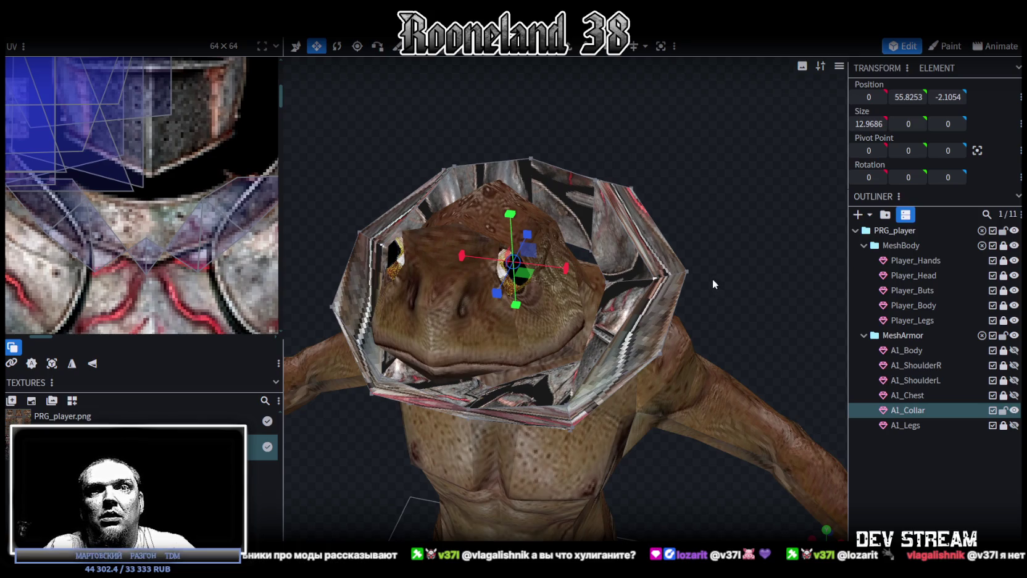
Step: Save RPGchars.bbmodel and go to the start screen's recent projects list
scroll(708, 274, down, 2)
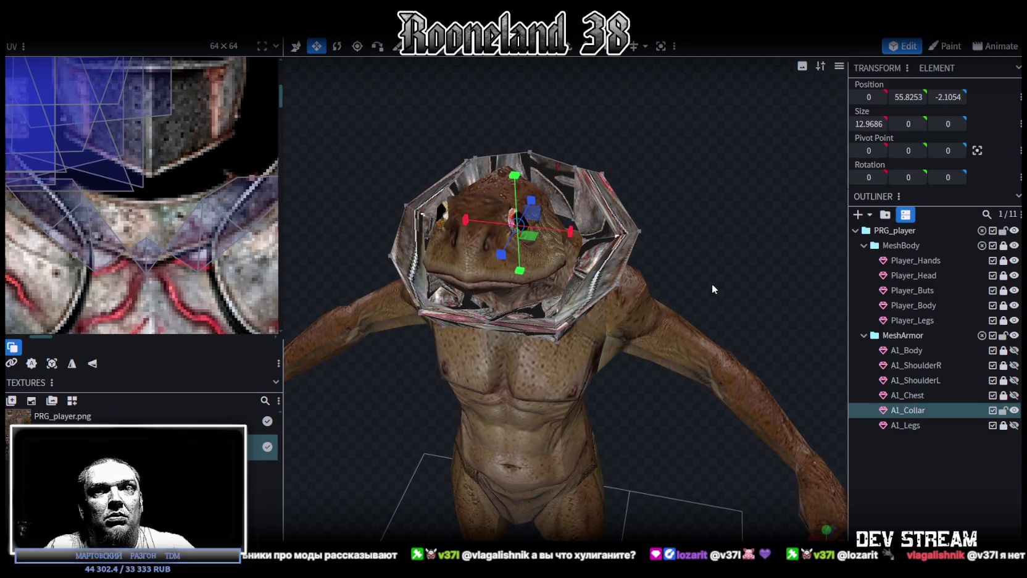
drag(726, 248, 687, 177)
scroll(711, 210, down, 2)
key(ctrl+s)
scroll(628, 346, down, 2)
scroll(639, 363, down, 1)
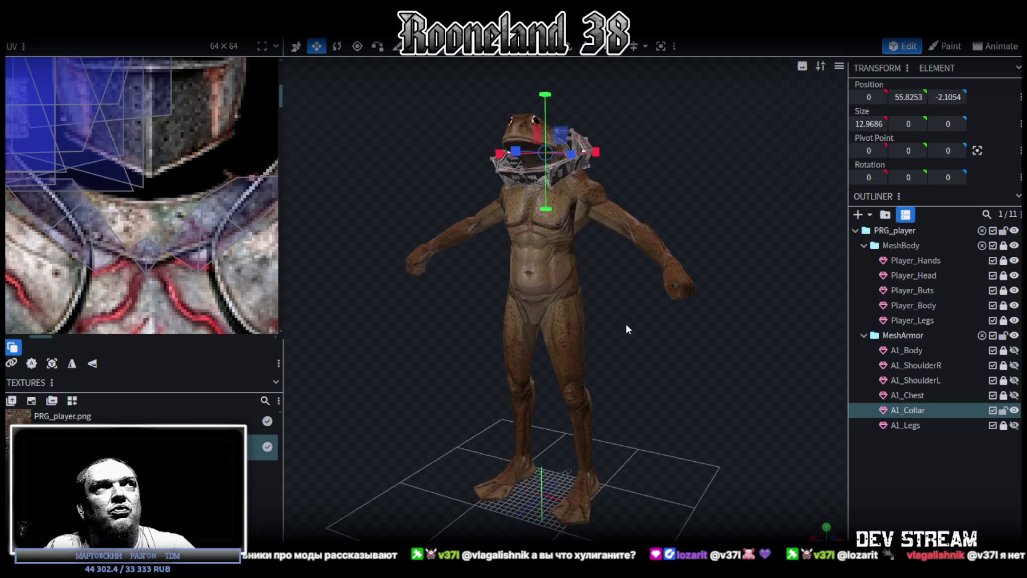
scroll(626, 324, down, 1)
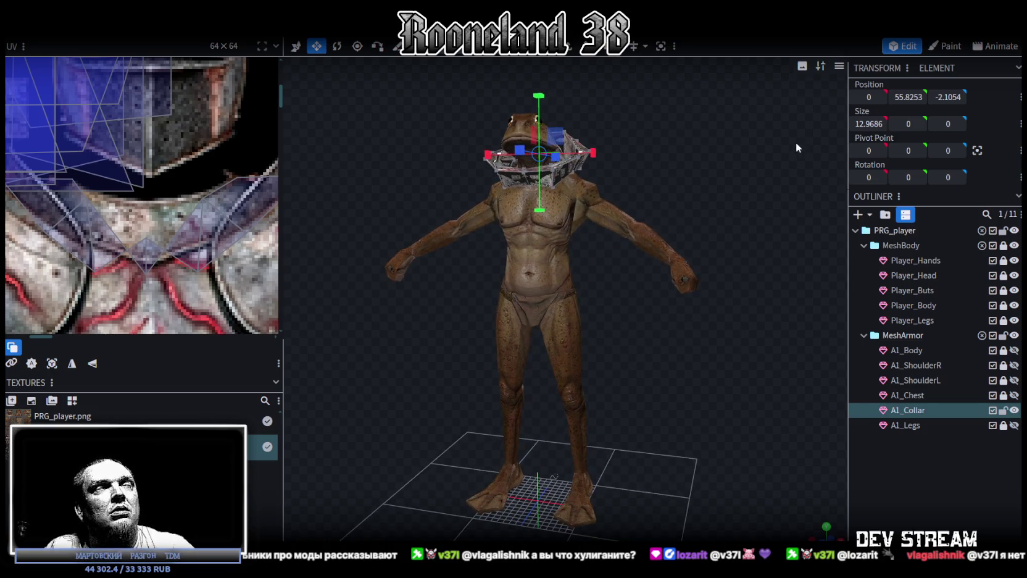
key(ctrl+w)
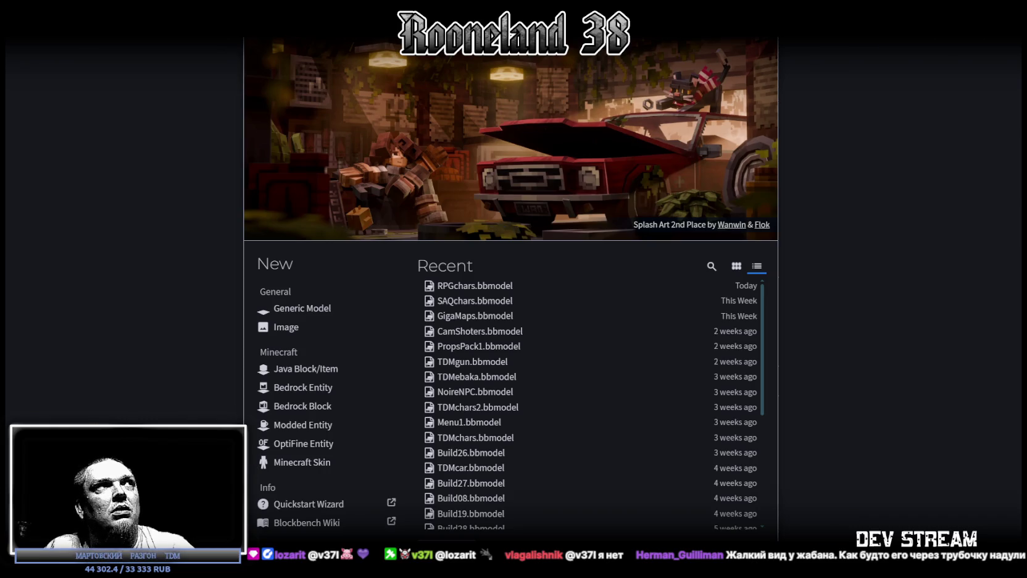
Step: Back in the frog model, select collar sections and move them back and down
key(ctrl+Tab)
mouse_move(624, 453)
mouse_down()
mouse_move(678, 398)
mouse_move(694, 412)
mouse_move(637, 497)
mouse_up()
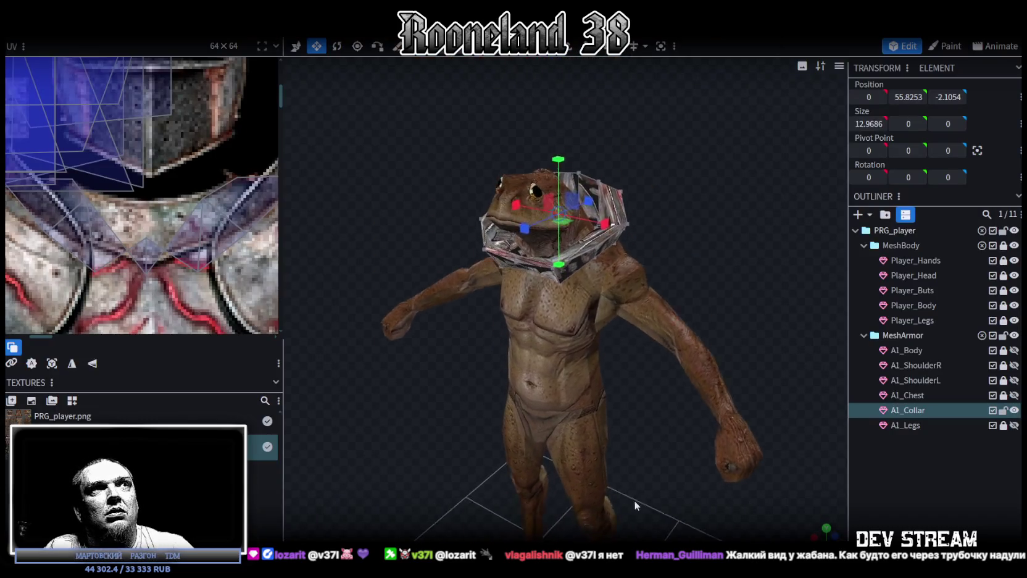
scroll(625, 275, up, 3)
mouse_move(625, 275)
mouse_down()
mouse_move(644, 270)
mouse_move(668, 207)
mouse_move(650, 168)
mouse_move(581, 162)
mouse_move(628, 237)
mouse_move(752, 242)
mouse_move(690, 295)
mouse_move(712, 304)
mouse_up()
scroll(692, 262, up, 2)
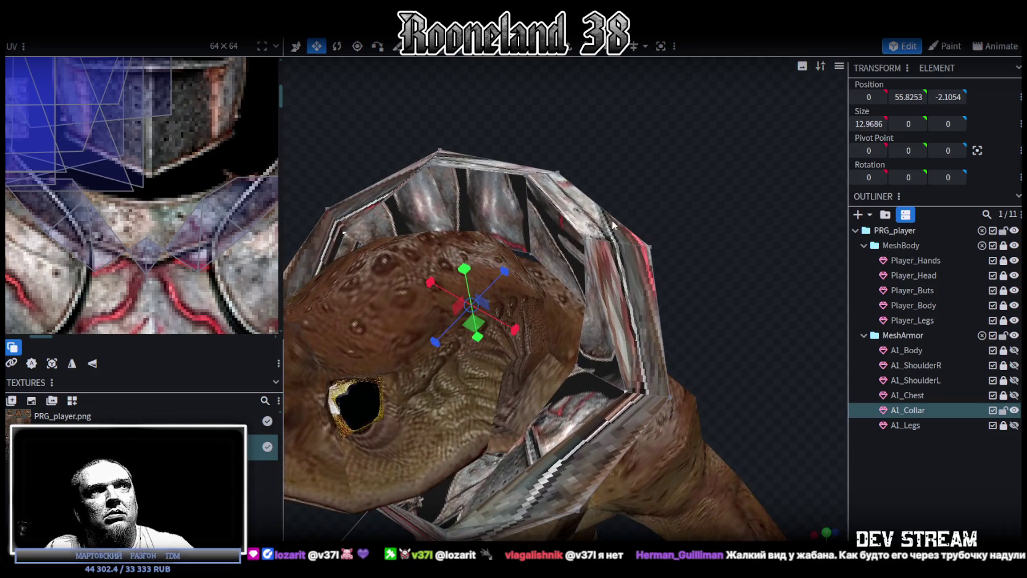
click(589, 241)
click(524, 177)
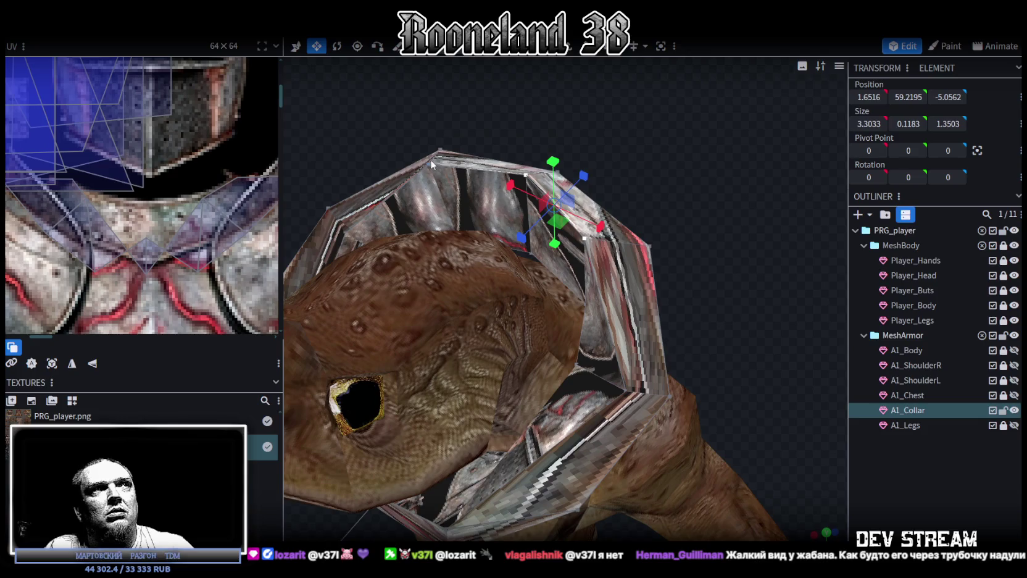
click(430, 158)
drag(430, 158, 597, 109)
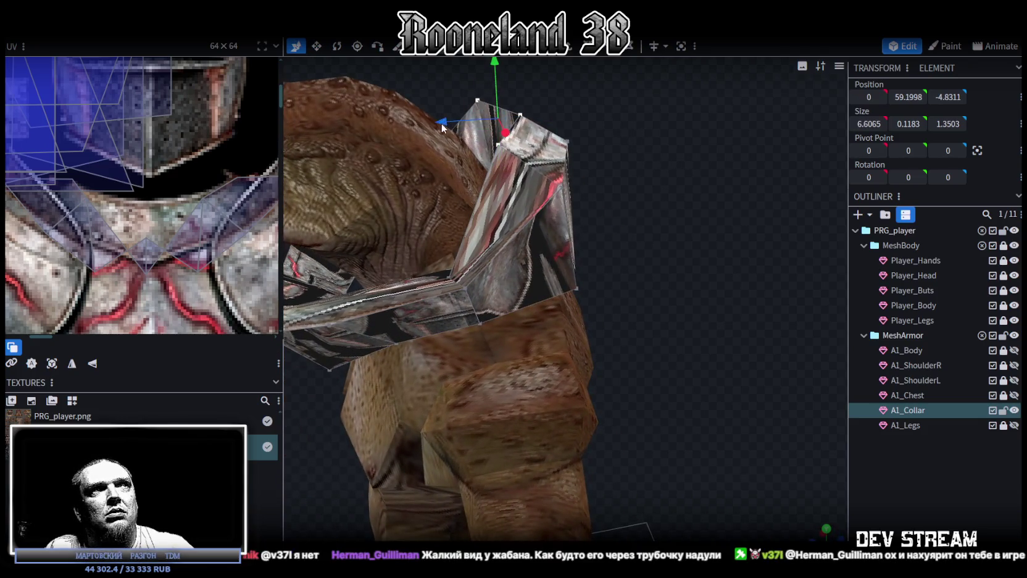
drag(440, 123, 482, 127)
drag(529, 74, 528, 123)
mouse_move(701, 196)
mouse_down()
mouse_move(818, 241)
mouse_move(698, 212)
mouse_up()
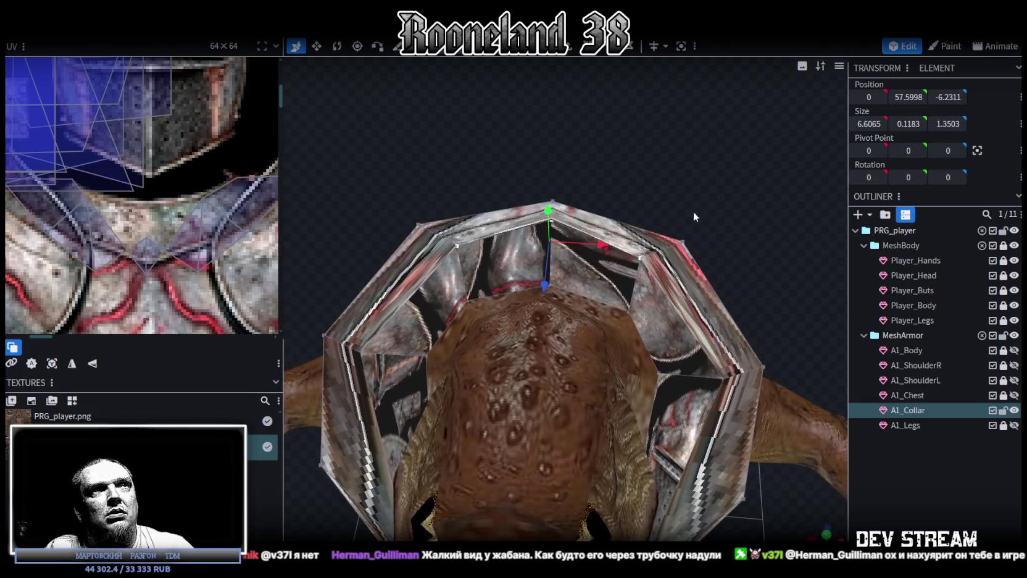
Step: Stretch the collar section wider along X, nudge it up and forward, and pick a corner vertex
key(s)
mouse_move(611, 247)
mouse_down()
mouse_move(634, 247)
mouse_move(748, 168)
mouse_move(680, 142)
mouse_move(689, 205)
mouse_up()
key(v)
drag(581, 168, 572, 162)
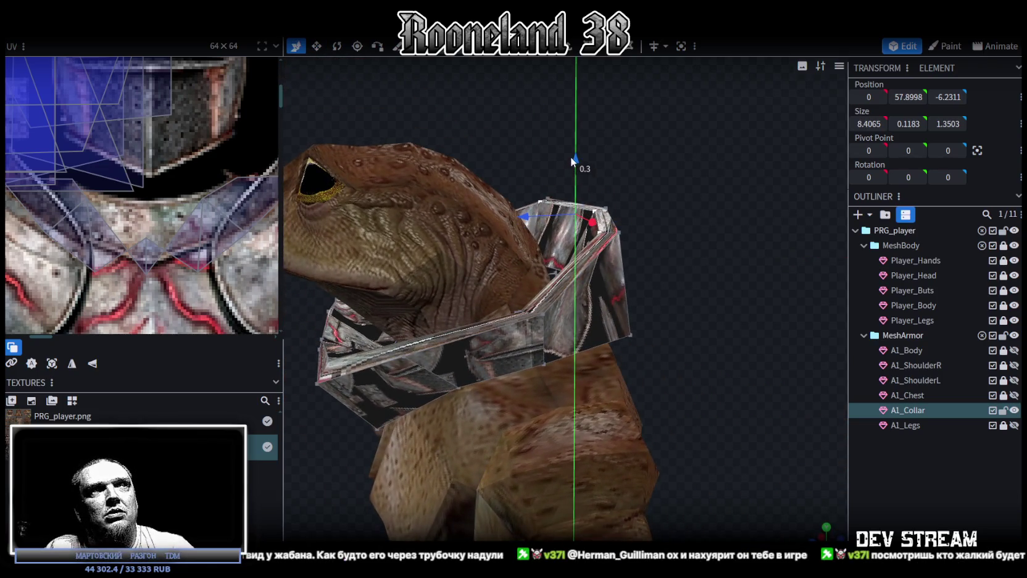
drag(524, 217, 516, 223)
mouse_move(654, 265)
mouse_down()
mouse_move(773, 272)
mouse_move(700, 312)
mouse_move(749, 196)
mouse_move(708, 253)
mouse_move(688, 247)
mouse_move(786, 256)
mouse_move(749, 179)
mouse_up()
click(701, 306)
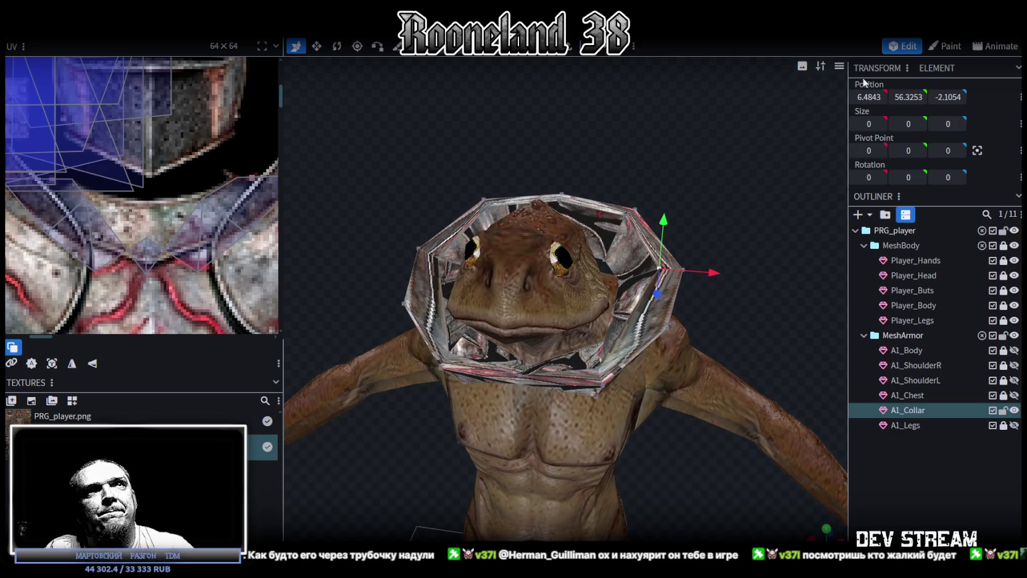
click(602, 46)
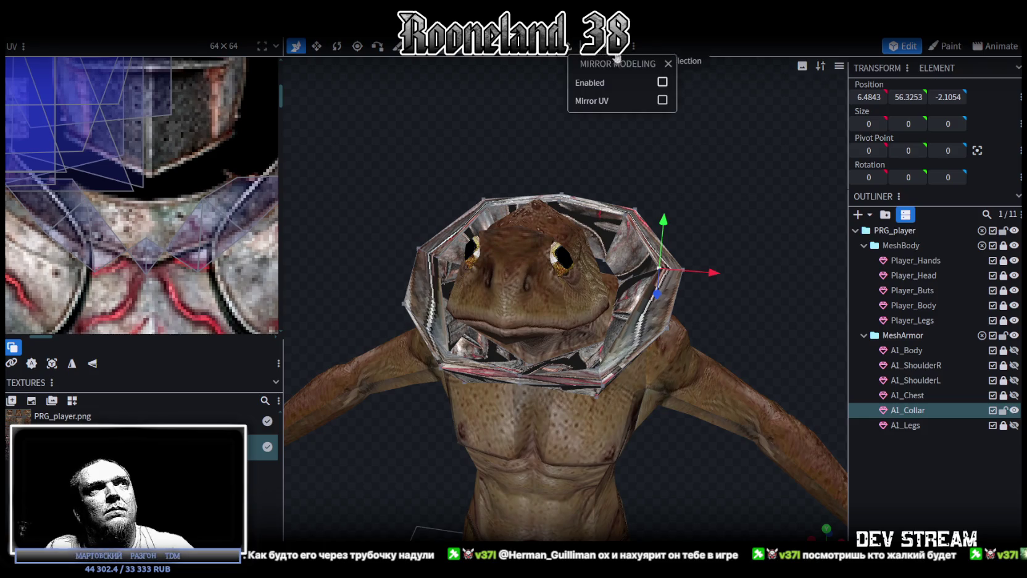
Step: Enable mirror modeling and nudge a collar vertex back along Z
click(663, 78)
mouse_move(710, 123)
mouse_down()
mouse_move(738, 141)
mouse_move(665, 199)
mouse_up()
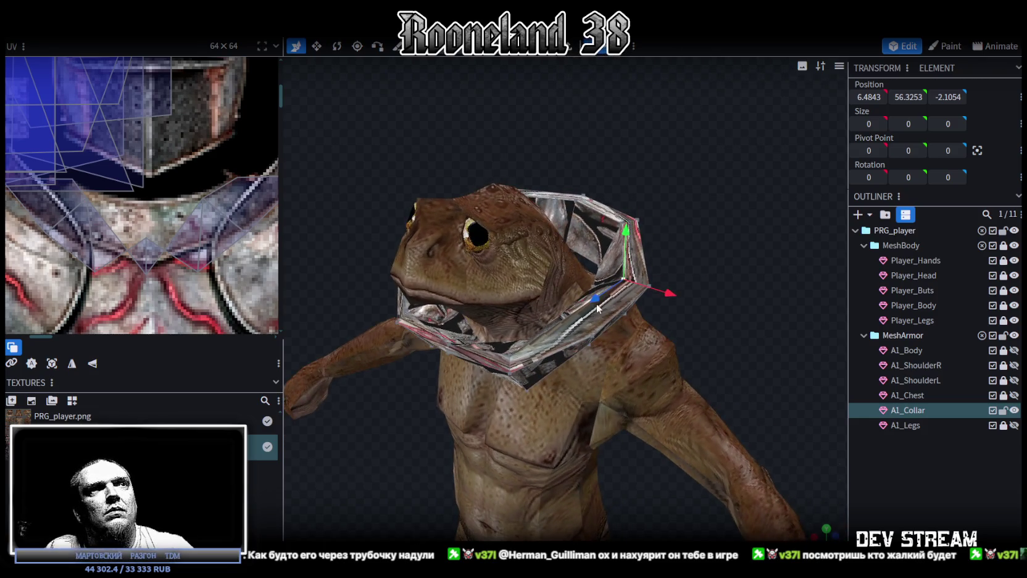
drag(595, 305, 590, 309)
mouse_move(703, 246)
mouse_down()
mouse_move(731, 223)
mouse_move(724, 281)
mouse_up()
scroll(724, 281, up, 2)
scroll(726, 259, up, 2)
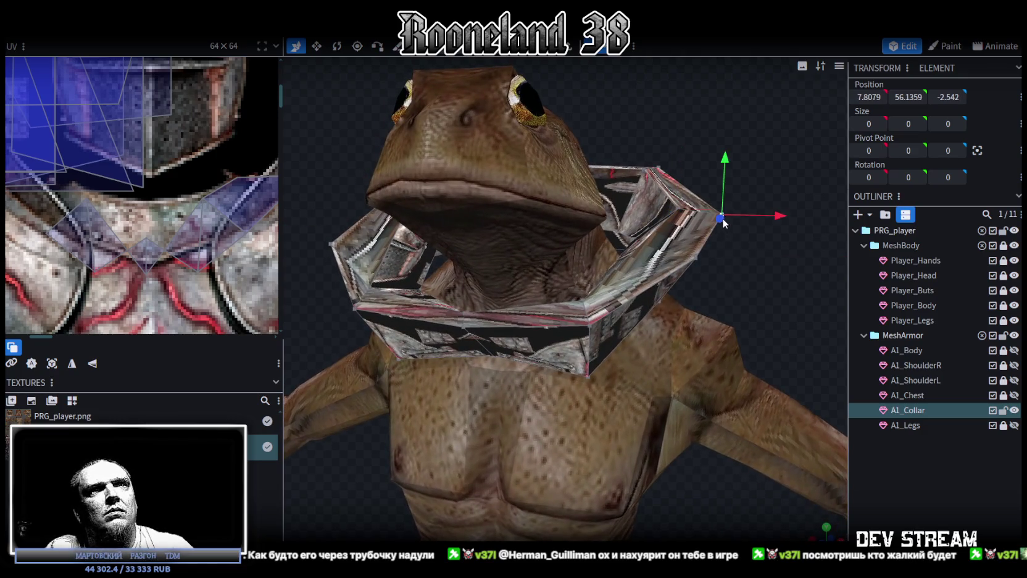
Step: Pull the collar's right-side edge inward toward the frog's neck
click(698, 213)
drag(762, 209, 721, 219)
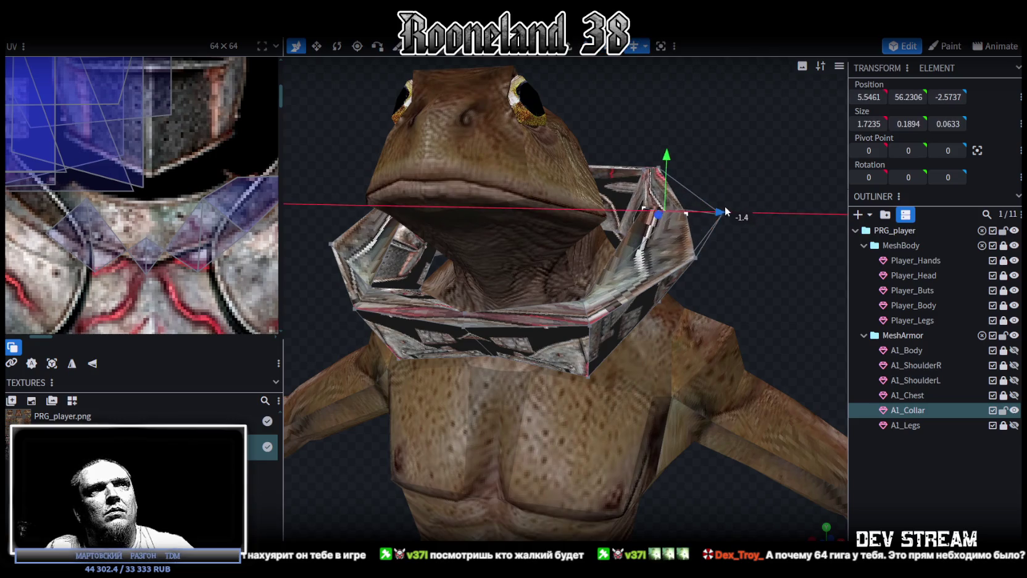
click(686, 212)
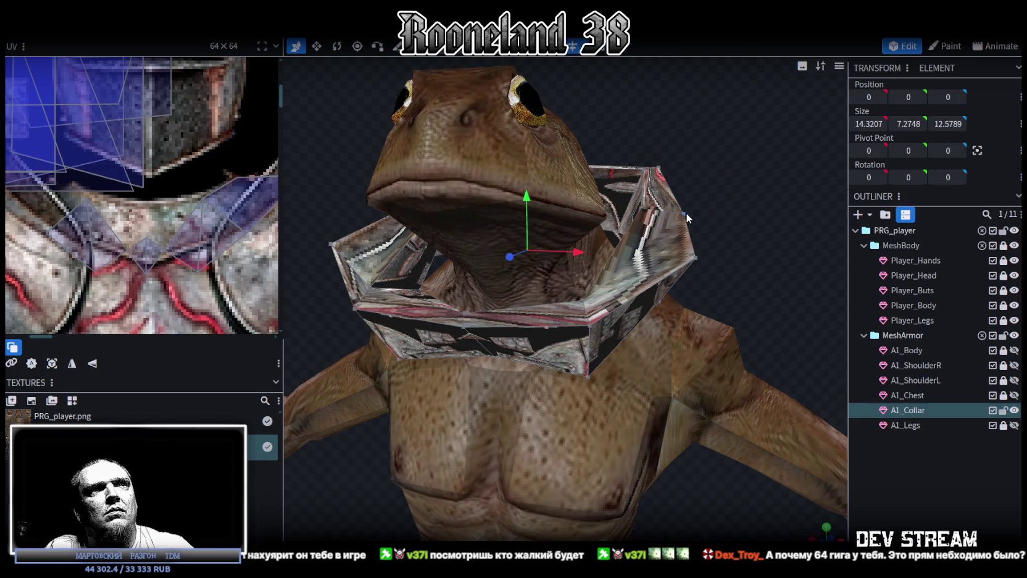
mouse_move(714, 212)
mouse_down()
mouse_move(743, 279)
mouse_move(738, 260)
mouse_move(679, 346)
mouse_move(748, 249)
mouse_move(834, 225)
mouse_move(768, 211)
mouse_move(631, 244)
mouse_up()
Step: Push the collar's right corner vertex back and lower it, then check the fit in solid shading
click(739, 254)
drag(523, 232, 488, 242)
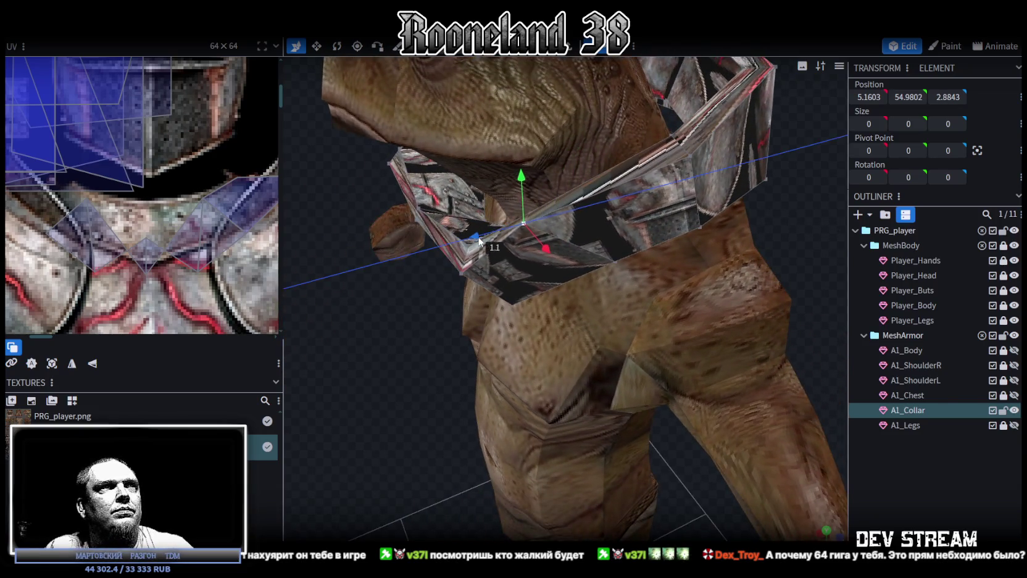
drag(527, 182, 523, 213)
mouse_move(523, 213)
mouse_down()
mouse_move(467, 351)
mouse_move(517, 323)
mouse_move(507, 309)
mouse_move(489, 347)
mouse_move(531, 341)
mouse_move(552, 325)
mouse_move(532, 294)
mouse_move(409, 286)
mouse_move(397, 262)
mouse_move(377, 279)
mouse_move(406, 303)
mouse_move(494, 299)
mouse_move(560, 276)
mouse_move(556, 252)
mouse_move(492, 244)
mouse_up()
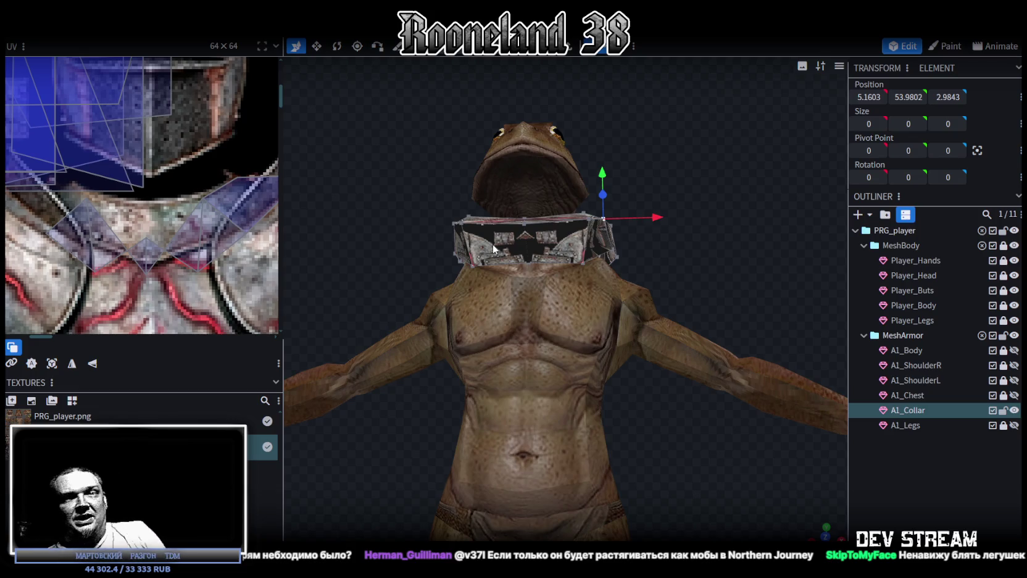
mouse_move(674, 231)
mouse_down()
mouse_move(714, 235)
mouse_move(685, 251)
mouse_move(640, 234)
mouse_move(730, 230)
mouse_move(666, 271)
mouse_move(700, 305)
mouse_move(664, 334)
mouse_move(680, 309)
mouse_move(653, 273)
mouse_move(690, 294)
mouse_move(692, 286)
mouse_up()
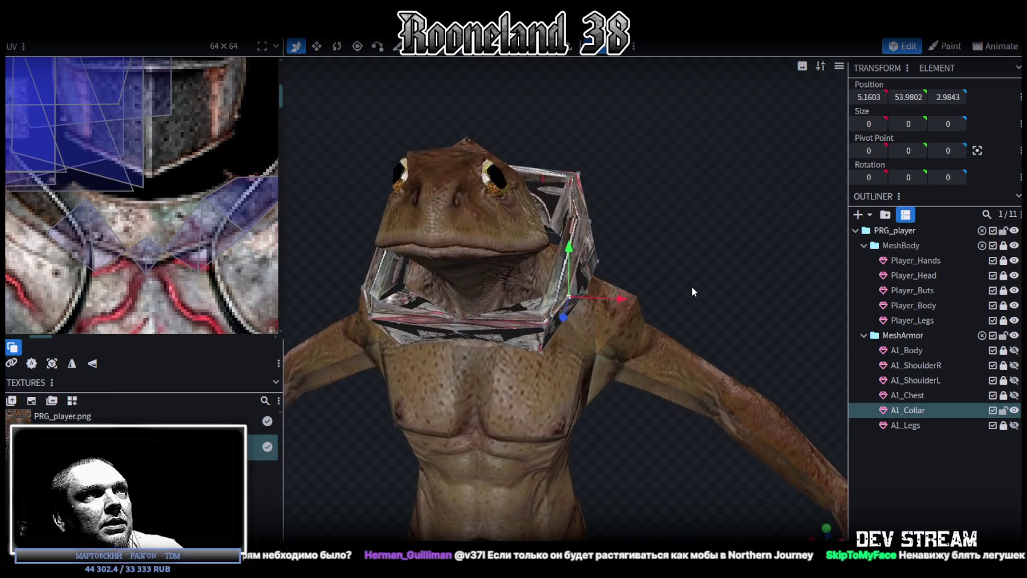
key(z)
key(z)
key(z)
key(z)
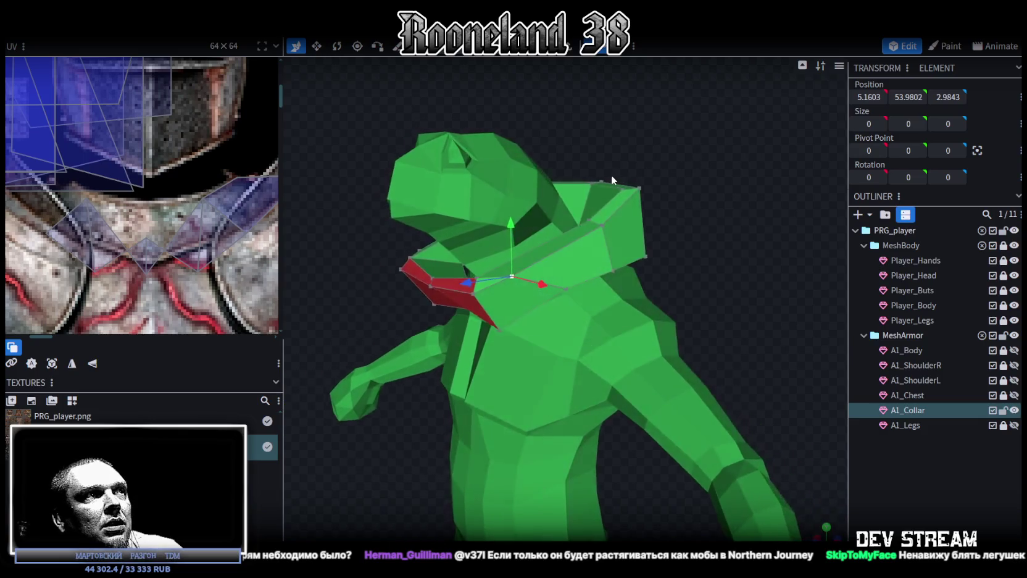